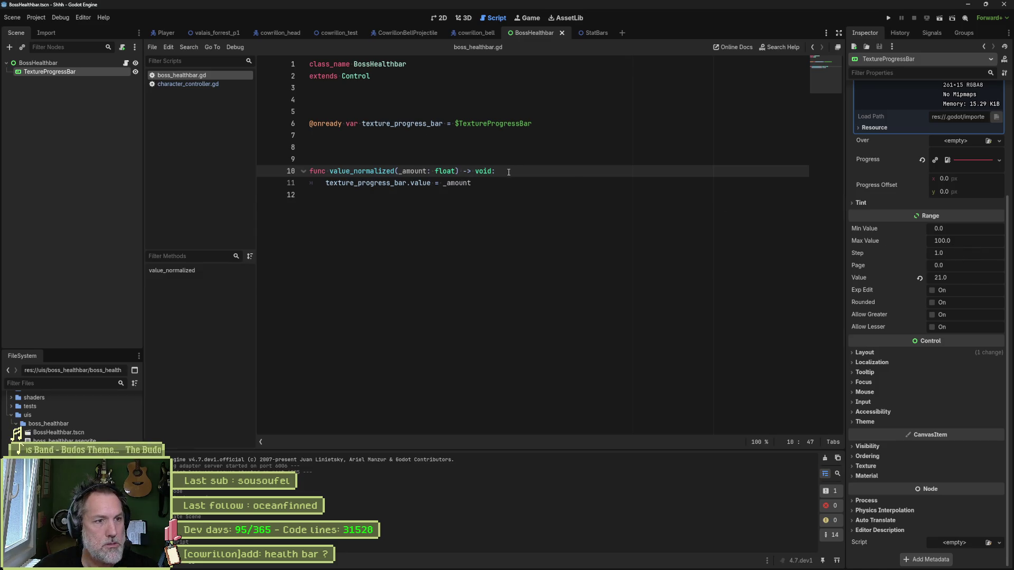
Add print_debug(self, _amount) to value_normalized, save, and run the valais_forrest_p1 level.
key("Return")
type("print_deb")
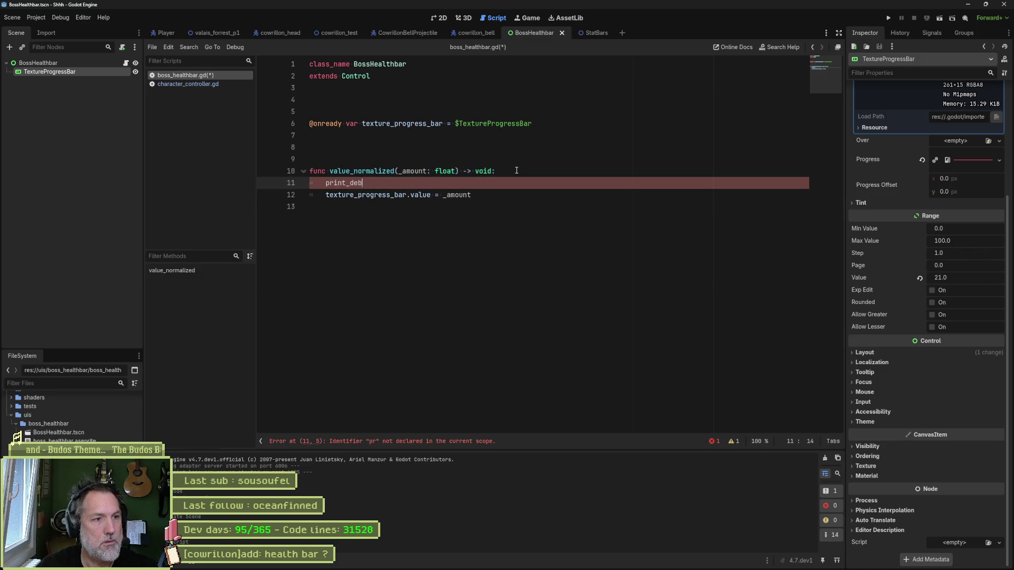
type("ug(self, ")
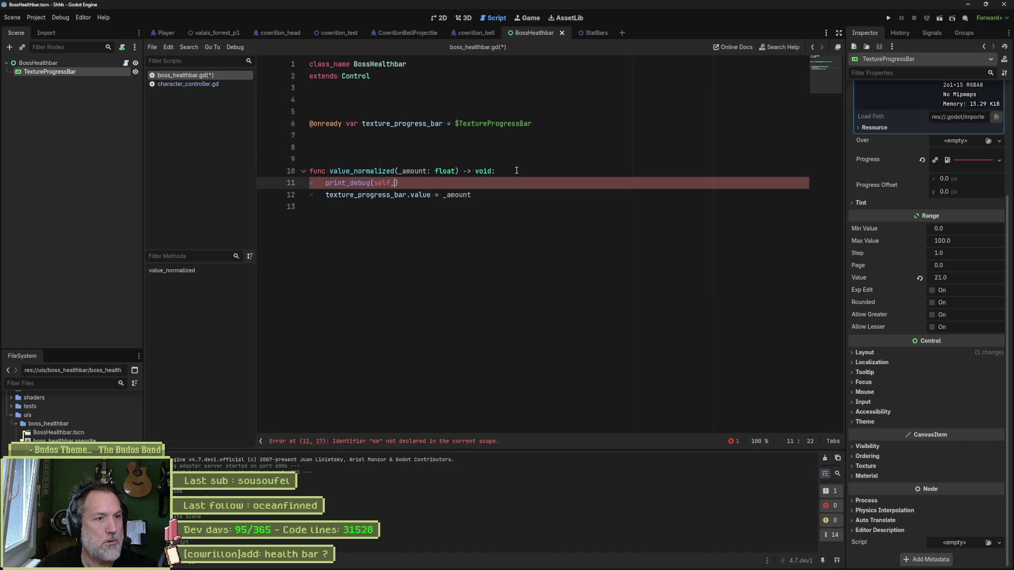
type("_amount")
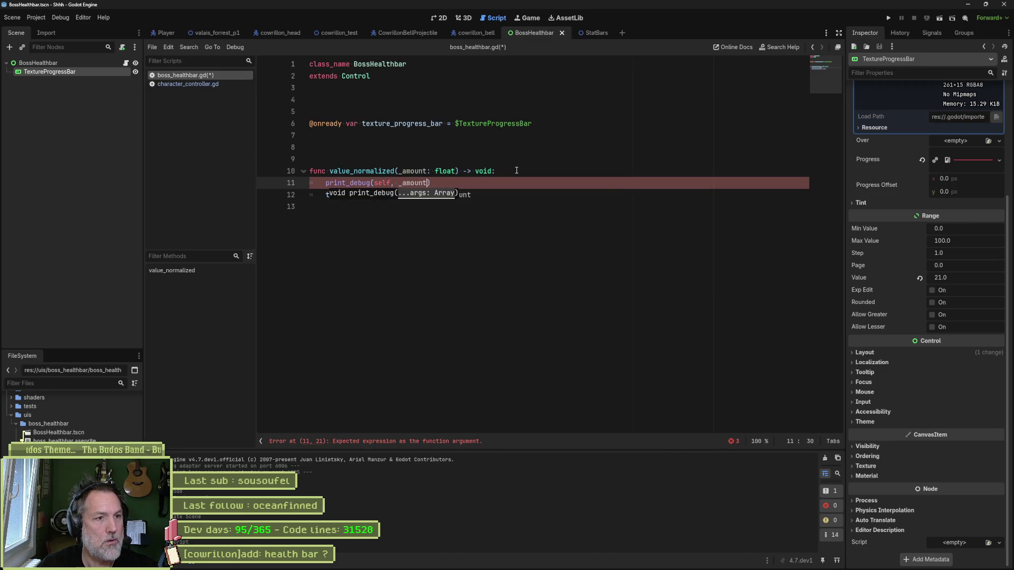
key("ctrl+s")
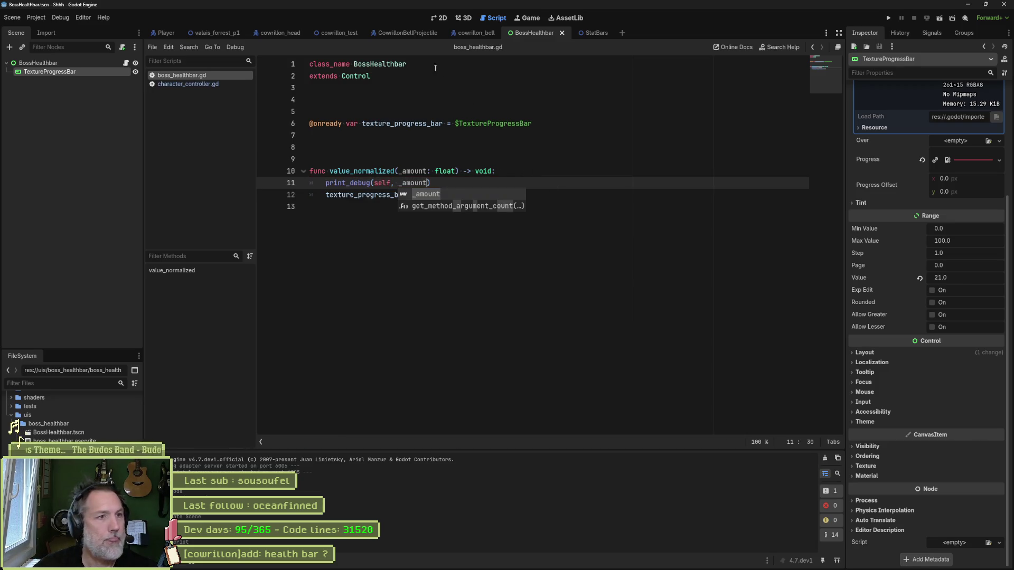
left_click(227, 33)
key("F6")
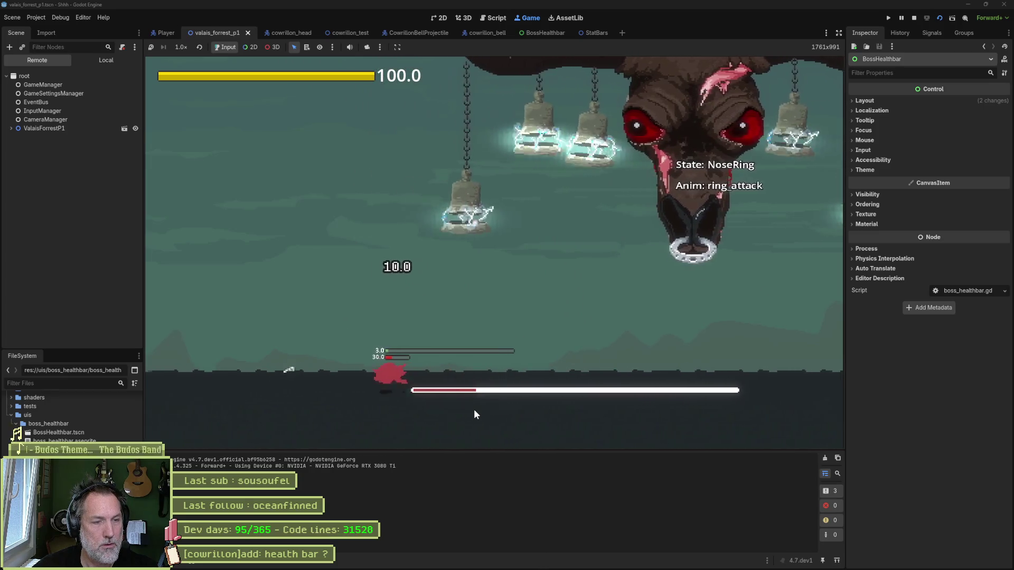
Move the cat left and right during the boss fight, then stop the game.
key("Right")
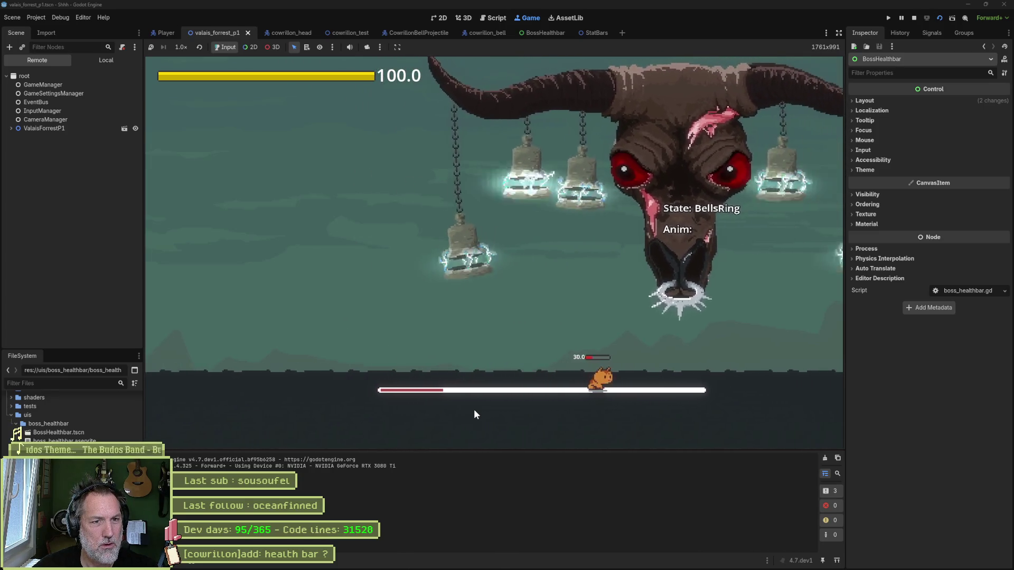
key("Right")
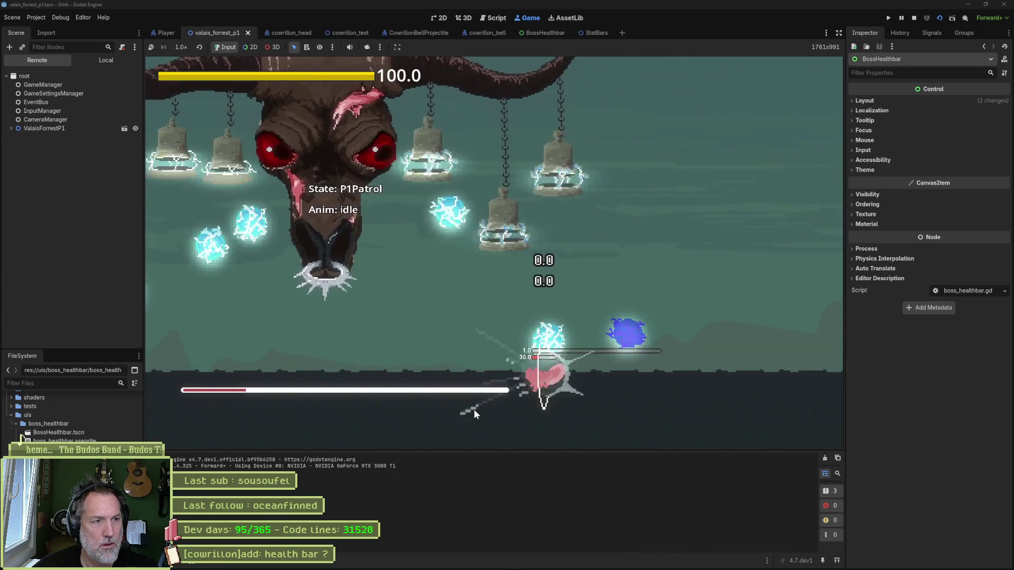
key("Left")
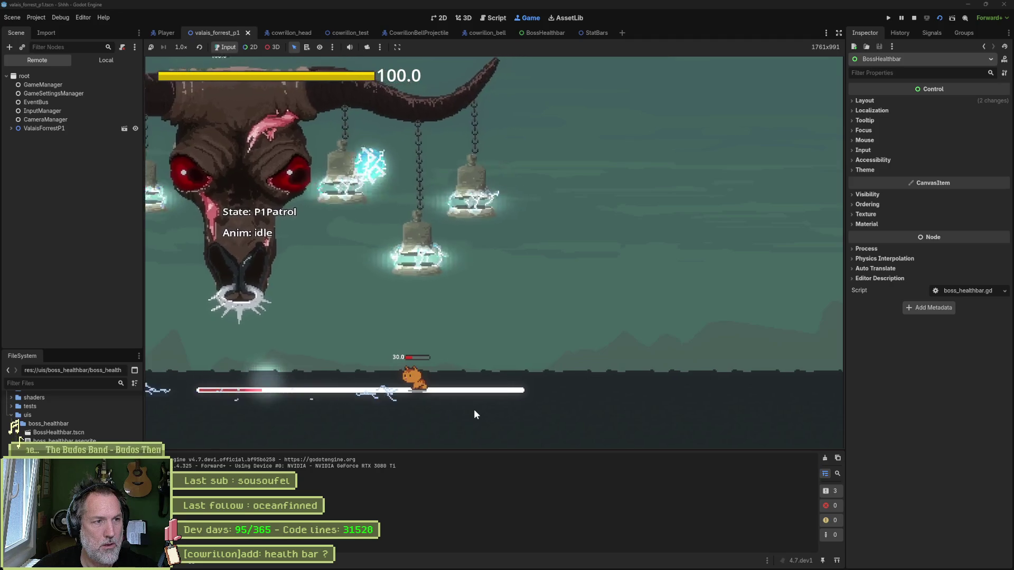
key("Right")
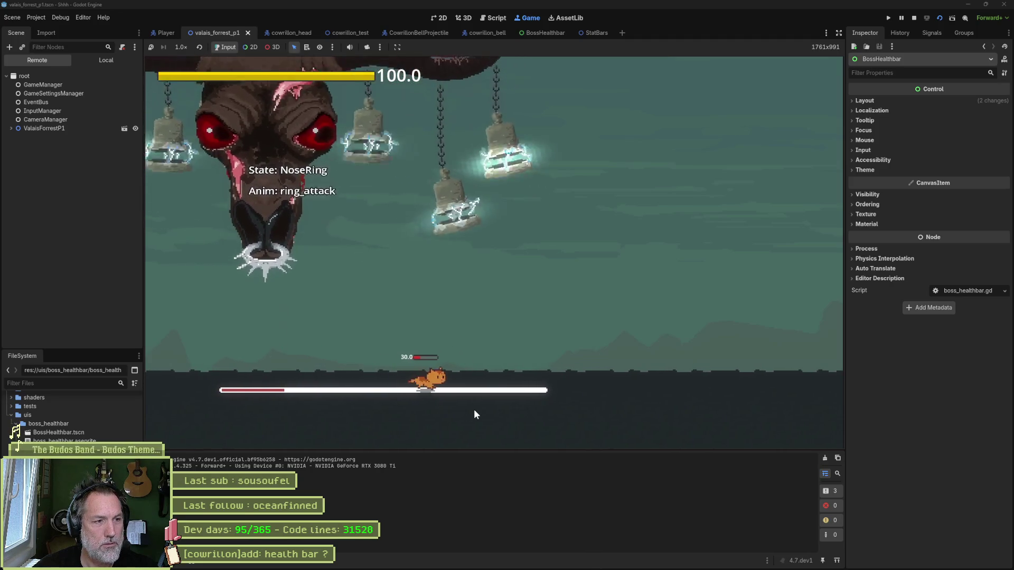
key("Left")
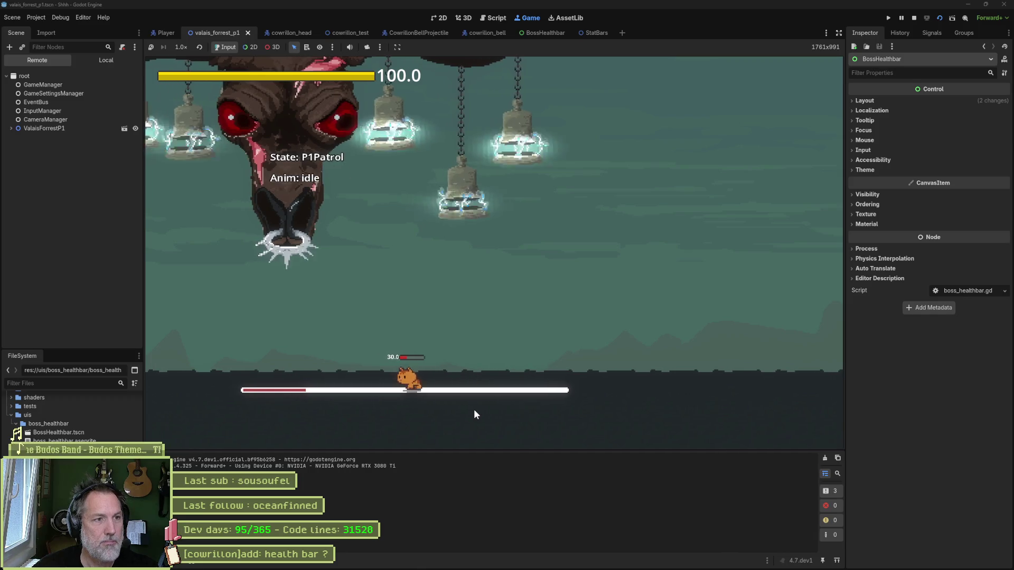
key("Right")
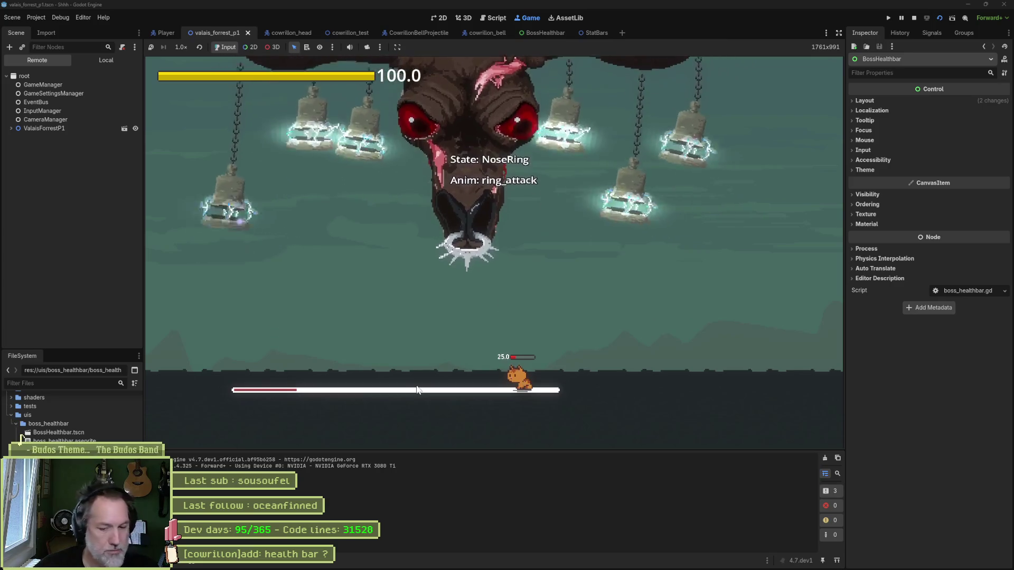
key("F8")
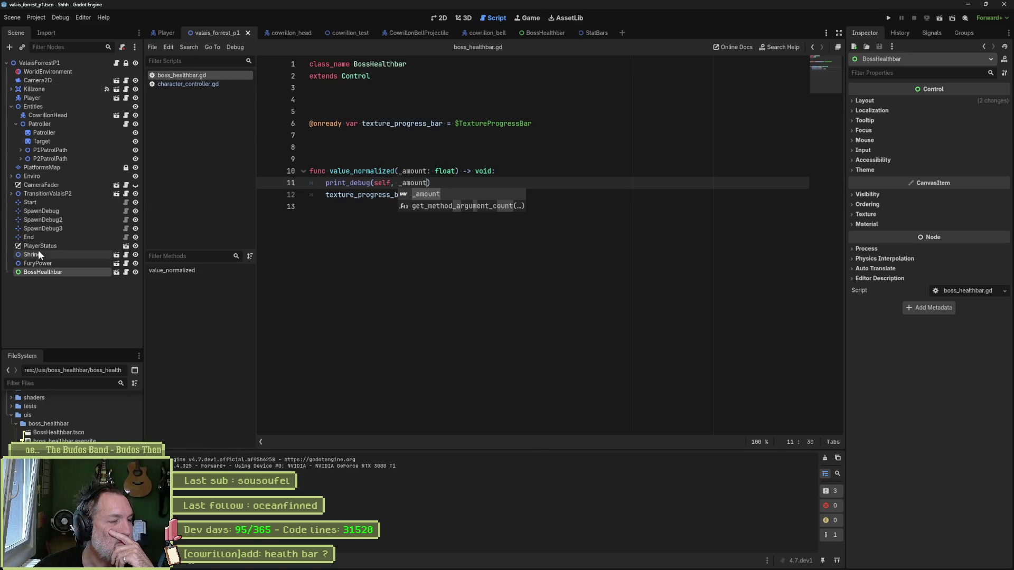
Select CowrillonHead and assign the BossHealthbar node to its Boss Healthbar property.
left_click(40, 116)
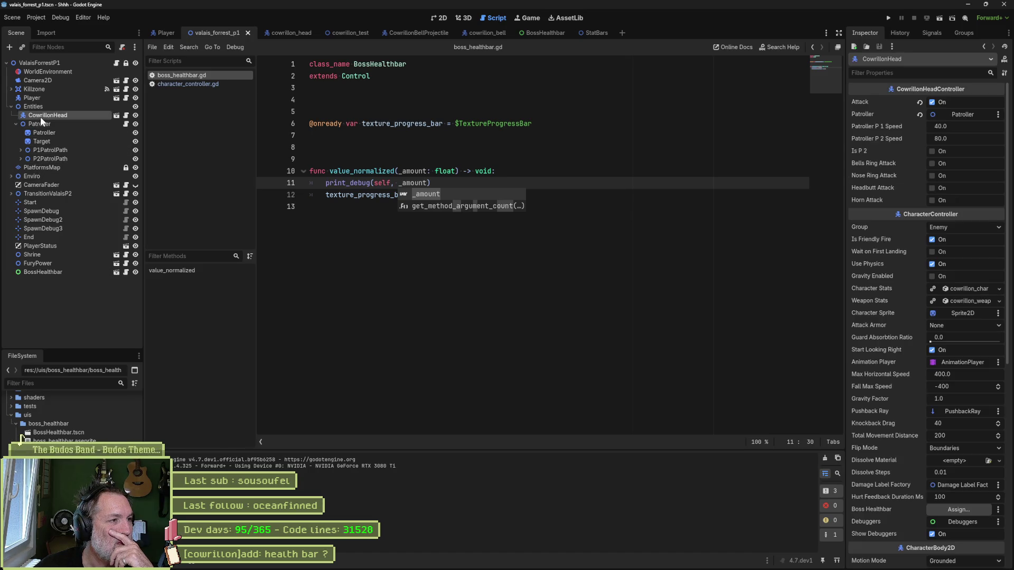
scroll(914, 285, "down", 5)
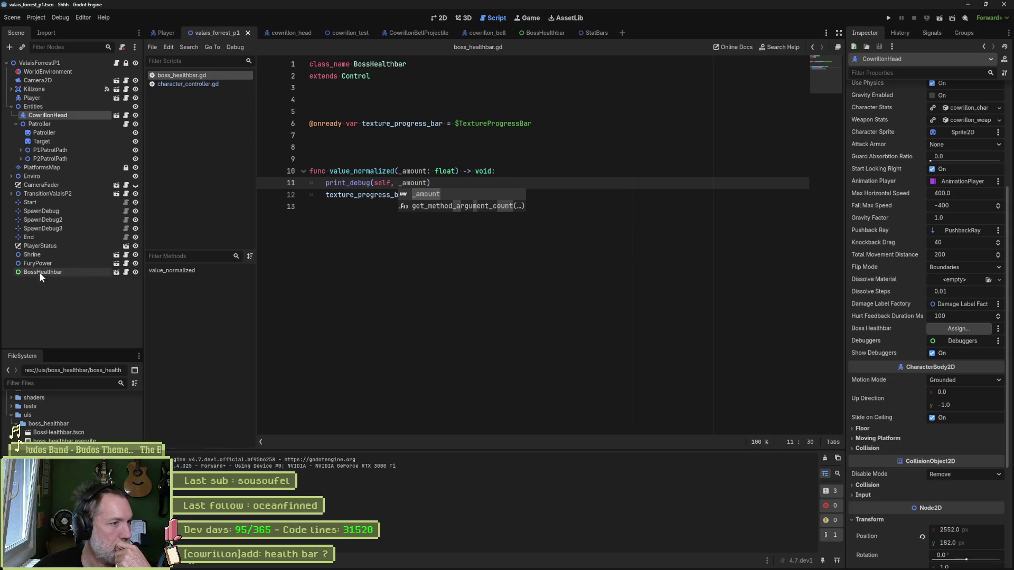
left_click_drag(961, 283, 961, 328)
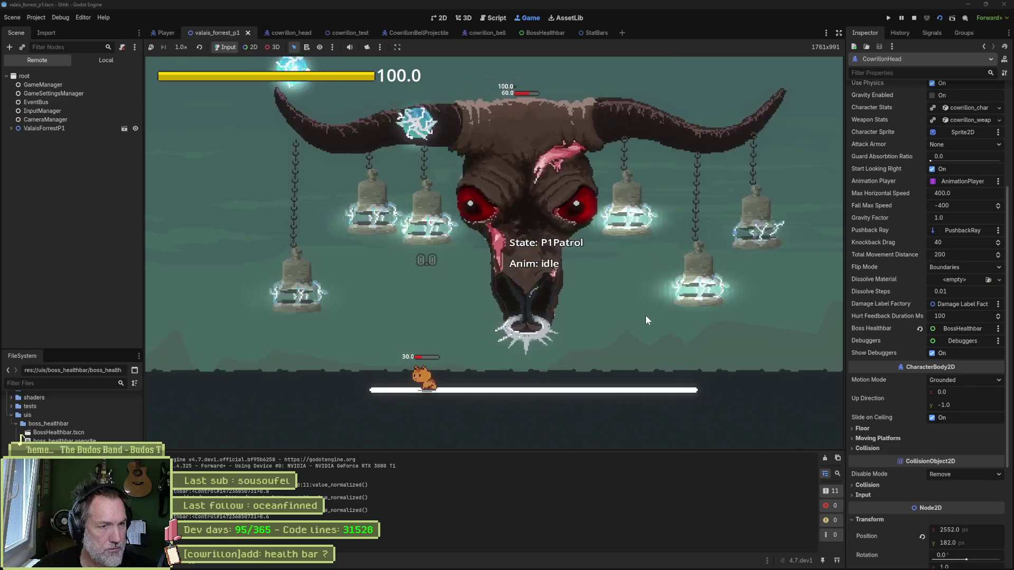
Stop the game and place the caret before _amount on line 12 of boss_healthbar.gd.
key("F8")
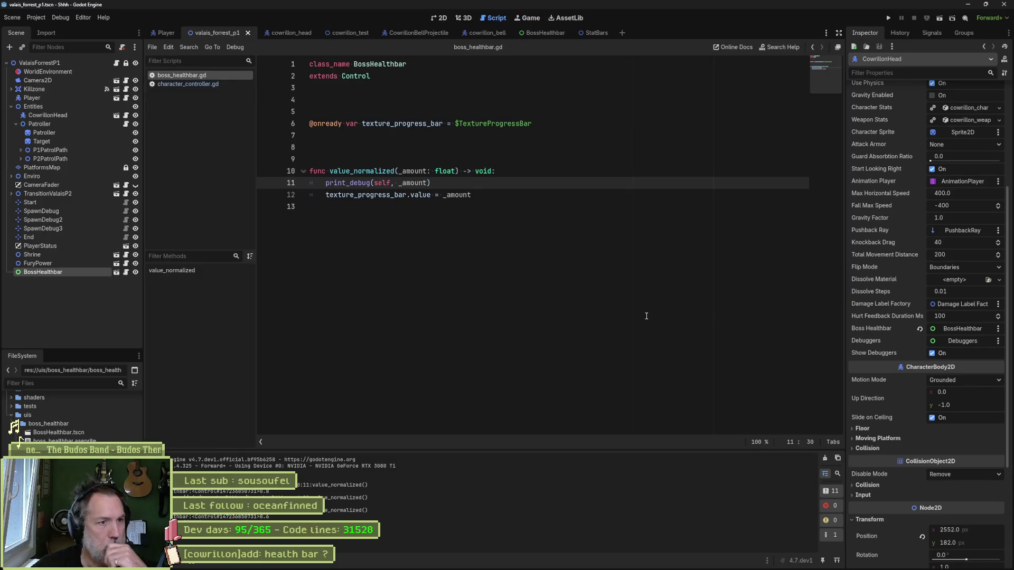
left_click(444, 195)
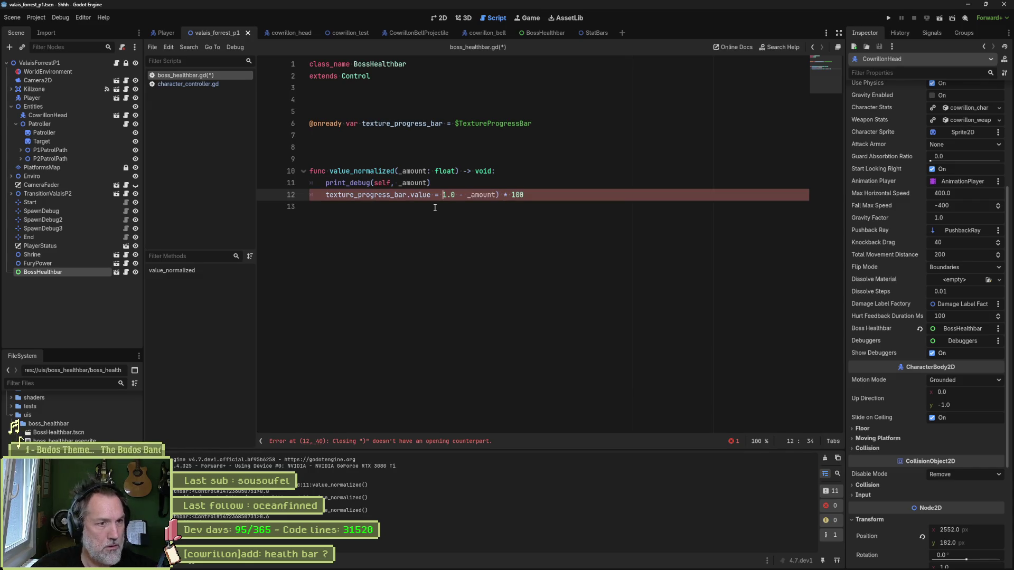
Insert an opening parenthesis before _amount on line 12, then test-run and stop the level.
type("(")
key("F6")
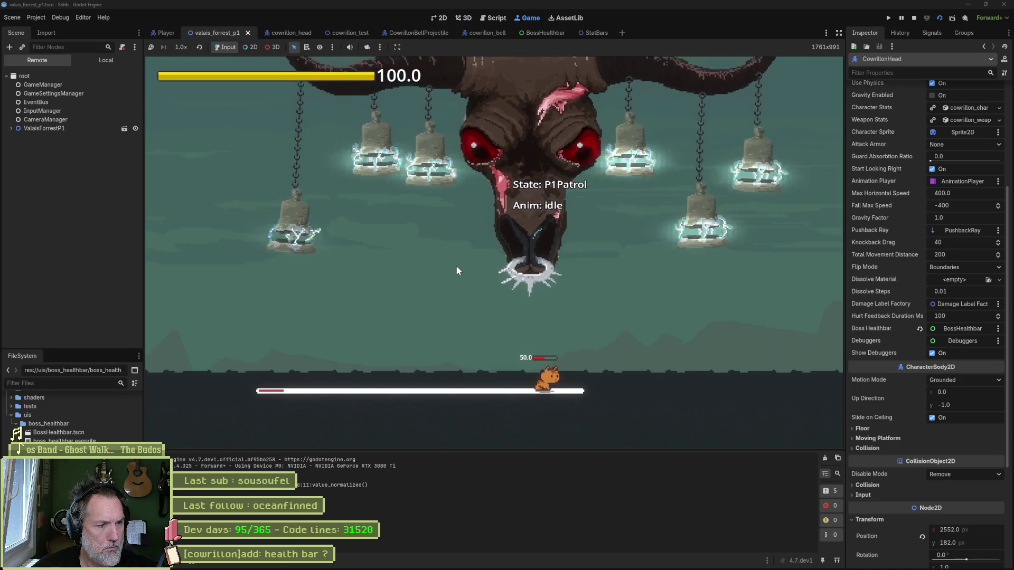
key("F8")
Fix line 12 to texture_progress_bar.value = _amount * 100, play-test the boss fight, then stop.
left_click(434, 195)
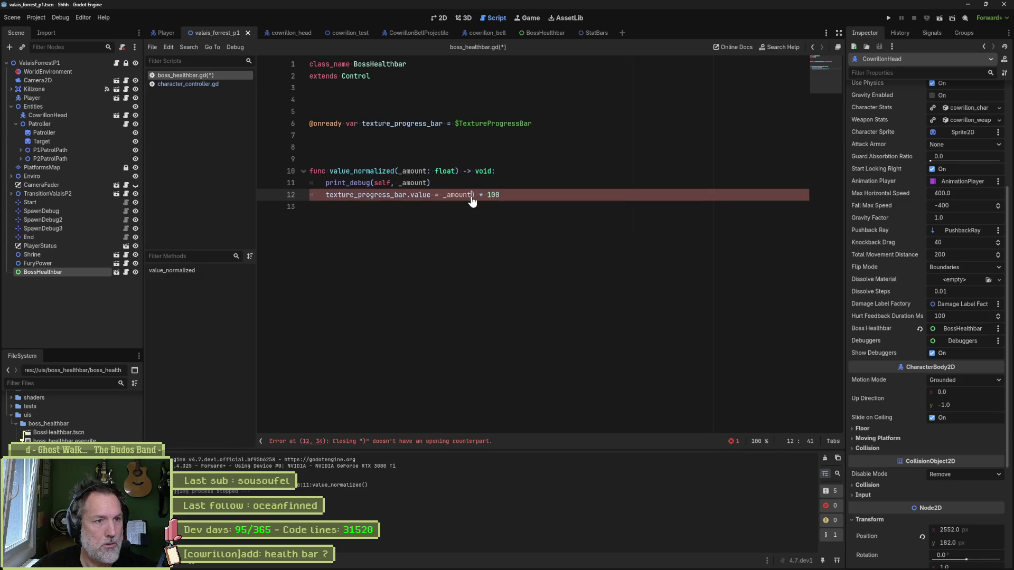
key("F6")
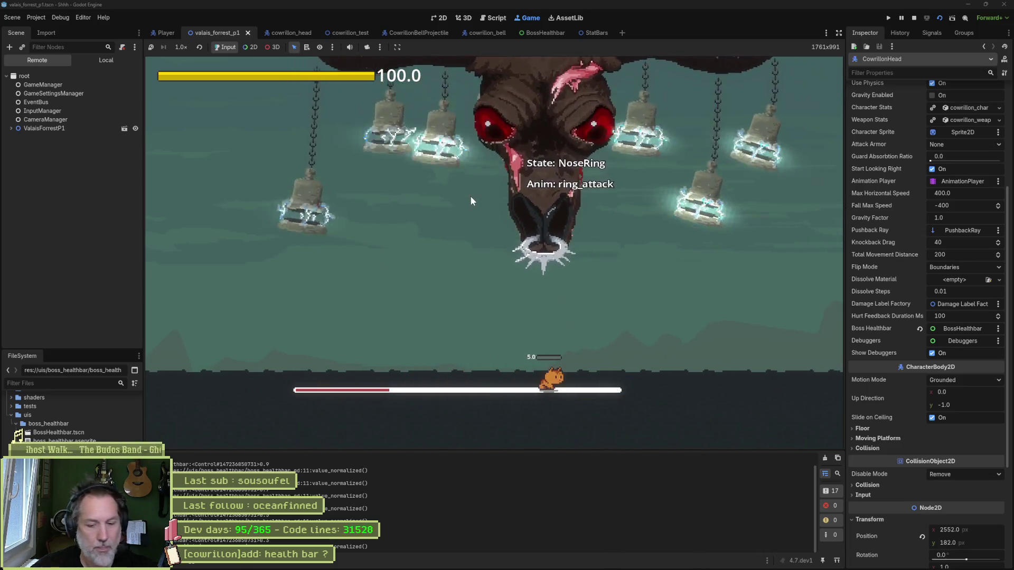
key("F8")
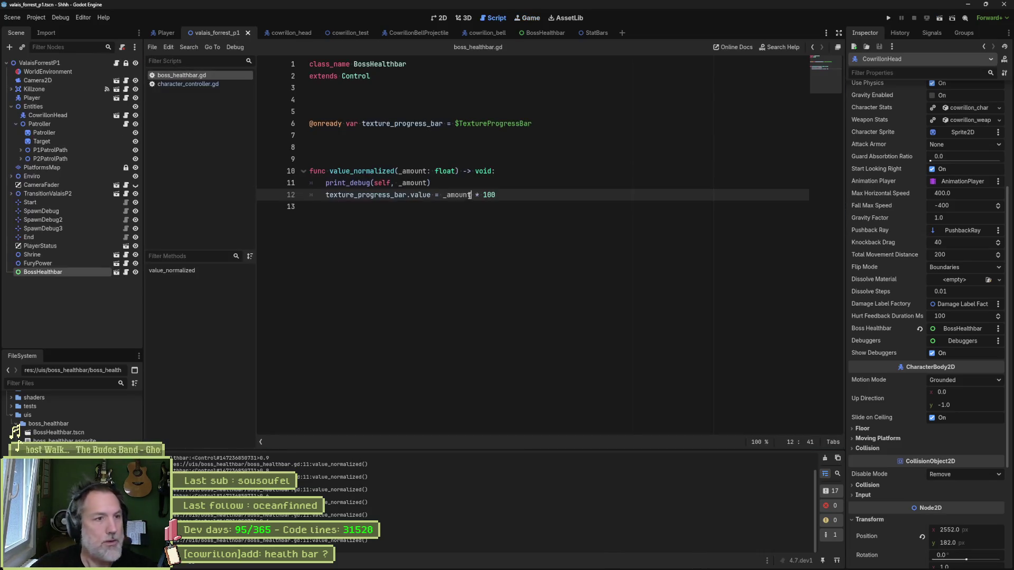
Delete the print_debug line from value_normalized and switch to the level's 2D view.
left_click(464, 183)
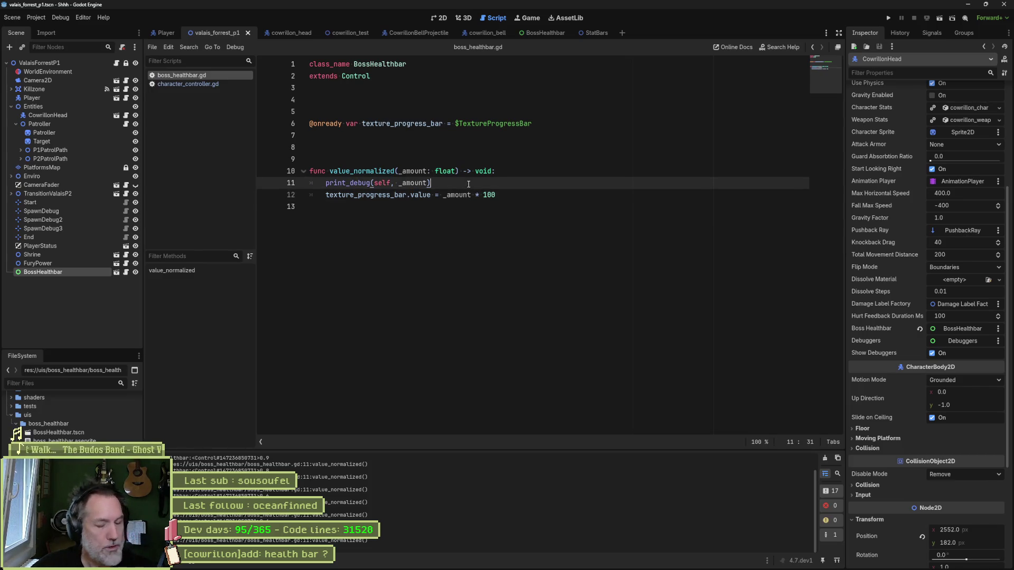
key("ctrl+shift+k")
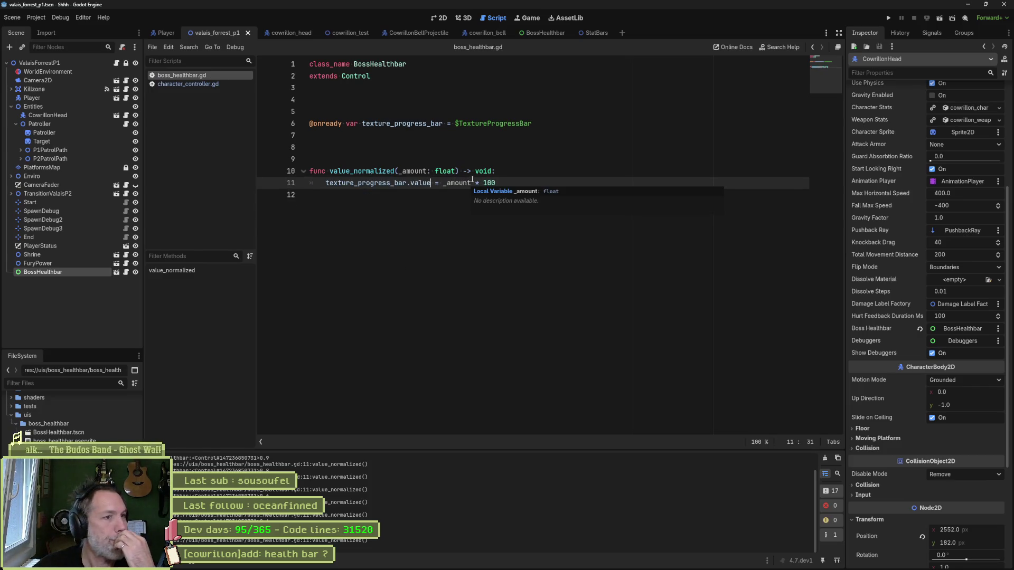
double_click(375, 170)
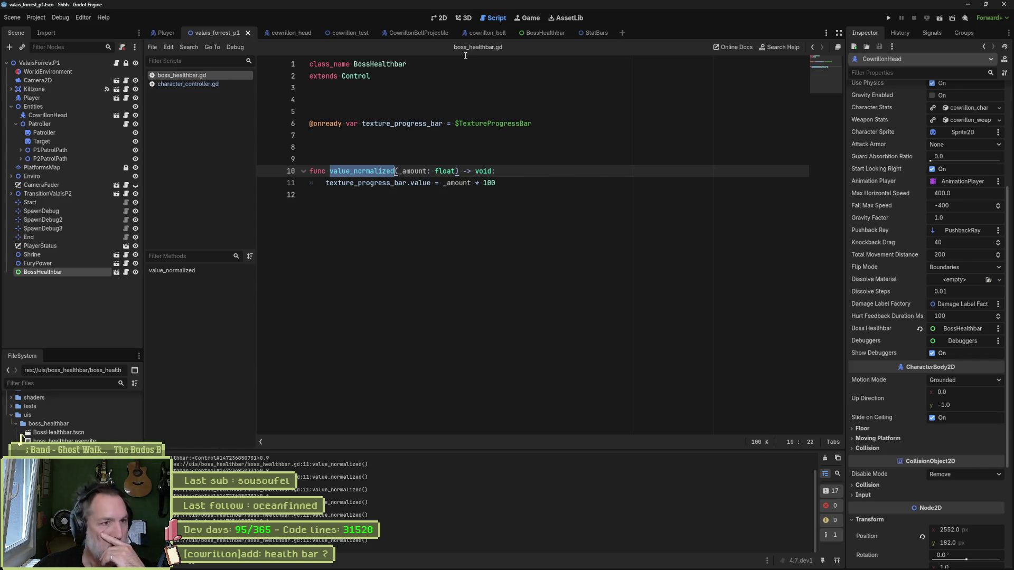
left_click(442, 18)
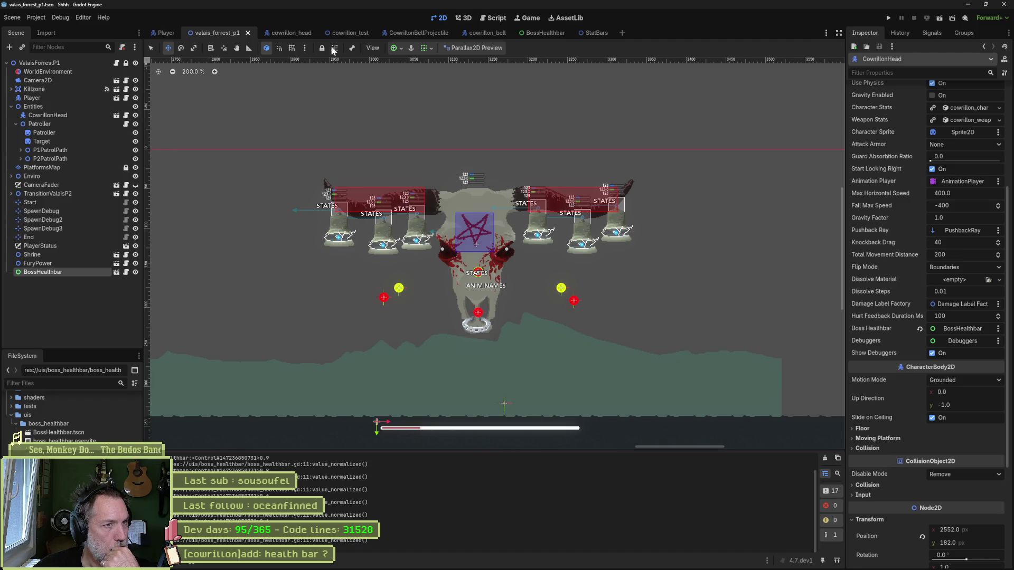
Switch to the cowrillon_head scene and open CowrillonHead's controller script.
left_click(283, 33)
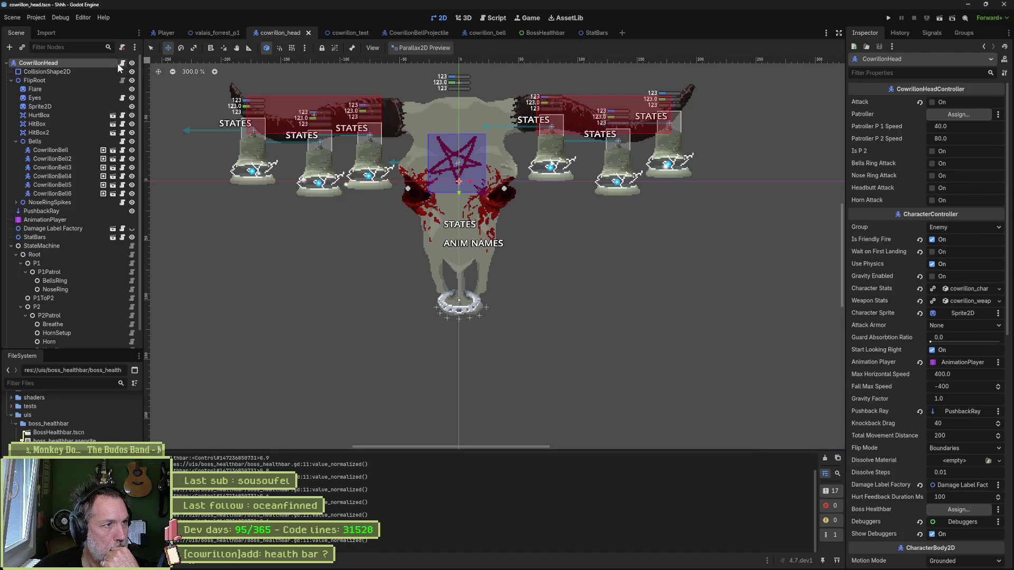
left_click(121, 63)
scroll(460, 335, "down", 2)
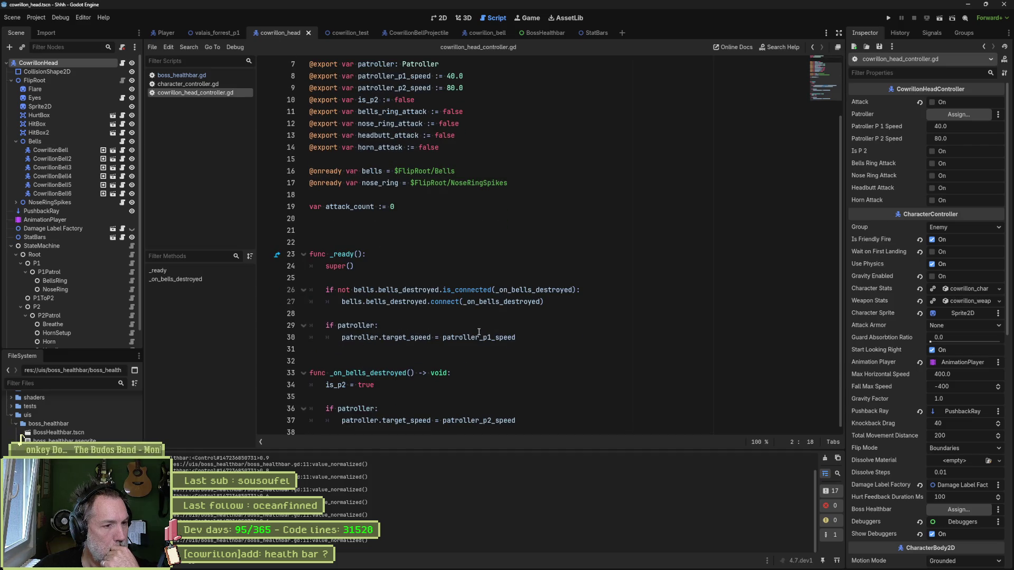
Select the is_p2 = true line, then open a blank line for a new function.
left_click(391, 387)
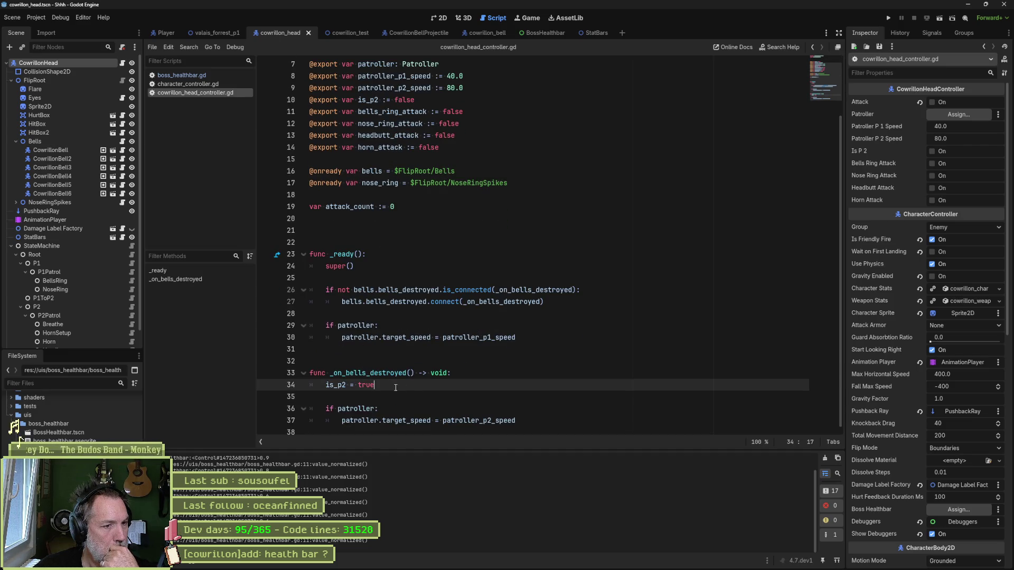
left_click_drag(392, 387, 473, 375)
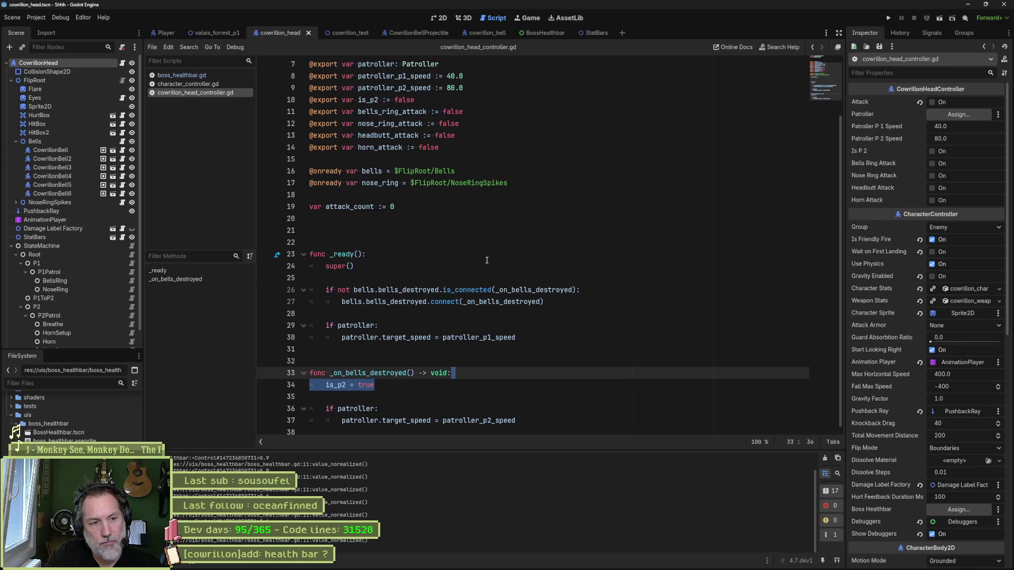
left_click(504, 349)
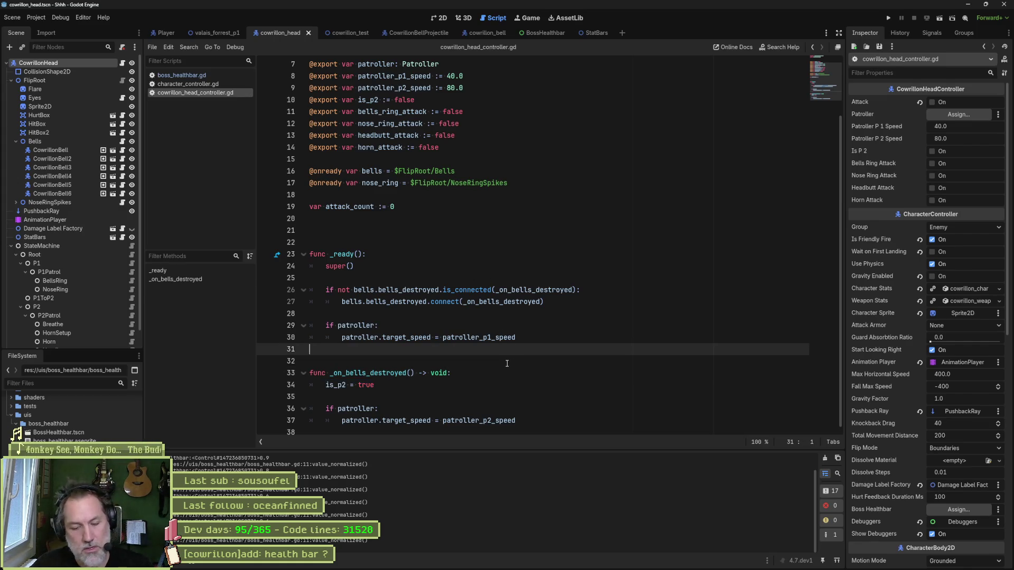
key("Return")
key("Return")
Add an on_hurt override whose body calls super with the copied parameters, minus type hints.
type("func ")
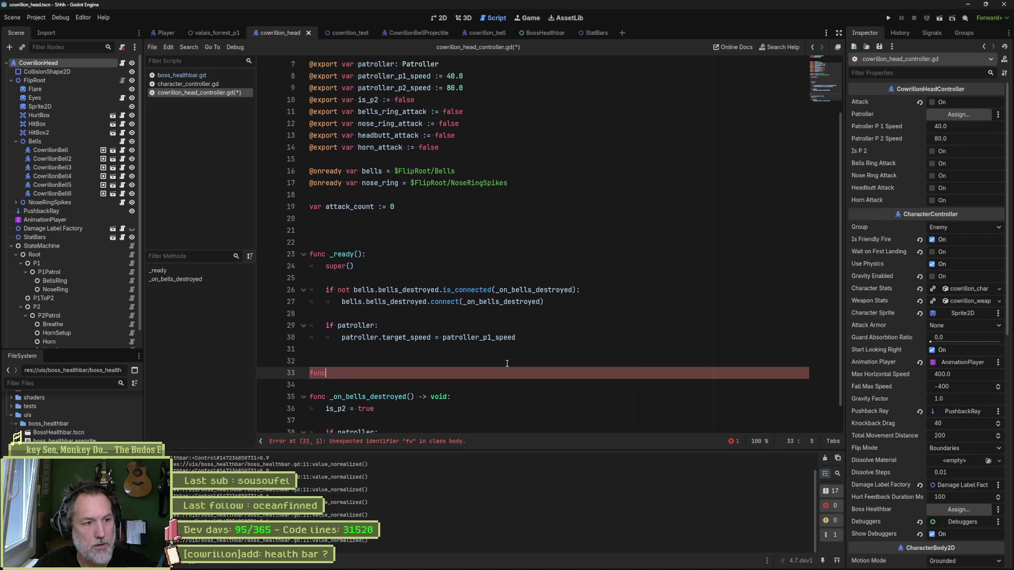
type("on_hu")
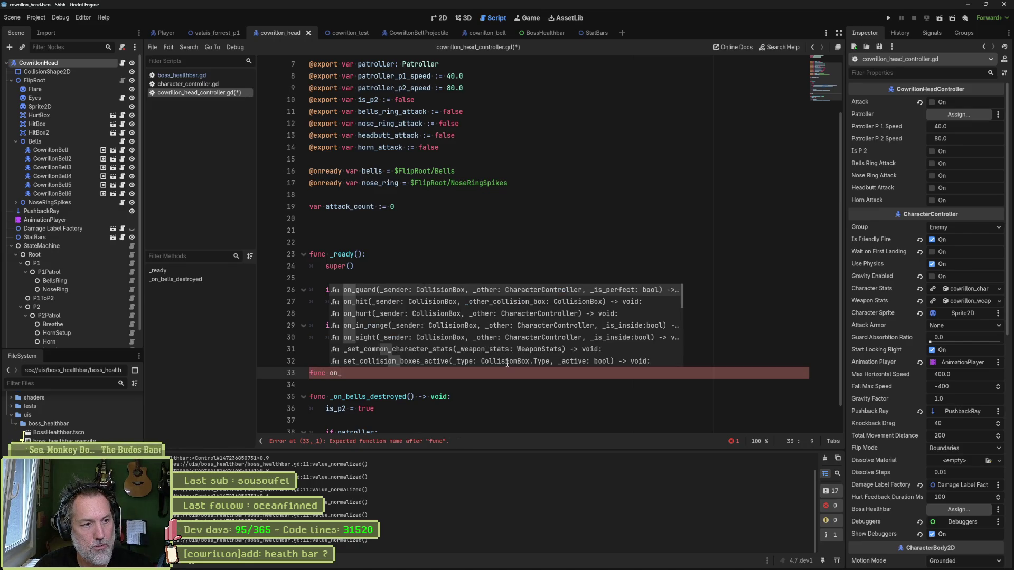
key("Return")
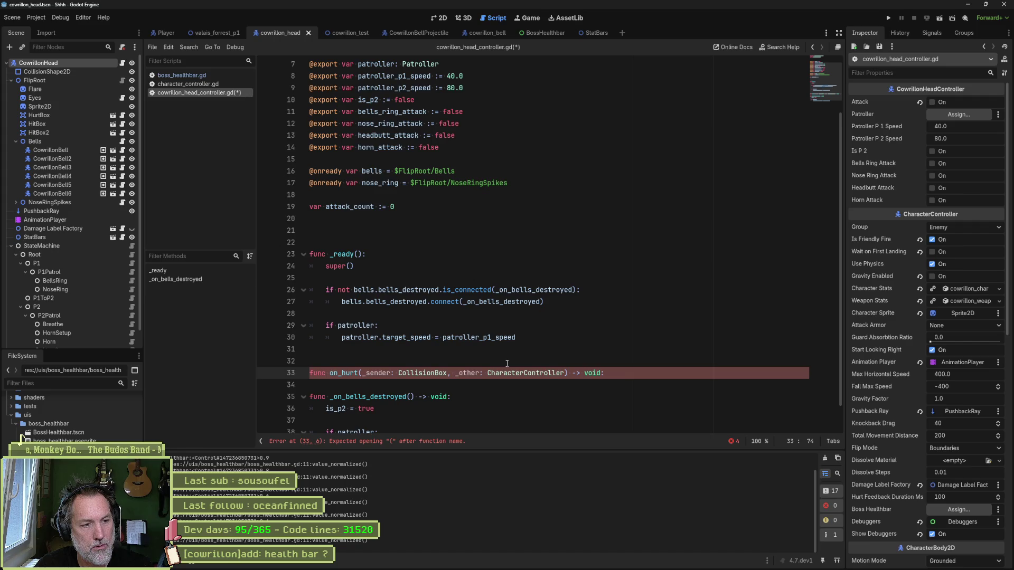
key("Return")
type("super(")
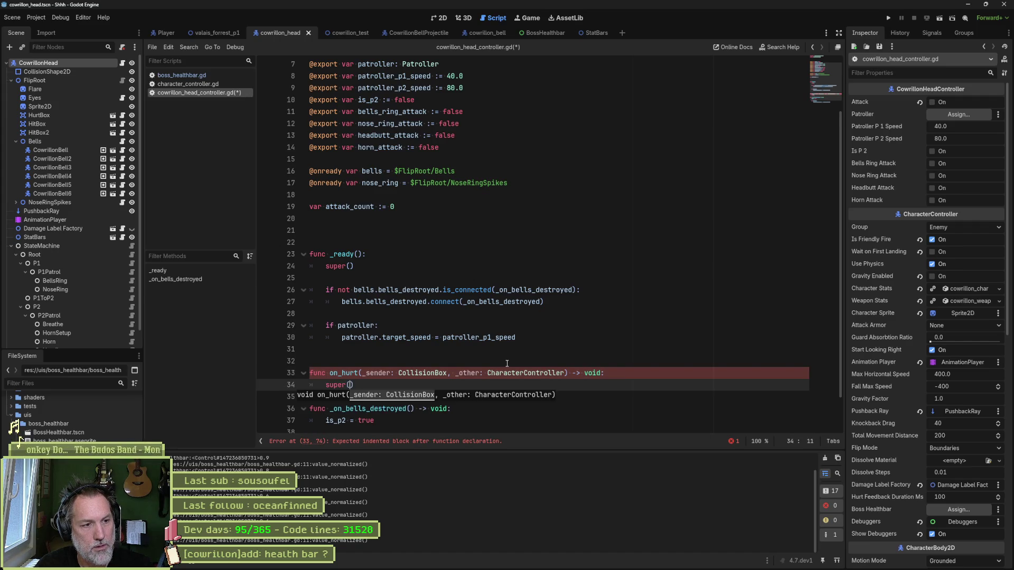
key("Up")
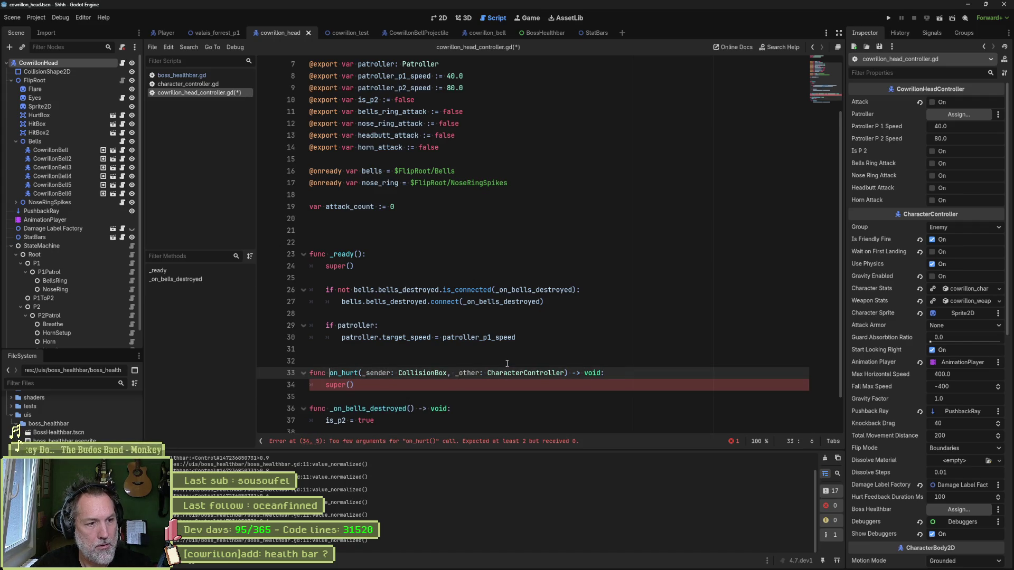
key("ctrl+Right")
key("ctrl+Right")
key("ctrl+shift+Right")
key("ctrl+shift+Right")
key("ctrl+shift+Right")
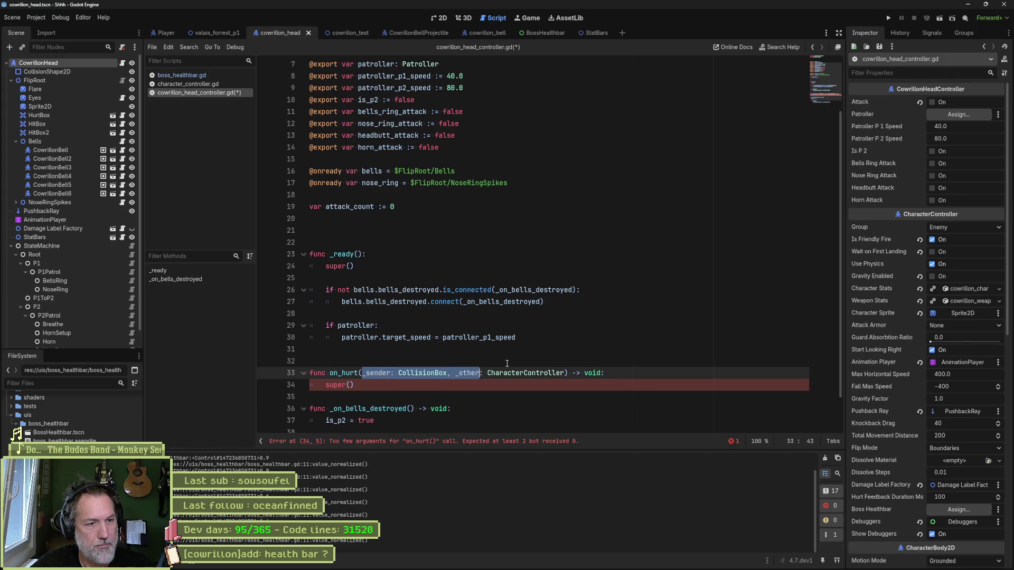
key("ctrl+c")
key("Down")
key("Left")
key("ctrl+v")
key("ctrl+Left")
key("ctrl+Left")
key("ctrl+Left")
key("ctrl+Delete")
key("BackSpace")
key("BackSpace")
Begin an 'if character_stats.health_value' condition on an indented line inside on_hurt.
key("Down")
key("Return")
key("Return")
key("Up")
key("Up")
key("Tab")
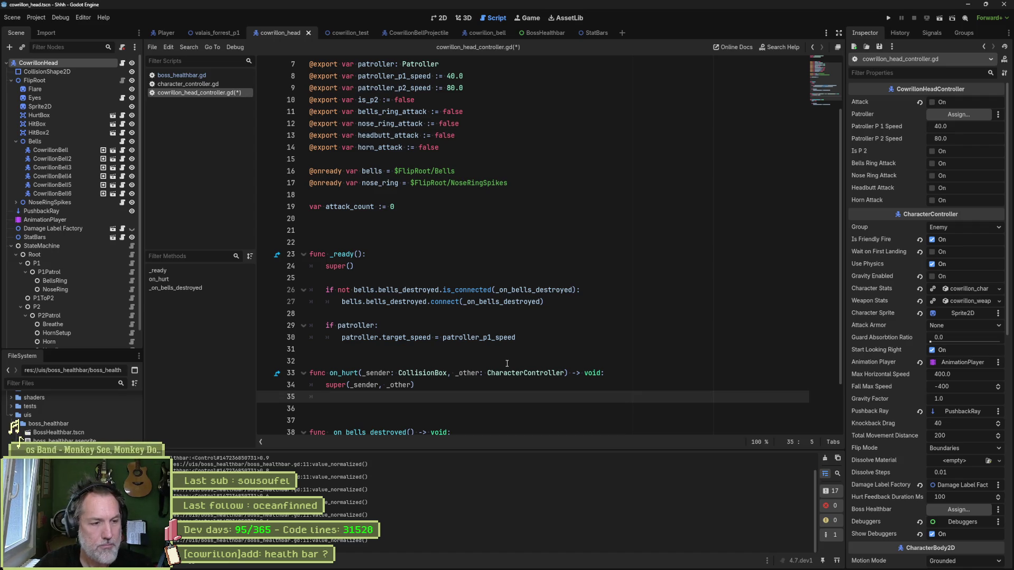
scroll(412, 371, "down", 2)
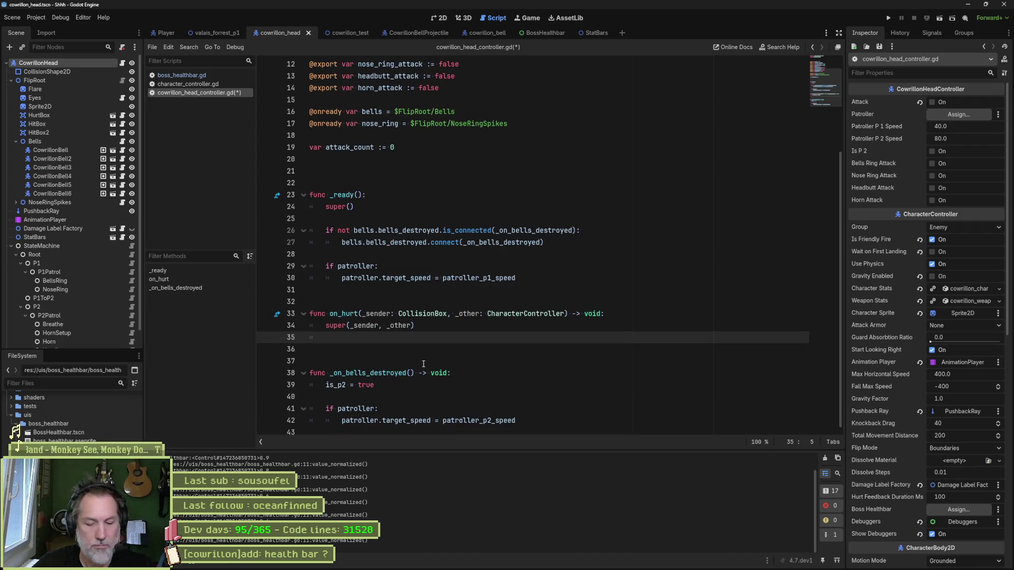
type("if cha")
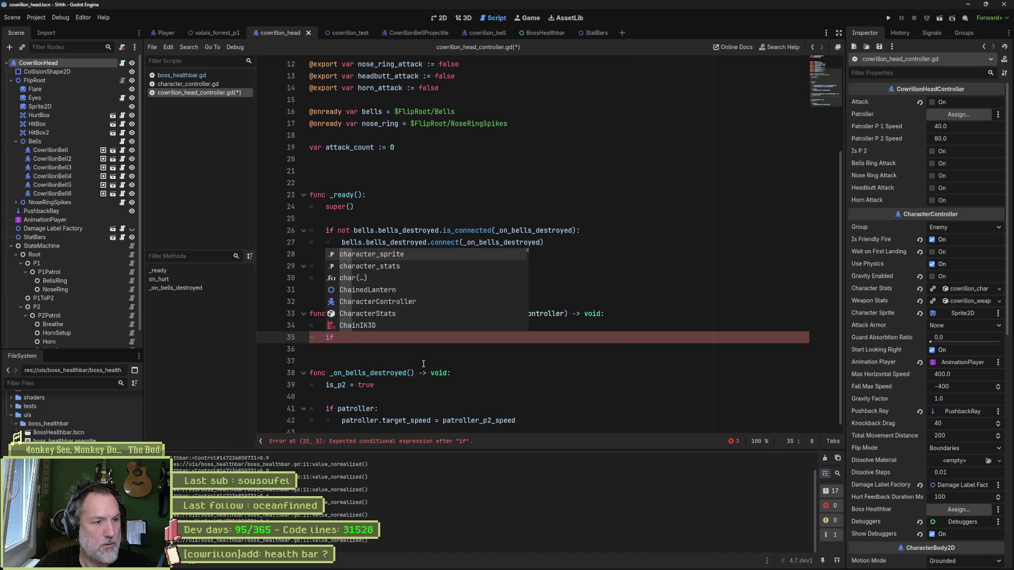
key("Down")
key("Return")
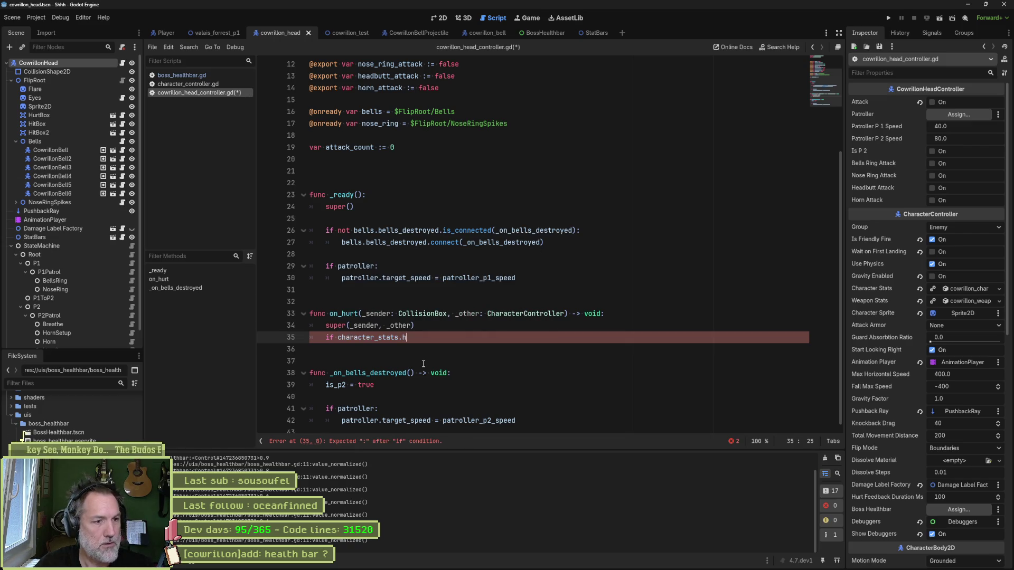
type("eal")
key("Return")
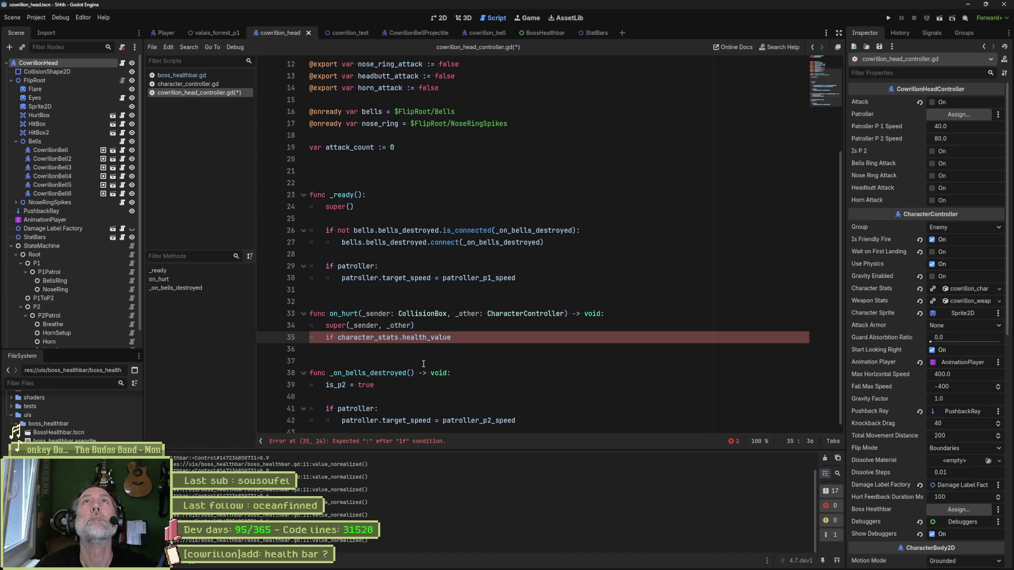
Complete the condition as health_value / health_max < 0.8 setting is_p2 = true, and save.
key("ctrl+shift+Left")
key("ctrl+shift+Left")
key("ctrl+shift+Left")
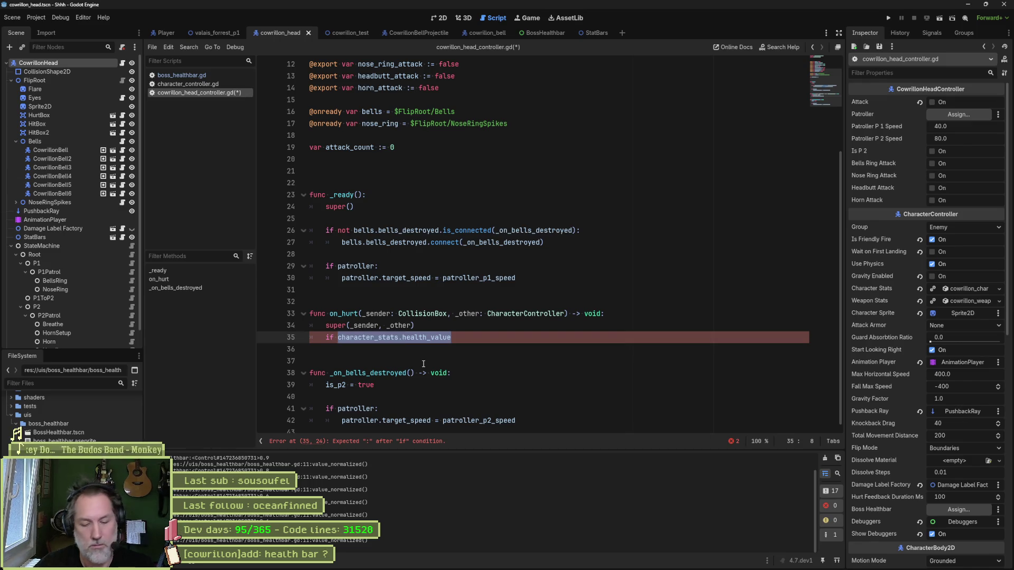
key("Right")
key("Left")
key("Left")
key("Left")
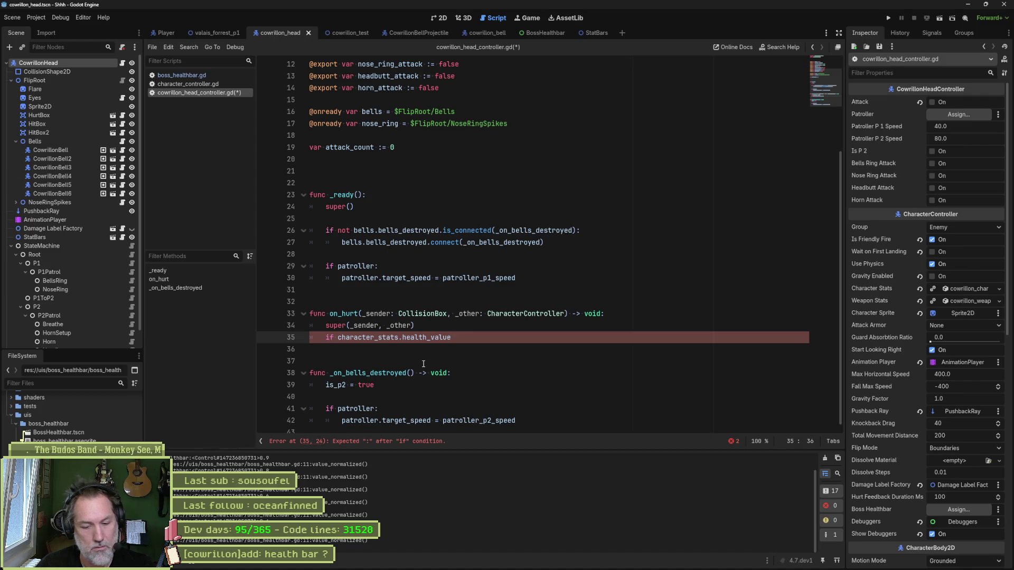
key("ctrl+v")
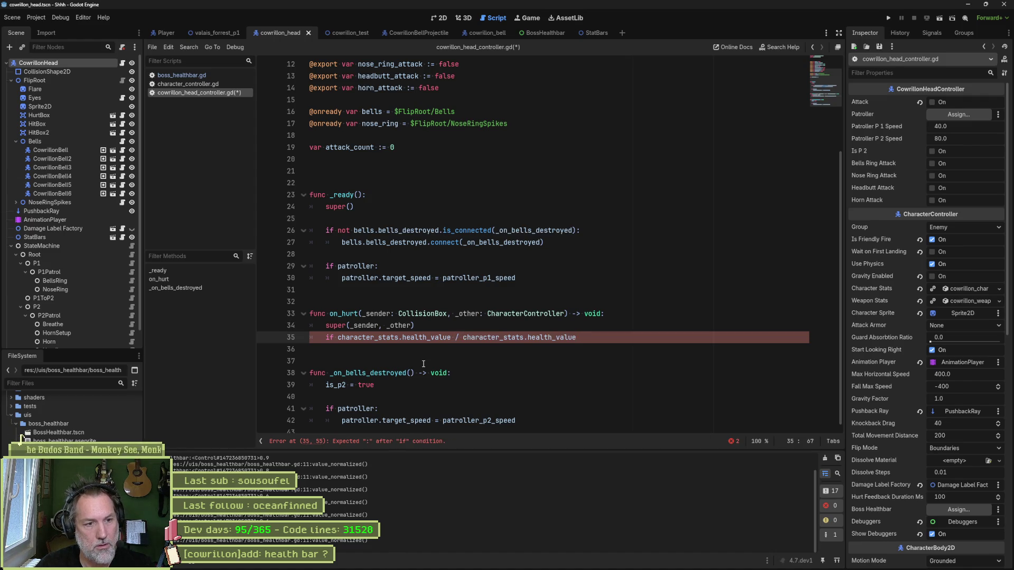
type("max")
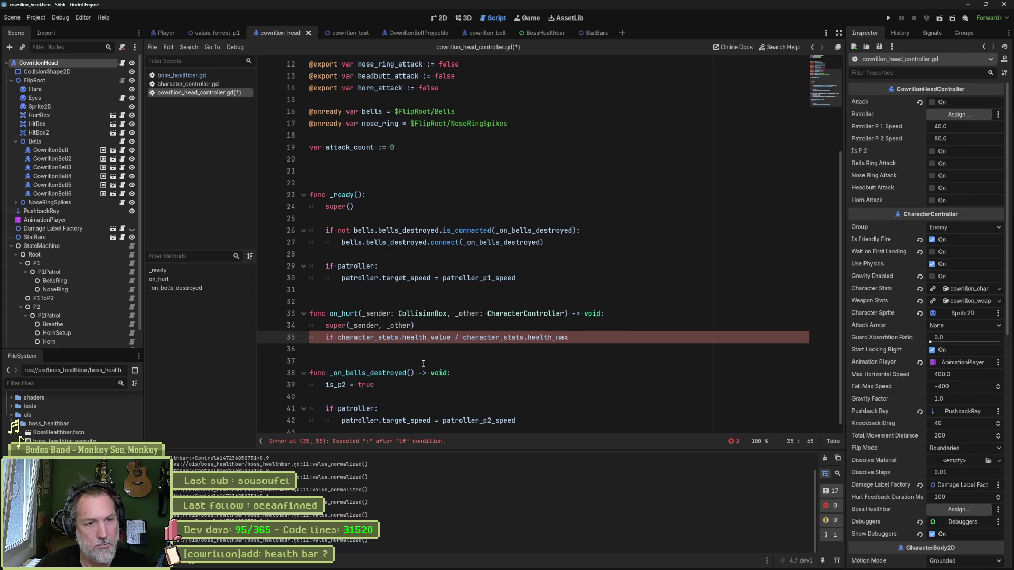
type(" < ")
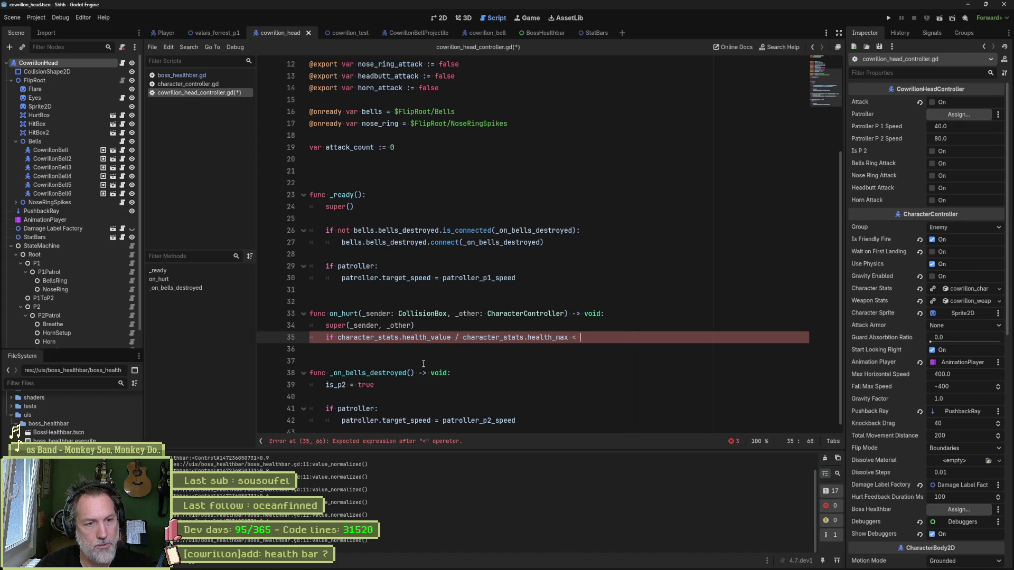
type("0.5:")
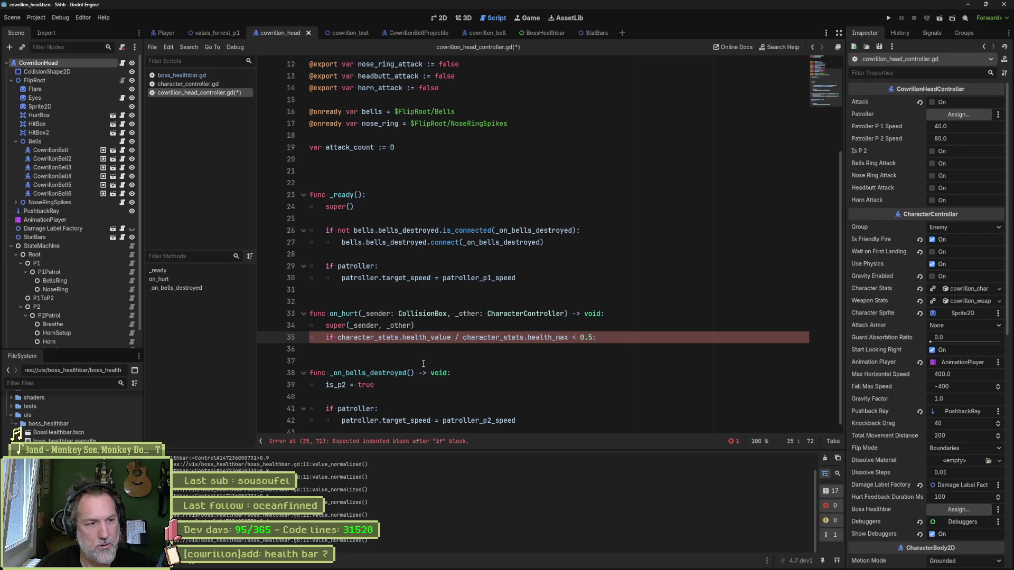
key("Return")
type("is_p2 = ")
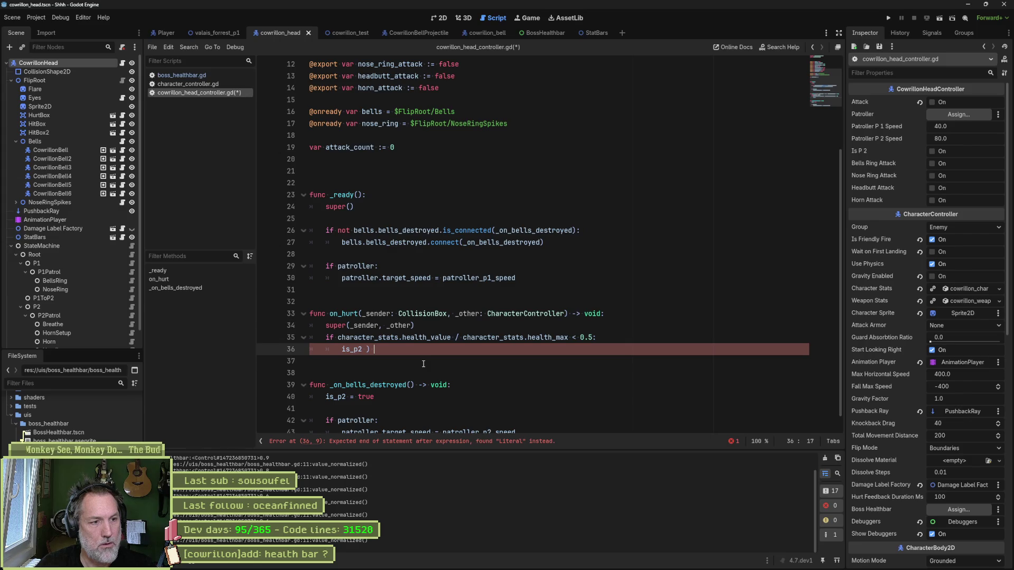
type("= true")
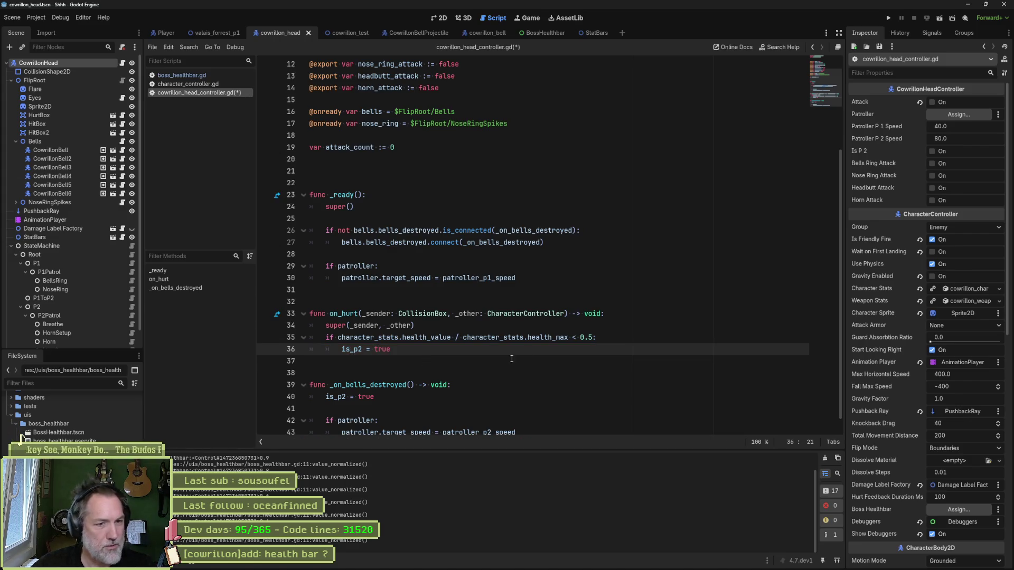
left_click(589, 337)
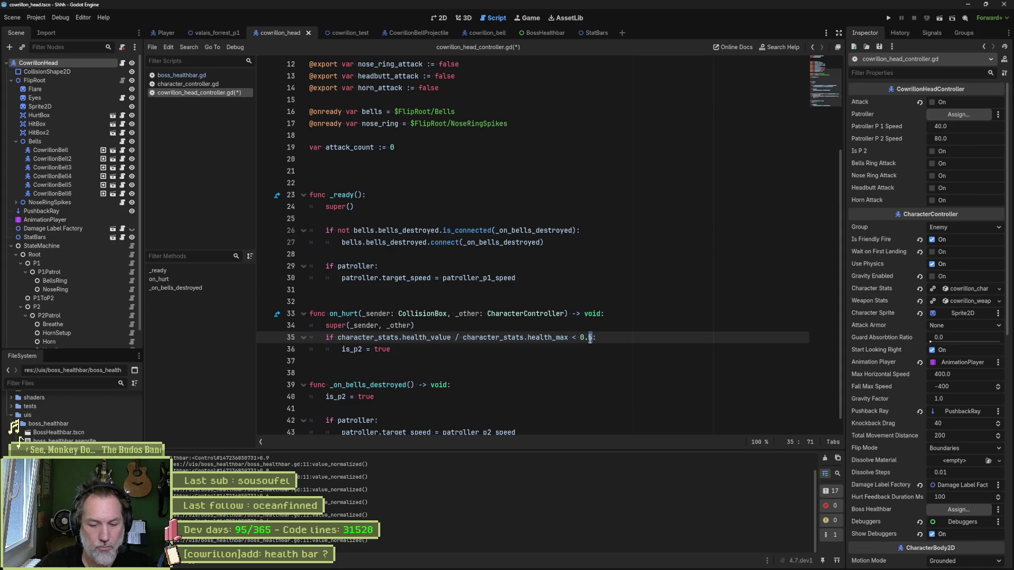
type("8")
key("ctrl+s")
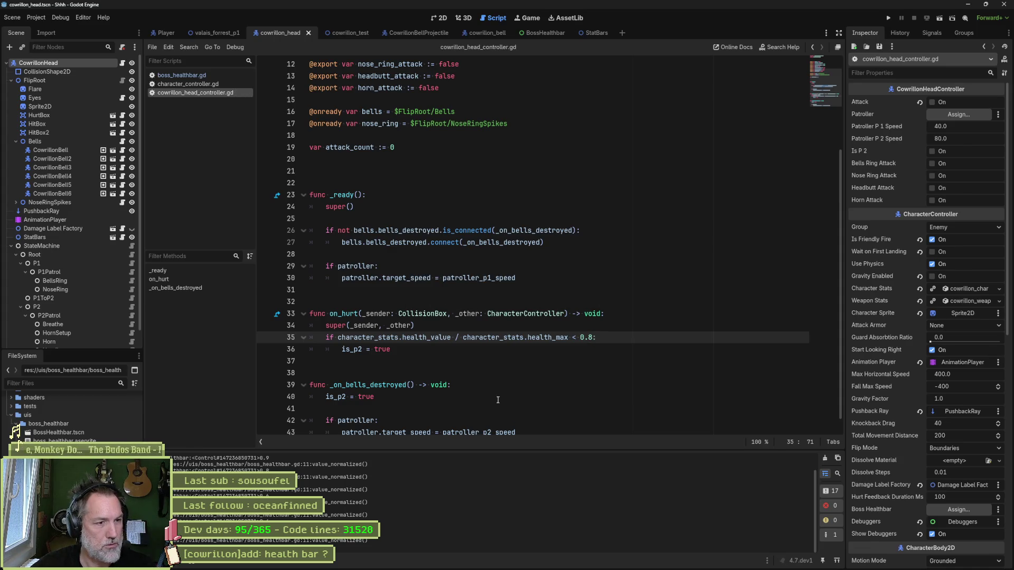
Select the if patroller block in _on_bells_destroyed.
scroll(491, 397, "down", 1)
left_click_drag(395, 372, 394, 418)
left_click(533, 420)
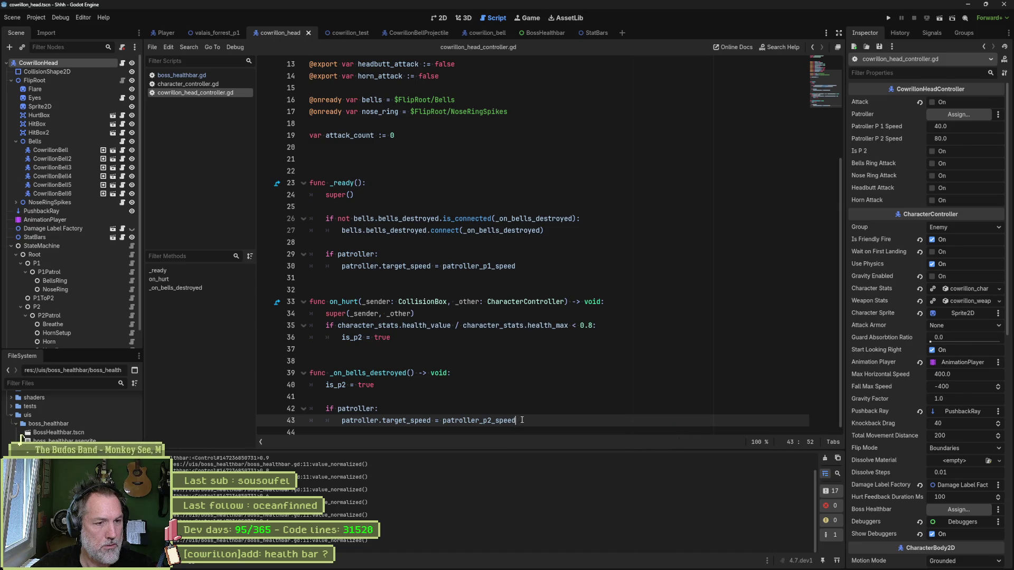
left_click_drag(522, 420, 522, 385)
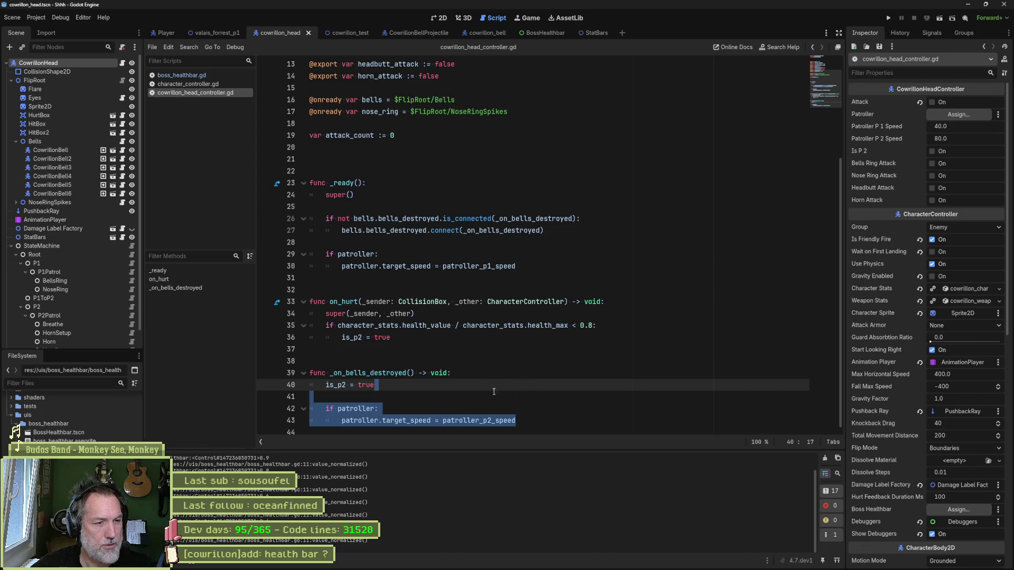
Move the phase-2 'if patroller' speed block into on_hurt, indented under the health check.
key("ctrl+x")
left_click(457, 338)
key("ctrl+v")
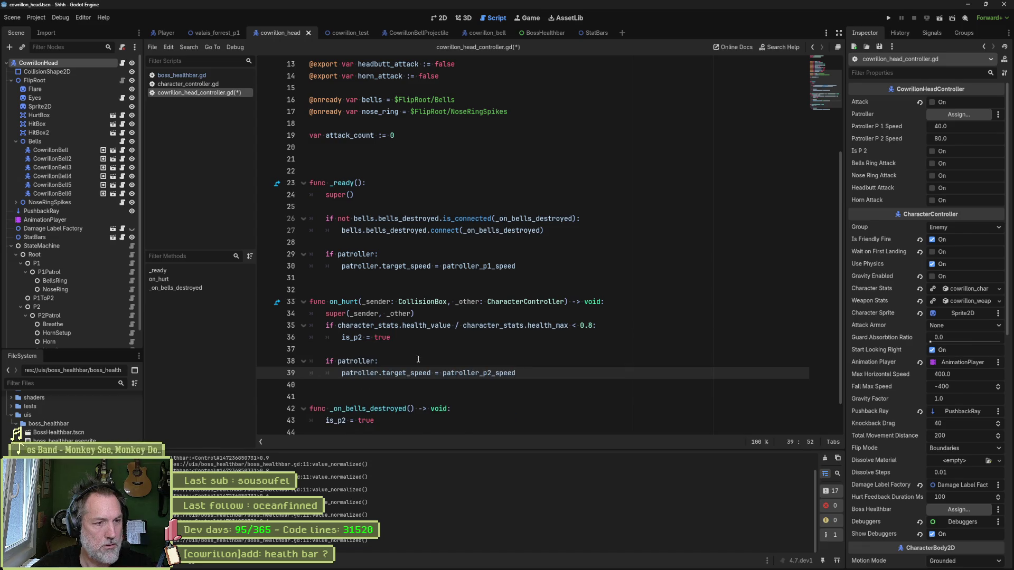
left_click_drag(417, 361, 418, 373)
key("Tab")
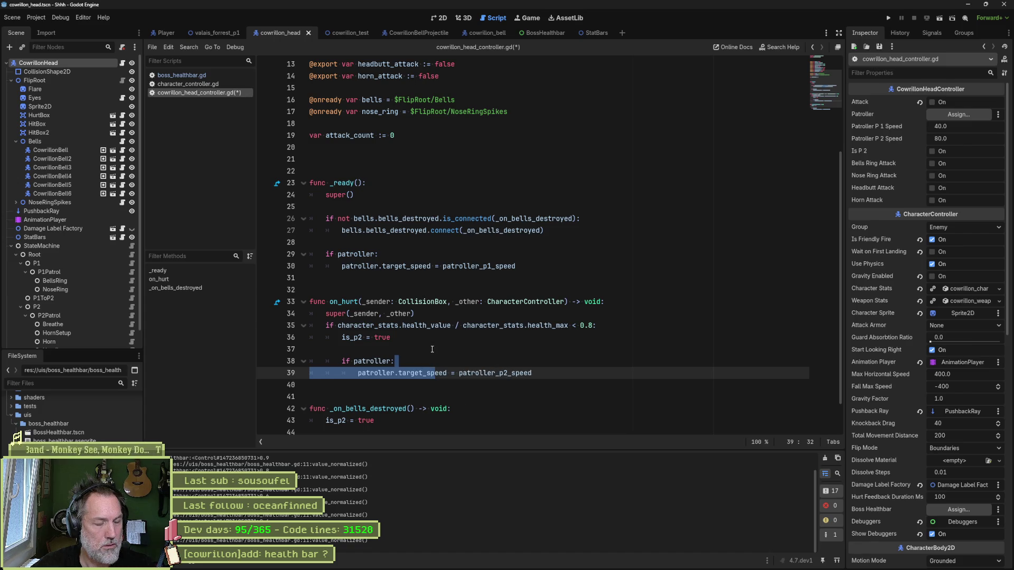
left_click(431, 349)
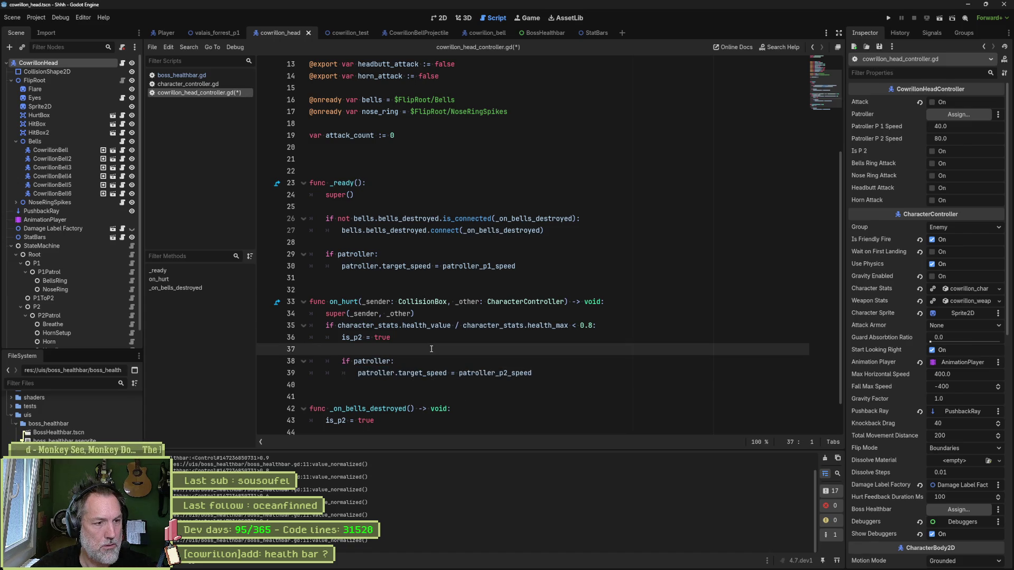
Delete _on_bells_destroyed and its bells_destroyed connect lines in _ready, save, and run valais_forrest_p1.
scroll(534, 423, "down", 1)
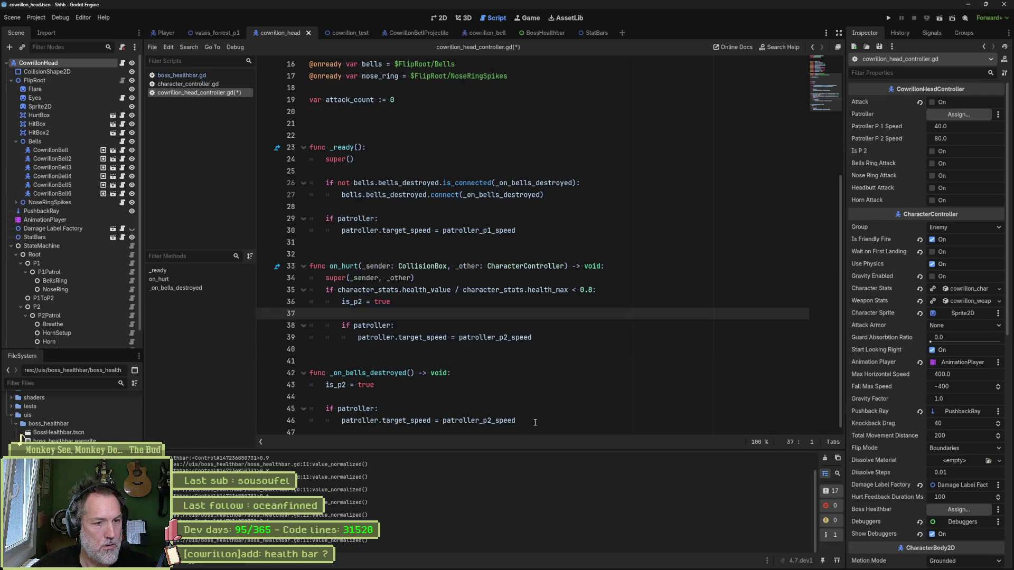
left_click_drag(534, 423, 576, 338)
key("BackSpace")
key("ctrl+s")
scroll(498, 280, "up", 3)
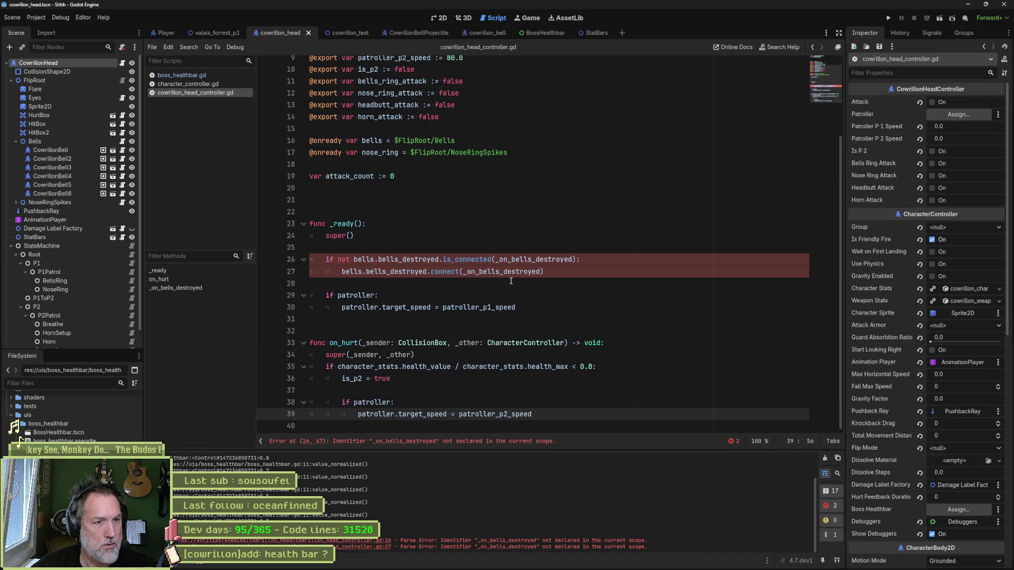
left_click_drag(498, 280, 575, 233)
key("BackSpace")
key("ctrl+s")
scroll(576, 233, "up", 3)
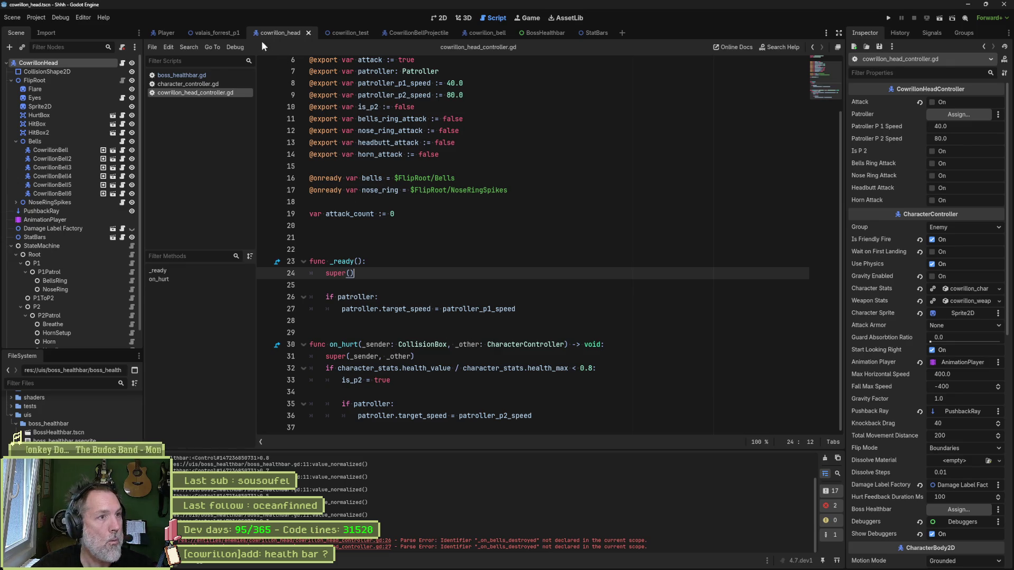
left_click(218, 34)
key("F6")
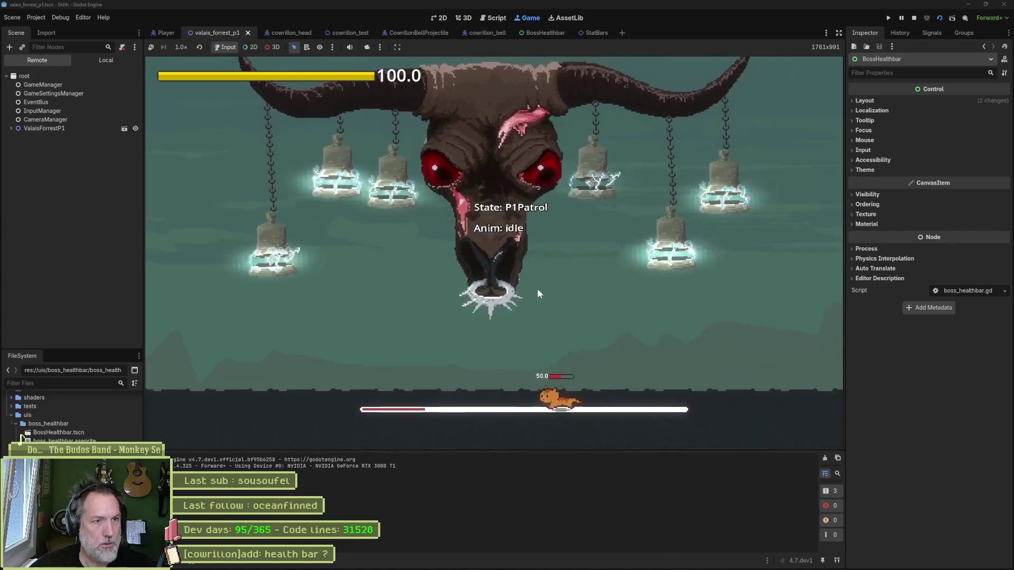
Move the player right across the boss arena, then stop the running game.
key("Right")
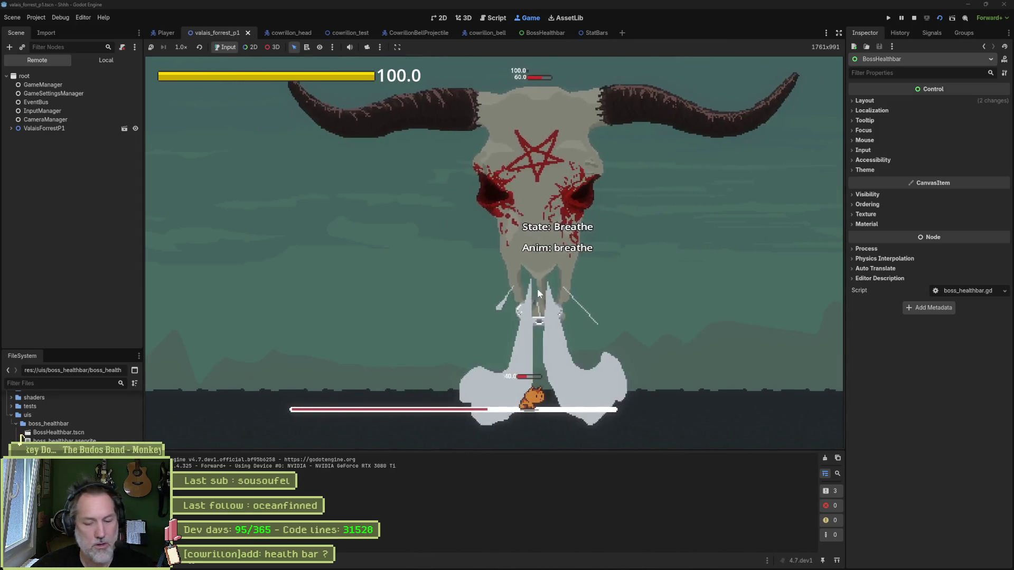
key("F8")
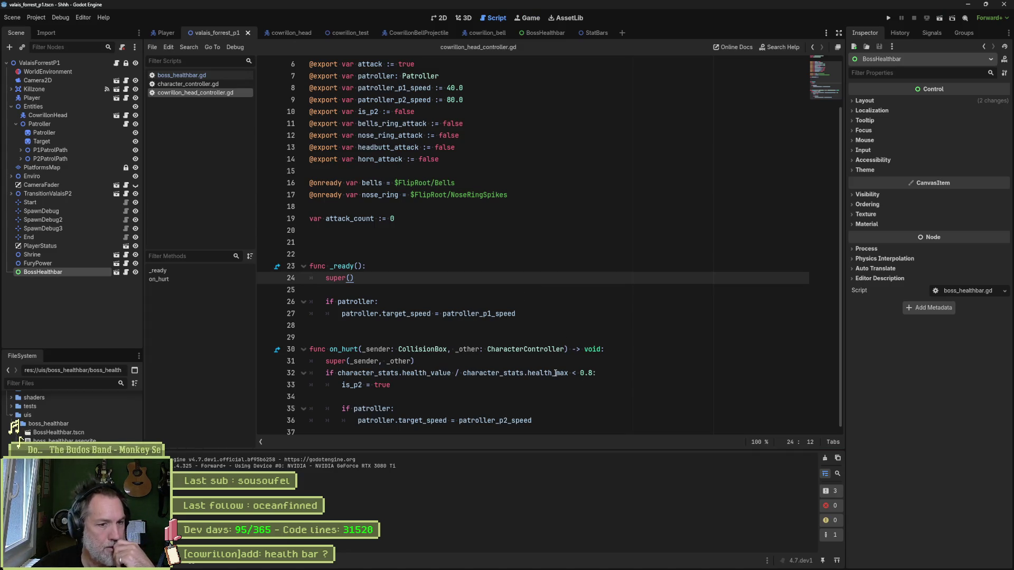
scroll(475, 233, "up", 2)
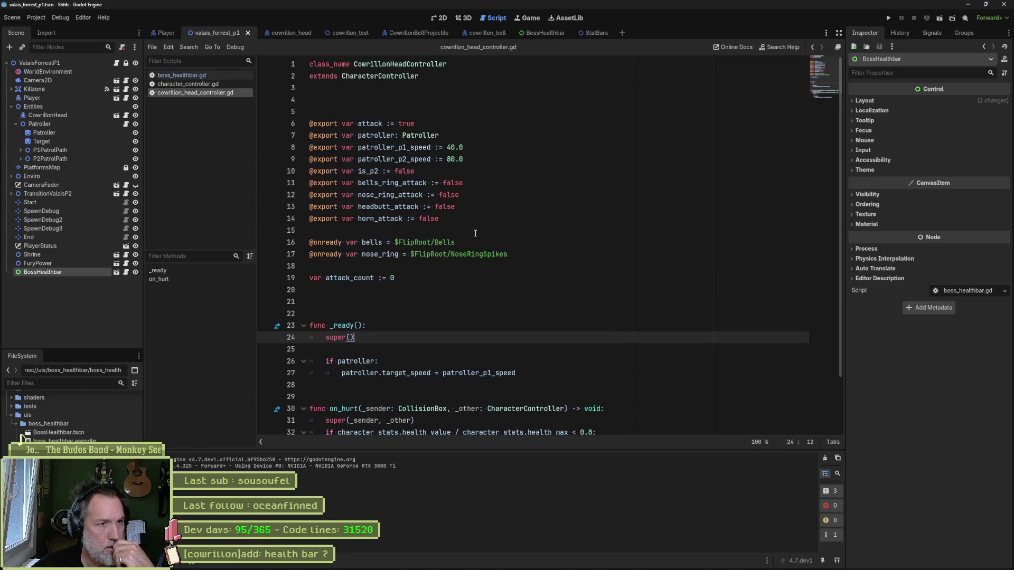
left_click(199, 78)
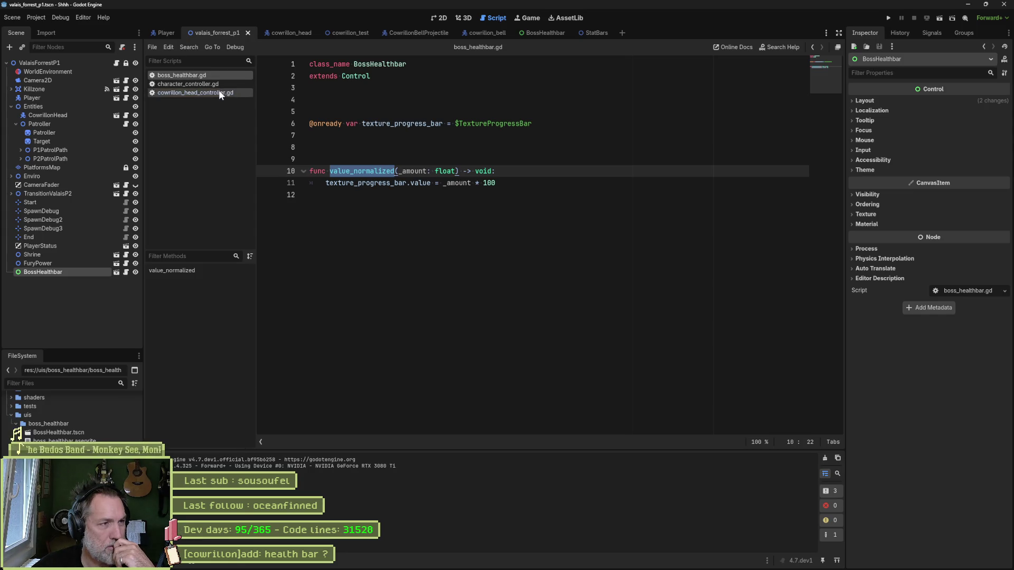
left_click(216, 94)
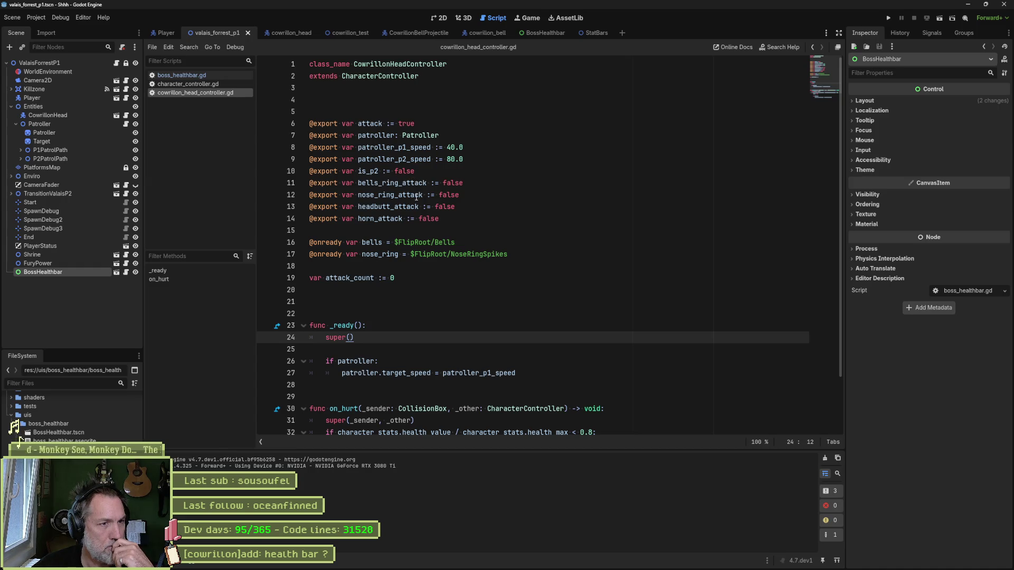
left_click(445, 127)
key("Return")
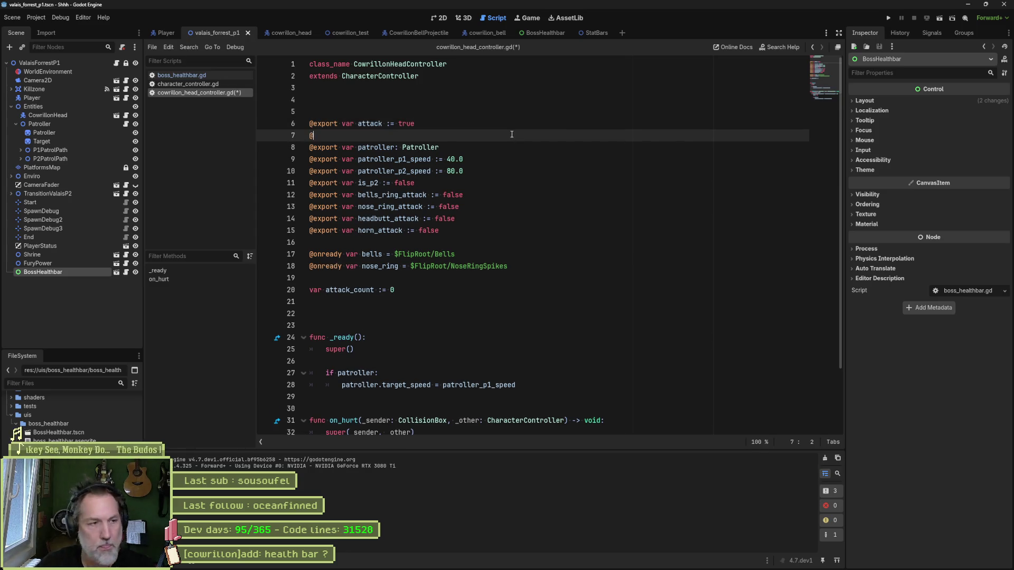
type("export var ")
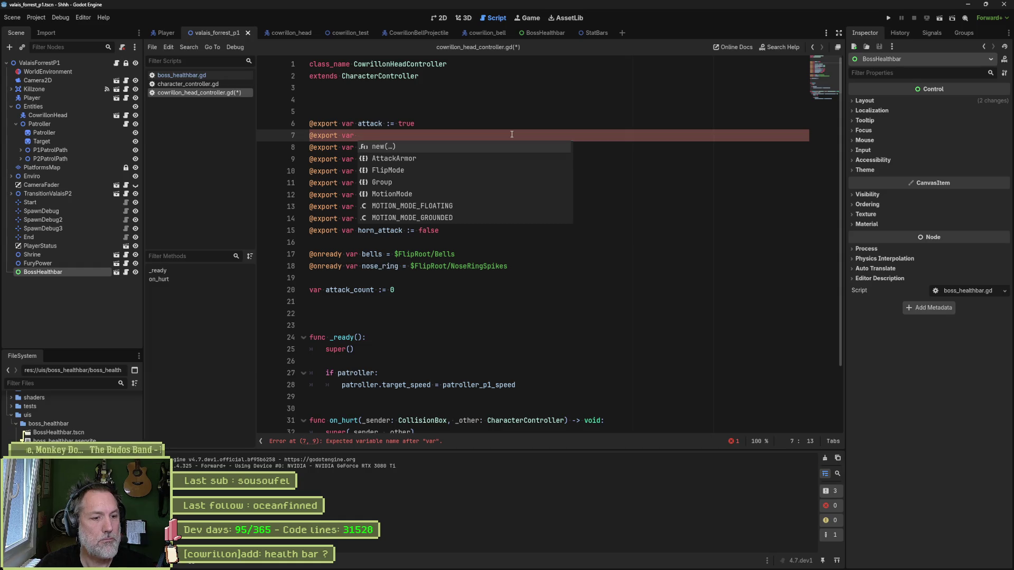
type("p2_hea_threshold")
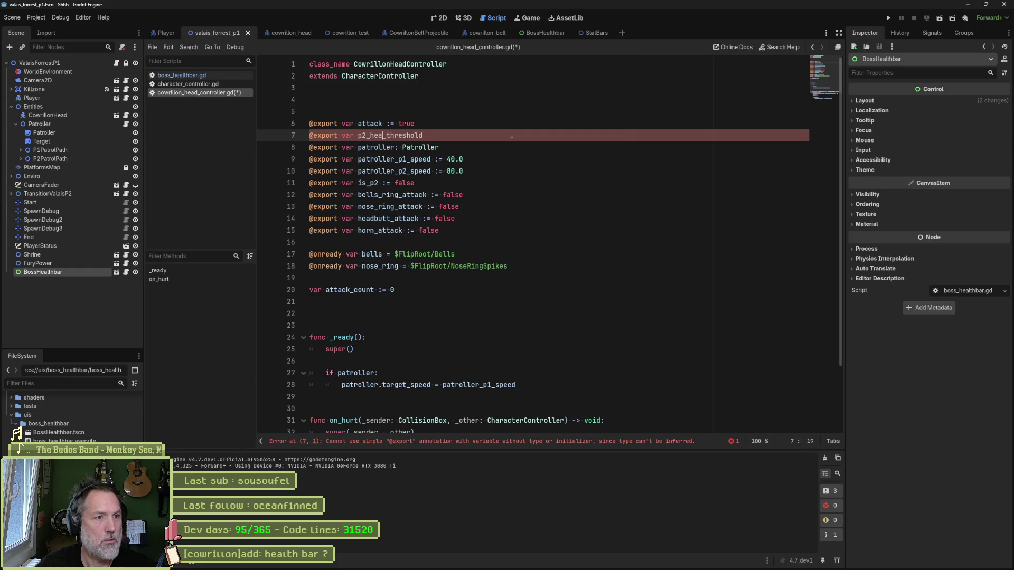
type(" := .5")
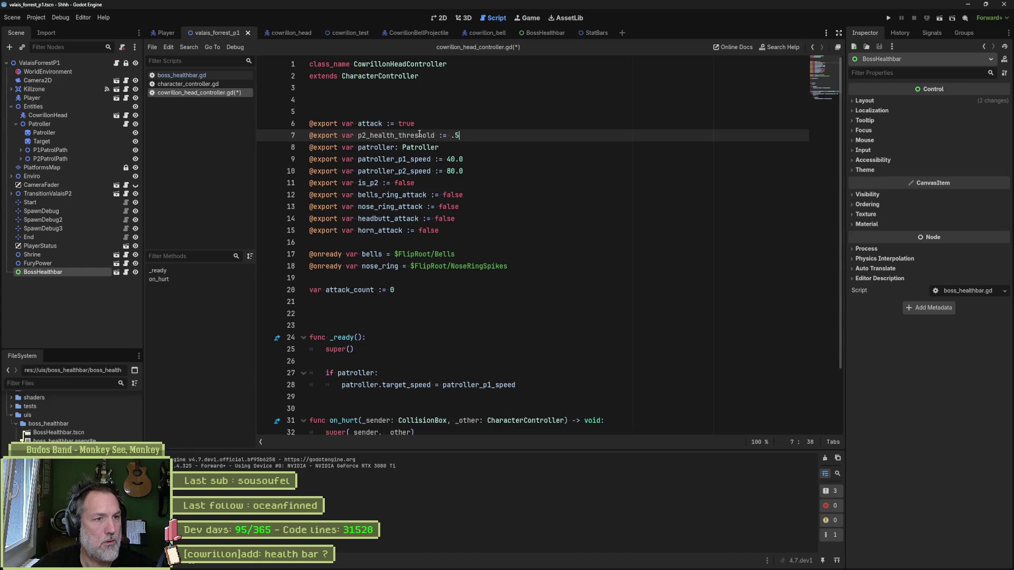
scroll(464, 255, "down", 2)
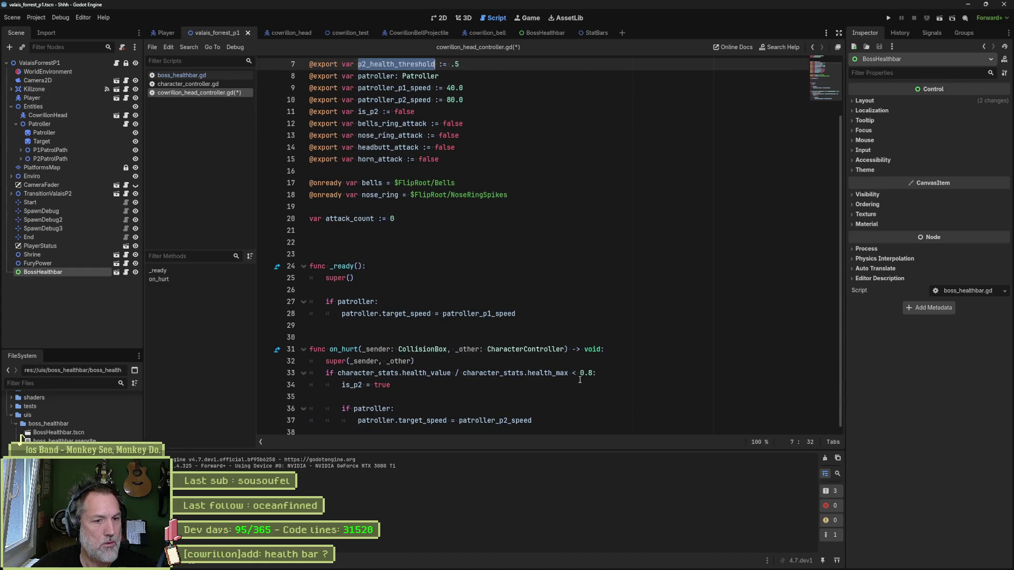
left_click_drag(580, 373, 593, 373)
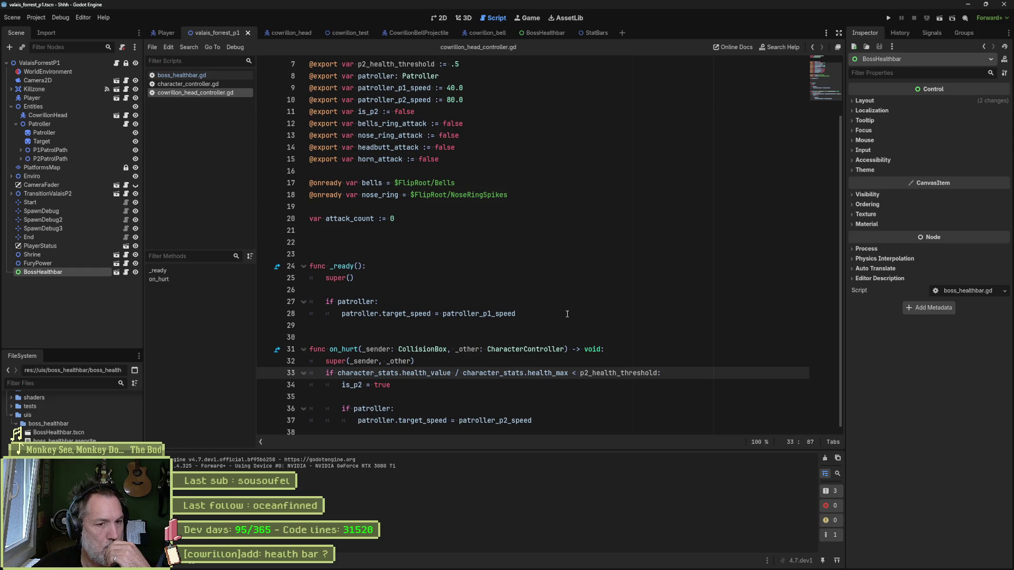
scroll(494, 307, "up", 2)
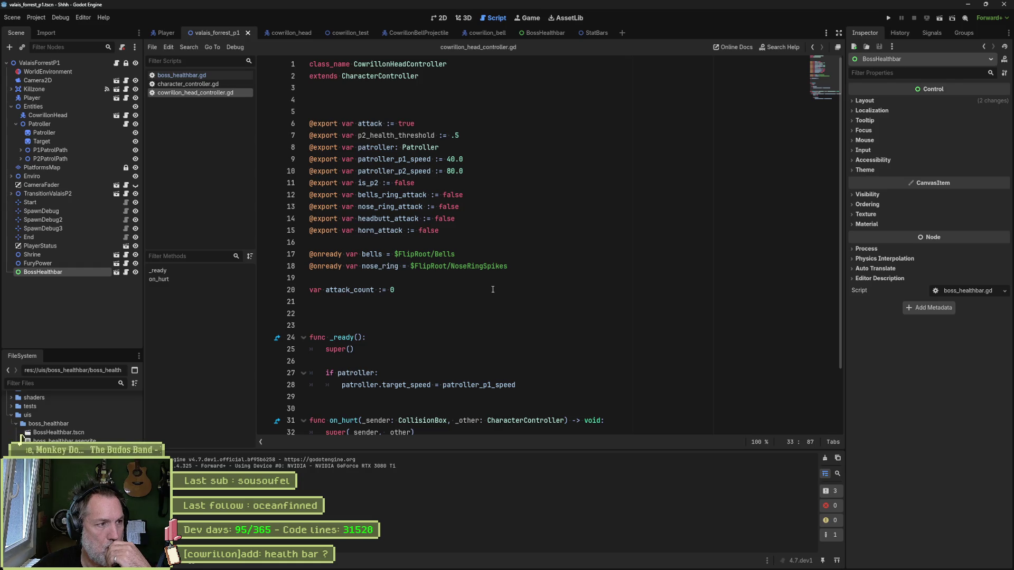
scroll(492, 289, "down", 2)
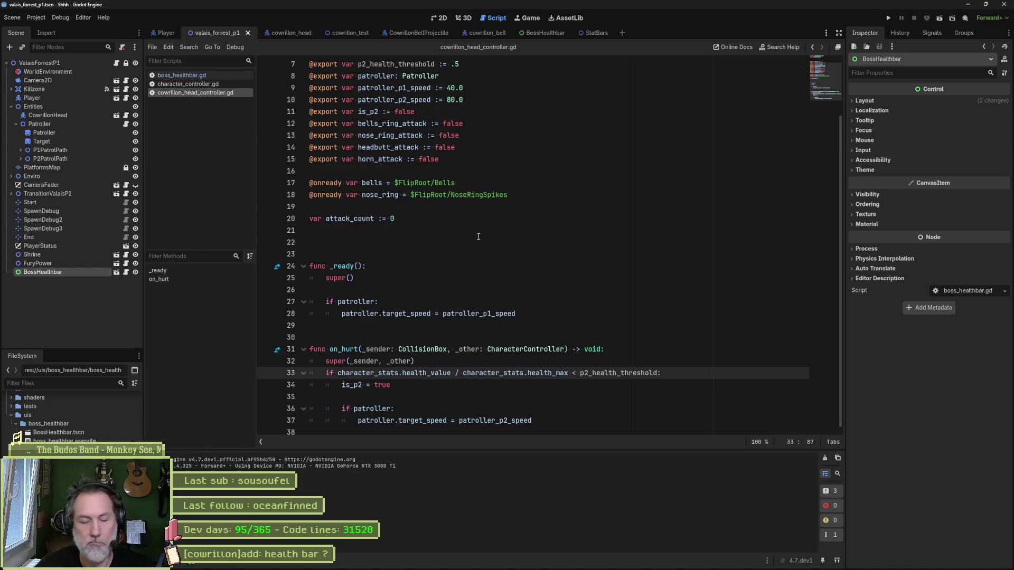
Open bells.gd via quick-open and delete the bells_destroyed signal line.
key("shift+alt+o")
type("bells")
key("Return")
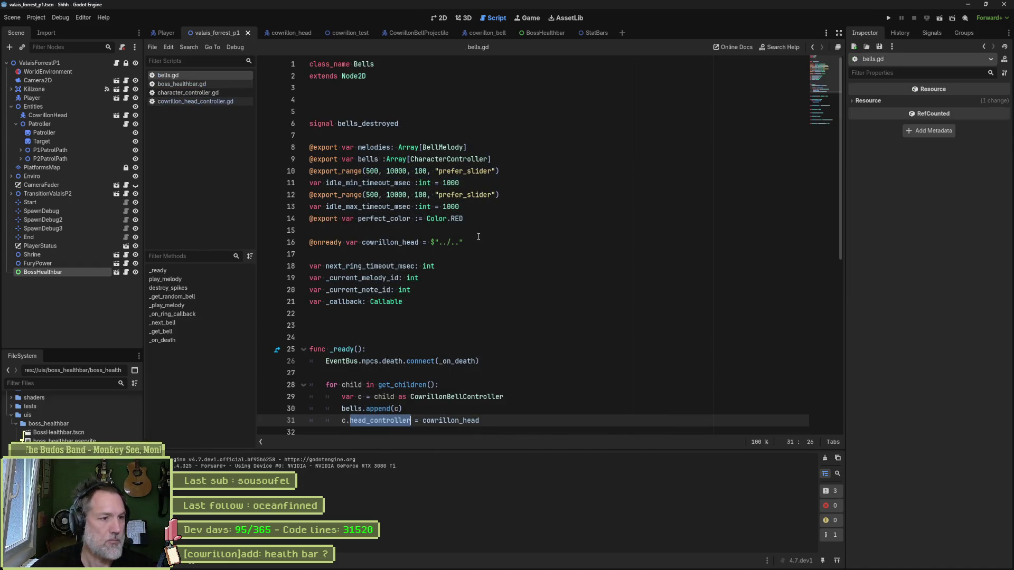
left_click(370, 123)
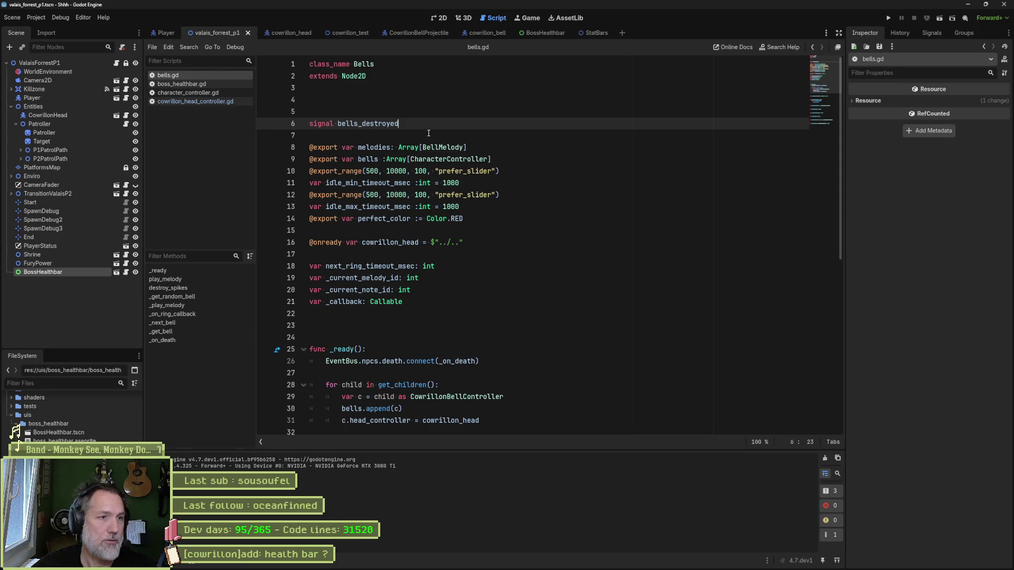
key("ctrl+x")
key("ctrl+x")
Delete the whole _on_death function from bells.gd and save.
scroll(443, 329, "down", 8)
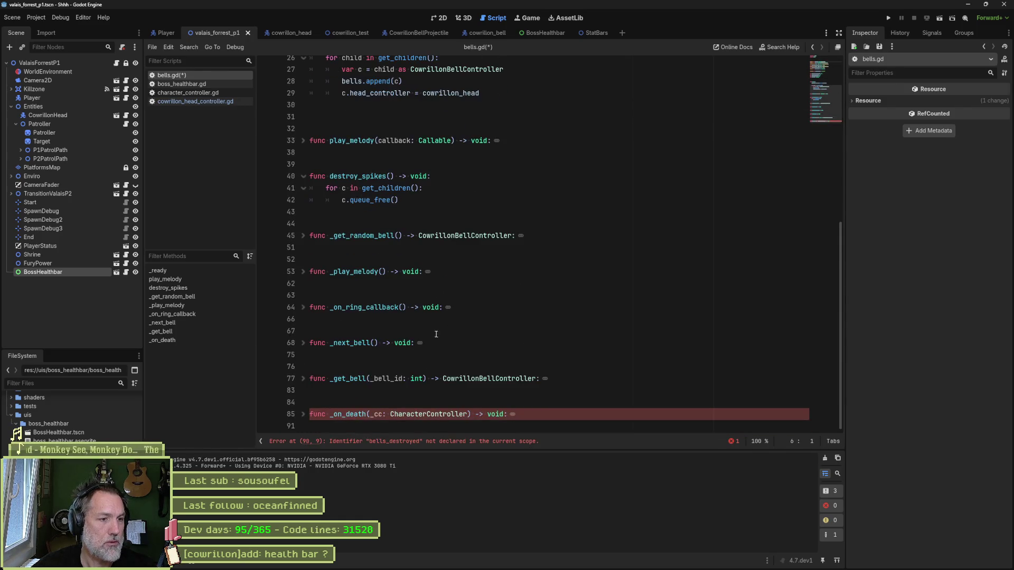
left_click(303, 414)
scroll(370, 414, "down", 2)
left_click(462, 413)
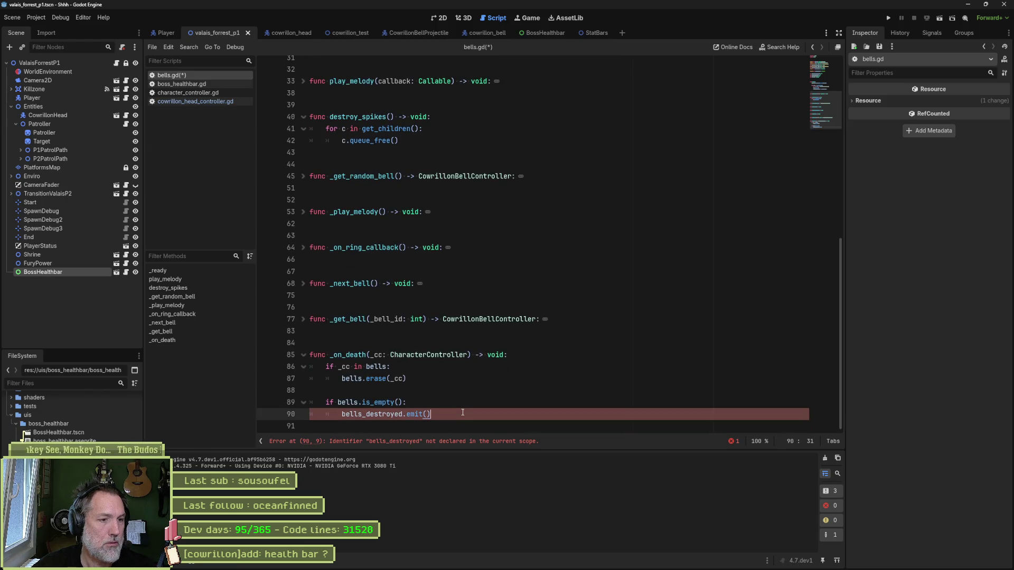
left_click_drag(462, 413, 415, 341)
key("ctrl+x")
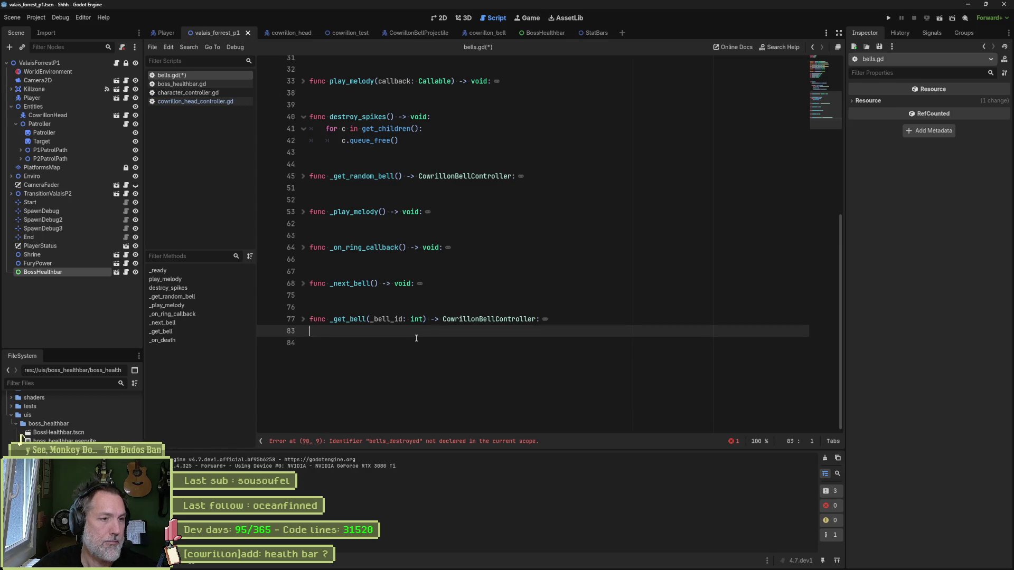
key("ctrl+s")
Remove the death-signal connect line in _ready and the leftover blank lines.
left_click(491, 445)
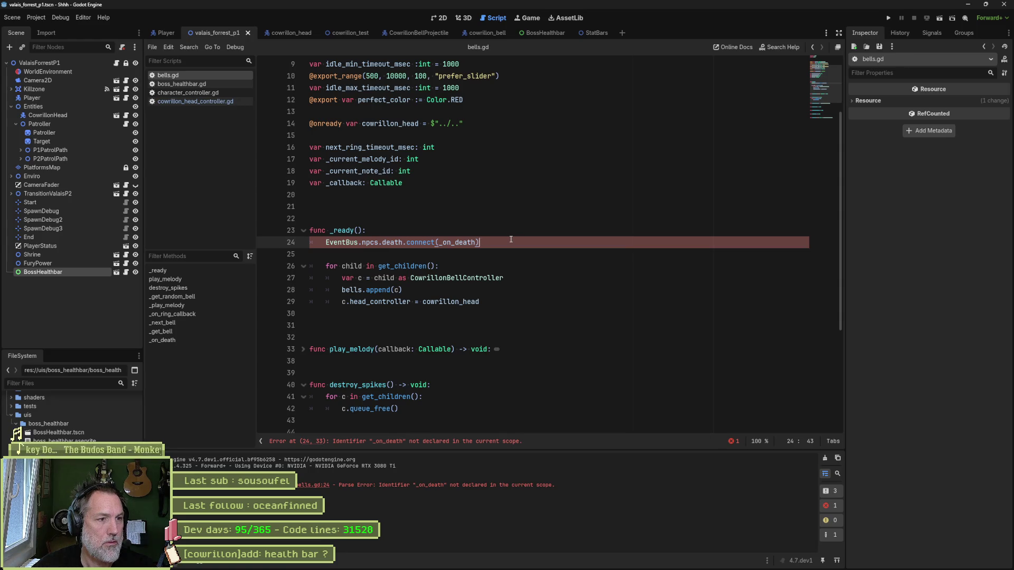
key("ctrl+x")
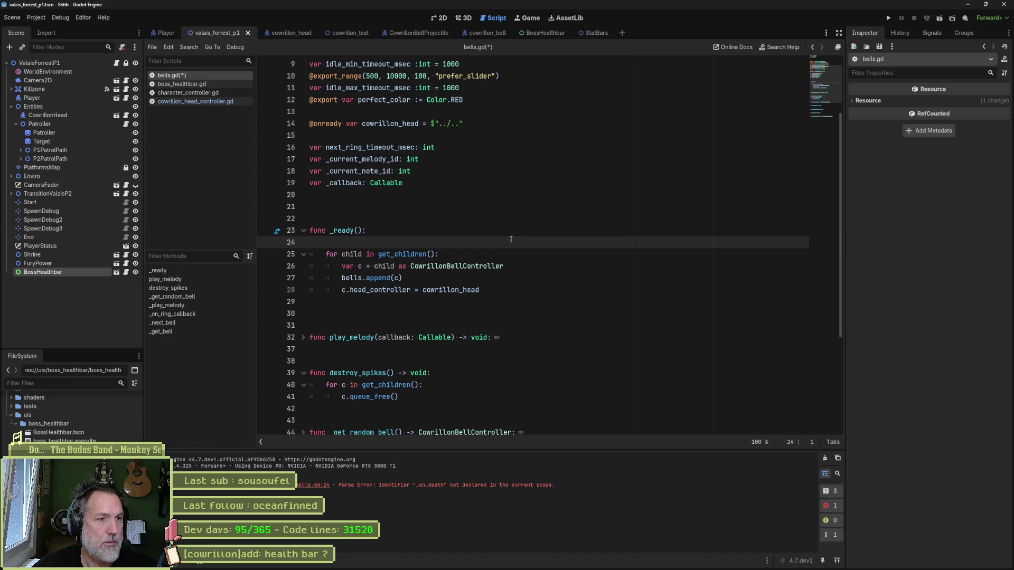
key("ctrl+x")
left_click(453, 302)
key("ctrl+x")
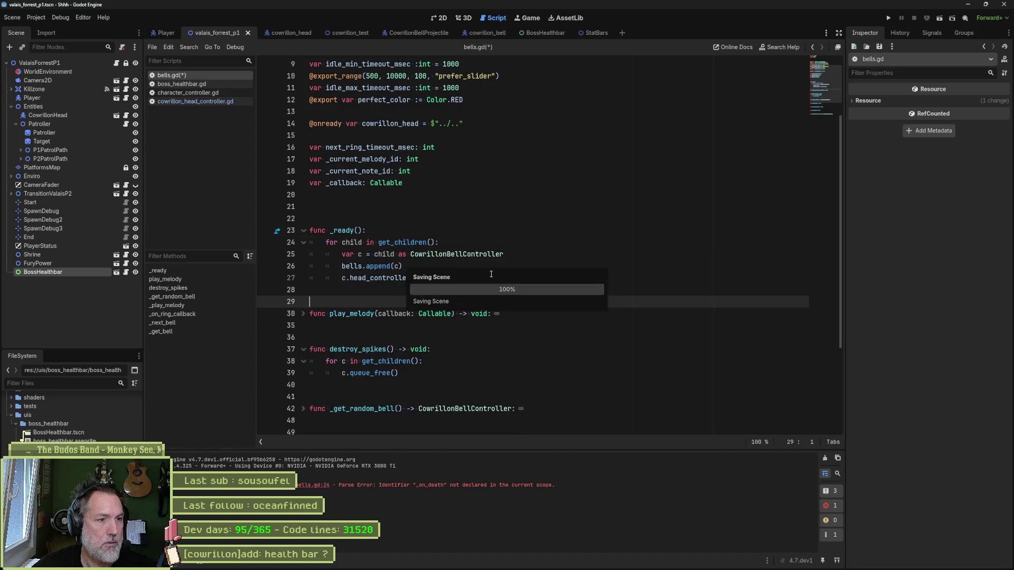
Fold the function bodies, clear the output log, and run the current scene.
key("ctrl+alt+f")
scroll(493, 272, "down", 2)
scroll(500, 280, "up", 4)
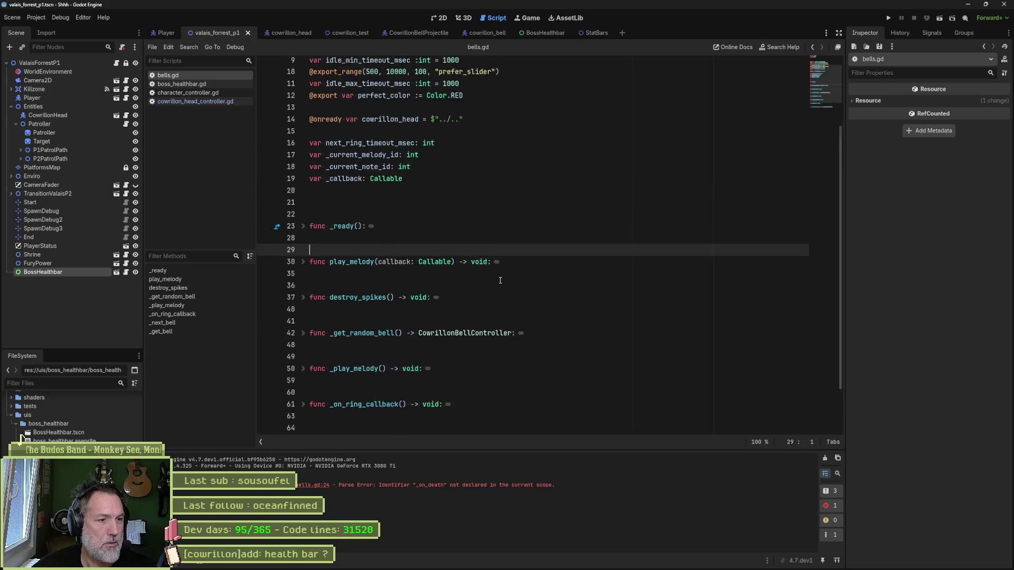
left_click(825, 458)
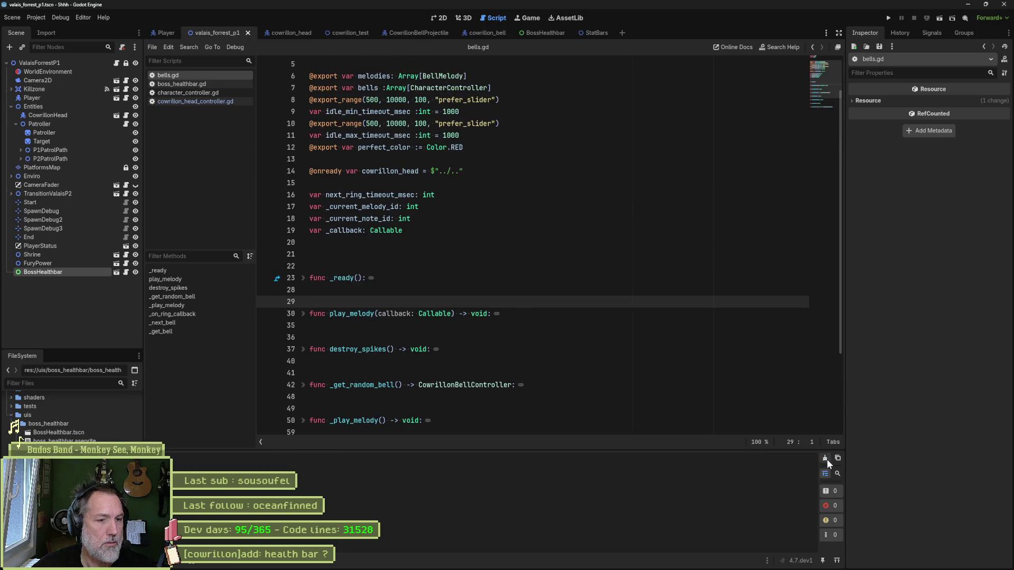
left_click(584, 314)
key("F6")
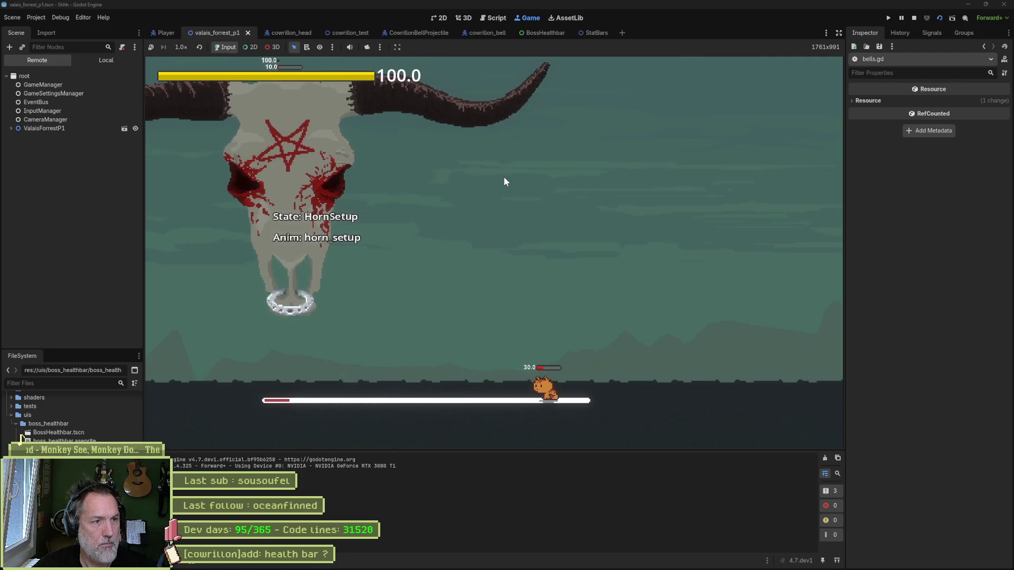
key("space")
key("Left")
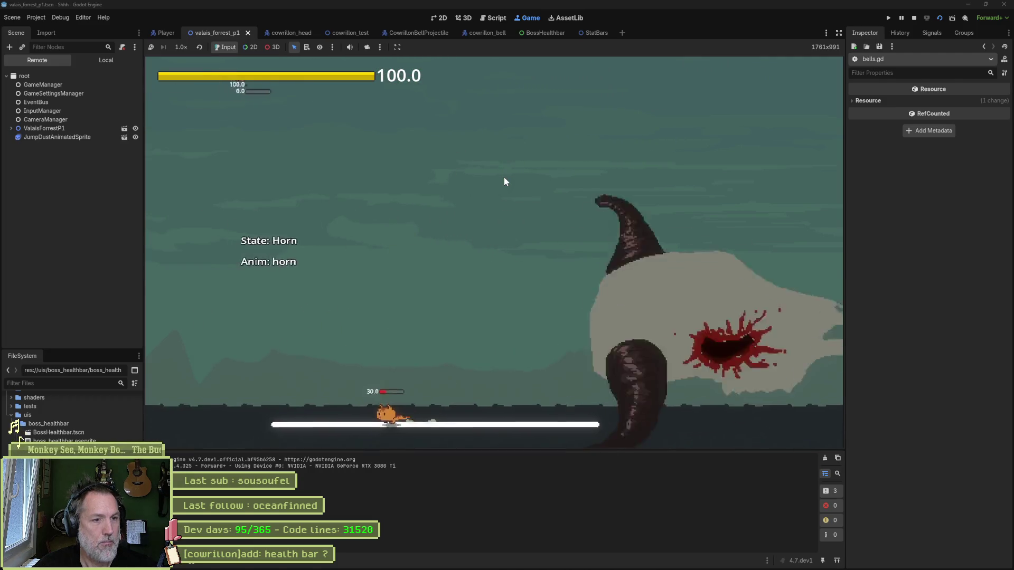
key("Right")
key("F8")
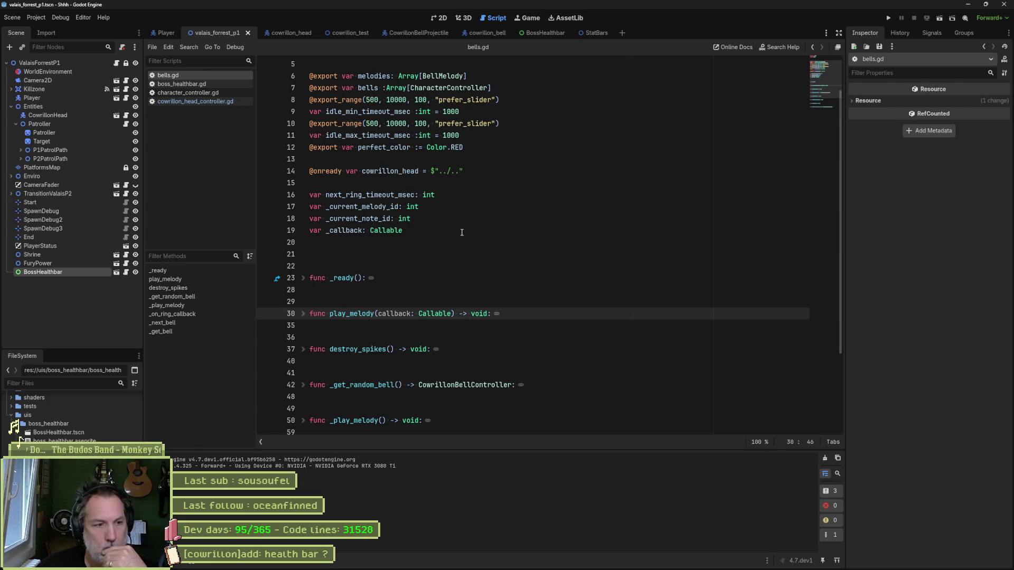
Set the cowrillon_head Health Max to 200, save the scene, and run the valais_forrest_p1 level.
left_click(299, 34)
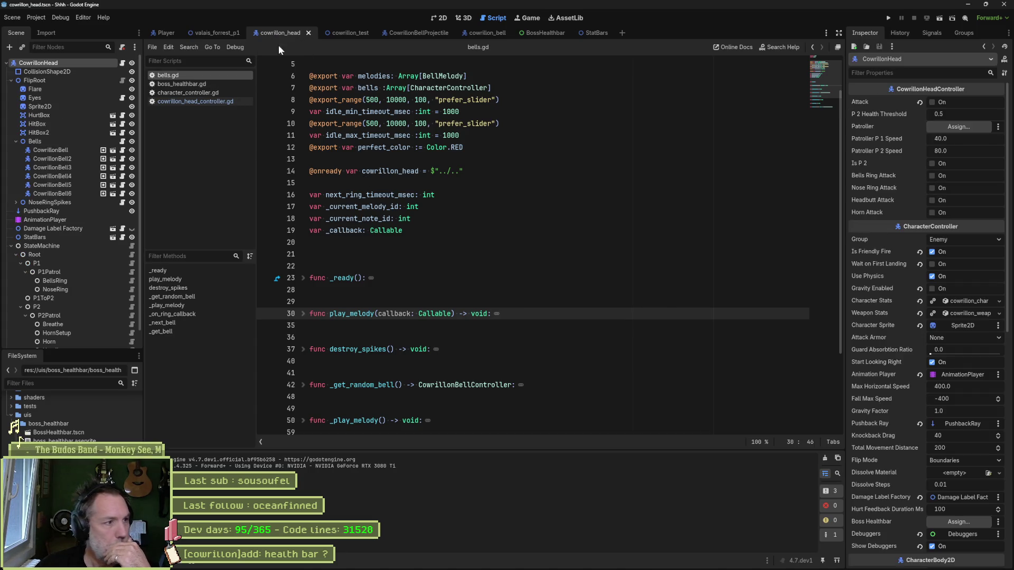
left_click(959, 300)
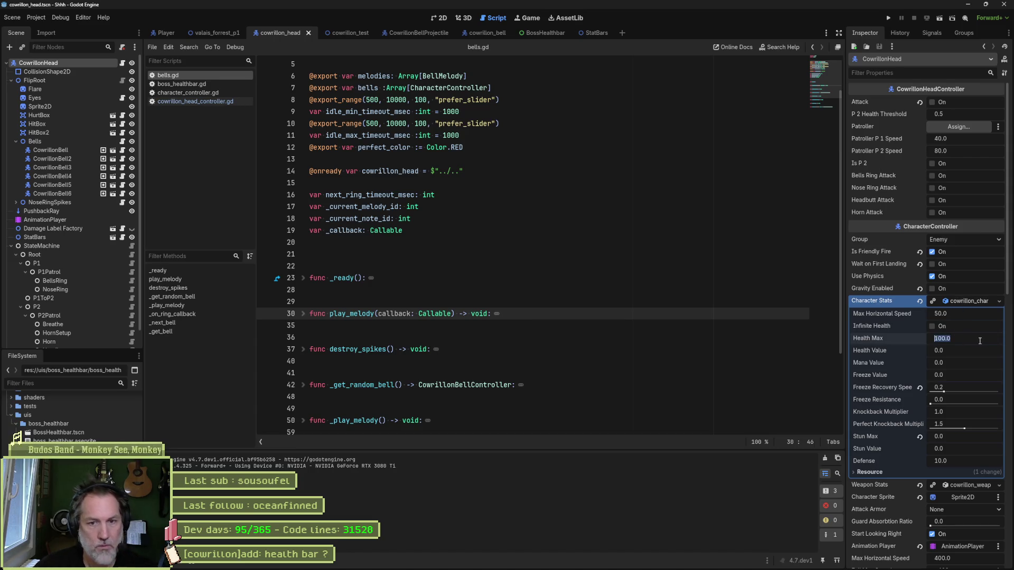
type("200")
key("Return")
key("ctrl+s")
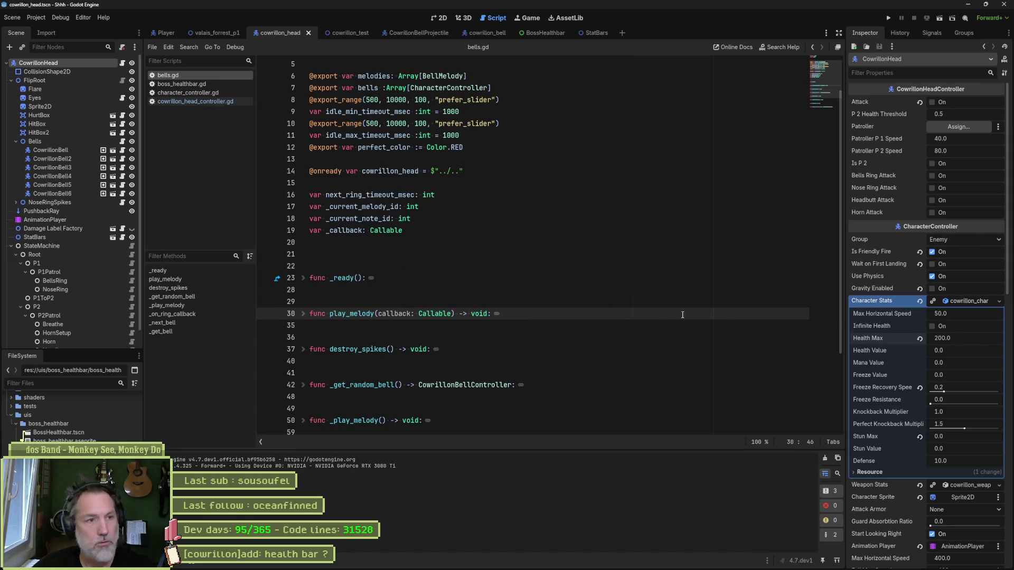
left_click(223, 35)
key("F6")
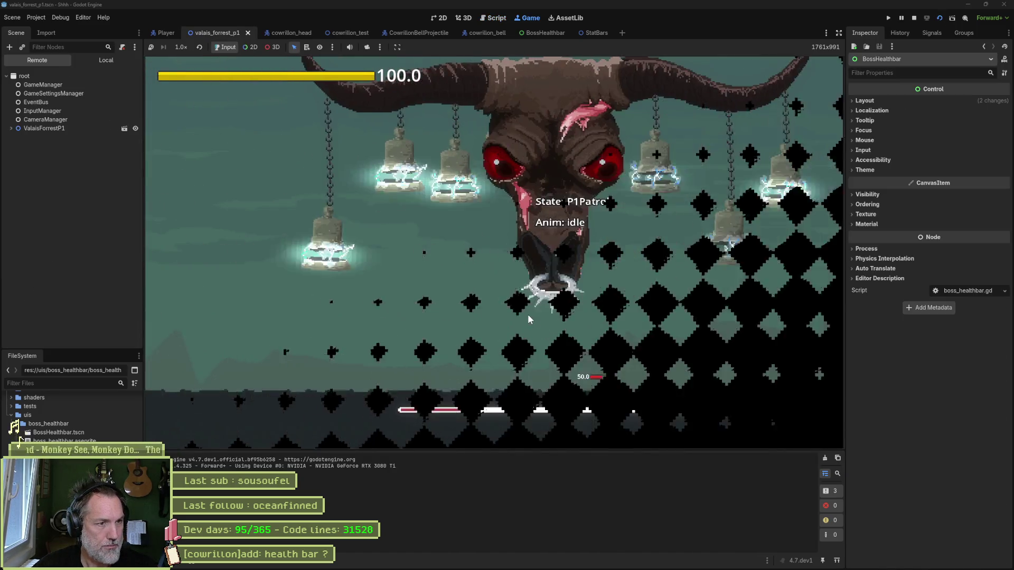
Run the cat left and right around the arena fighting the boss, then stop the game.
key("Right")
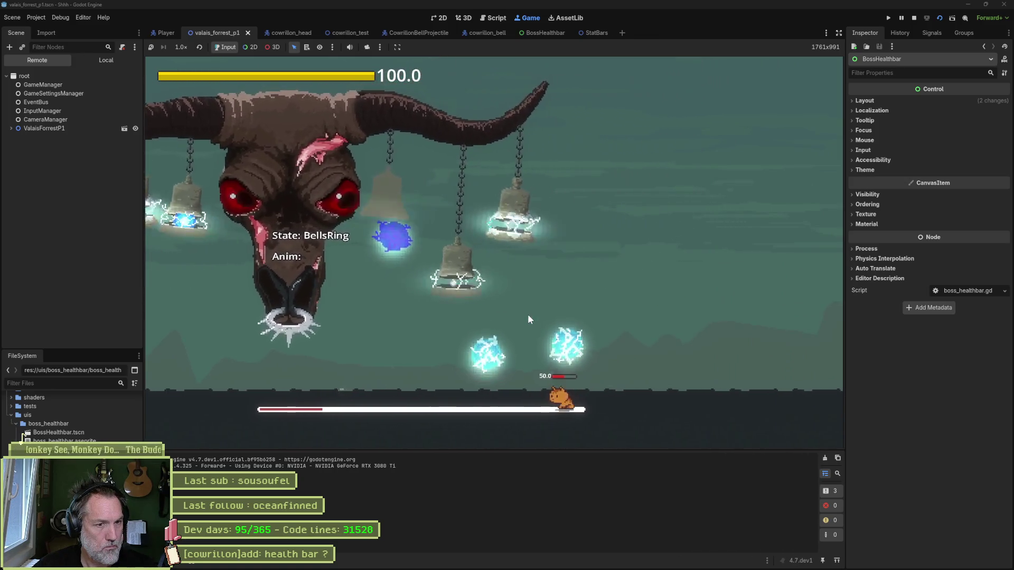
key("Right")
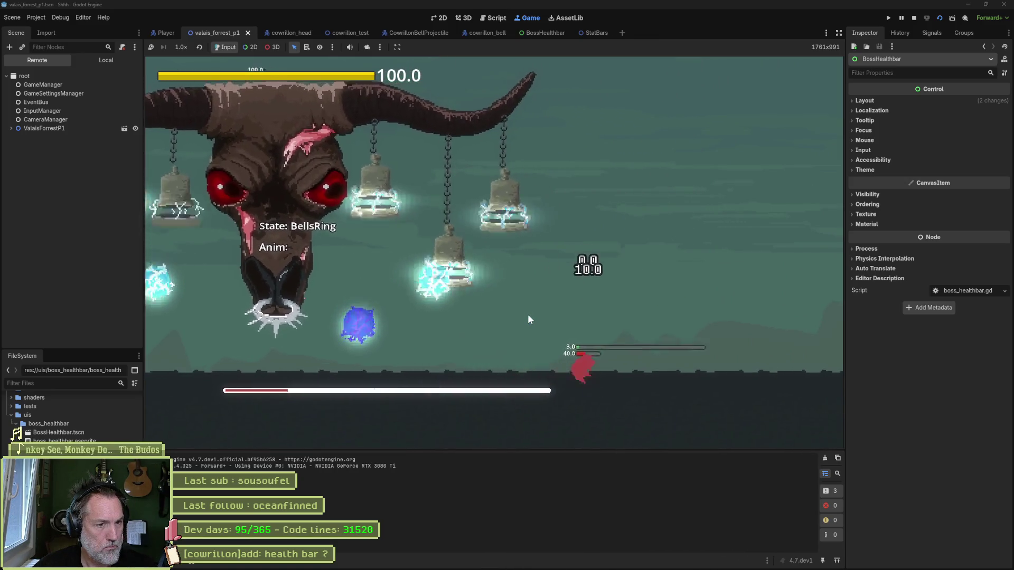
key("Right")
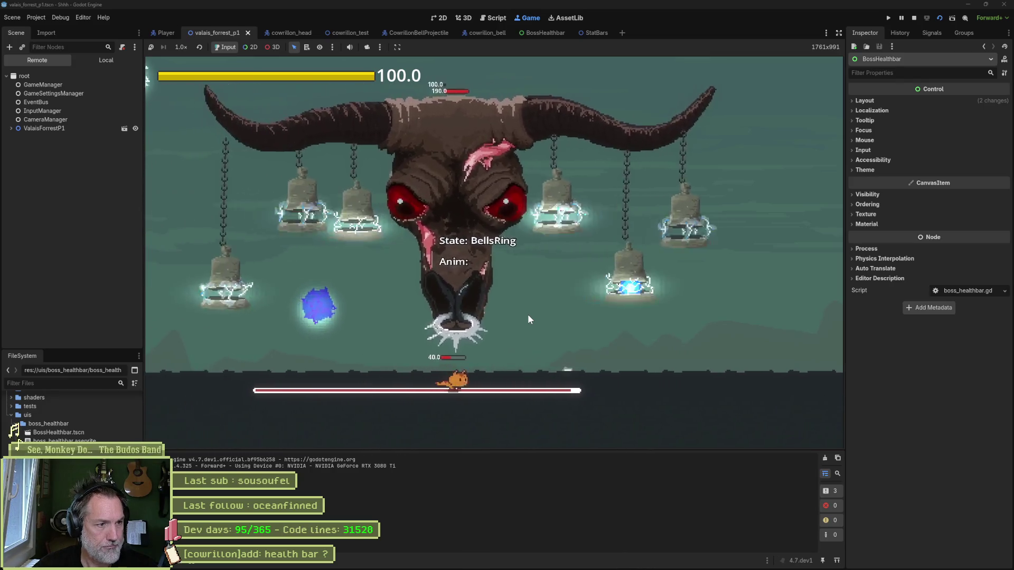
key("Right")
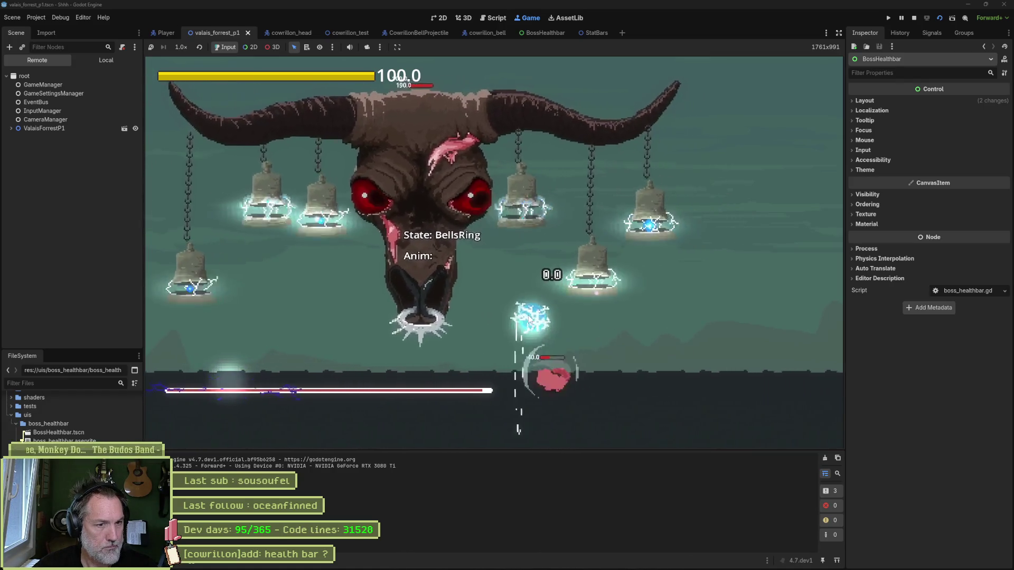
key("Left")
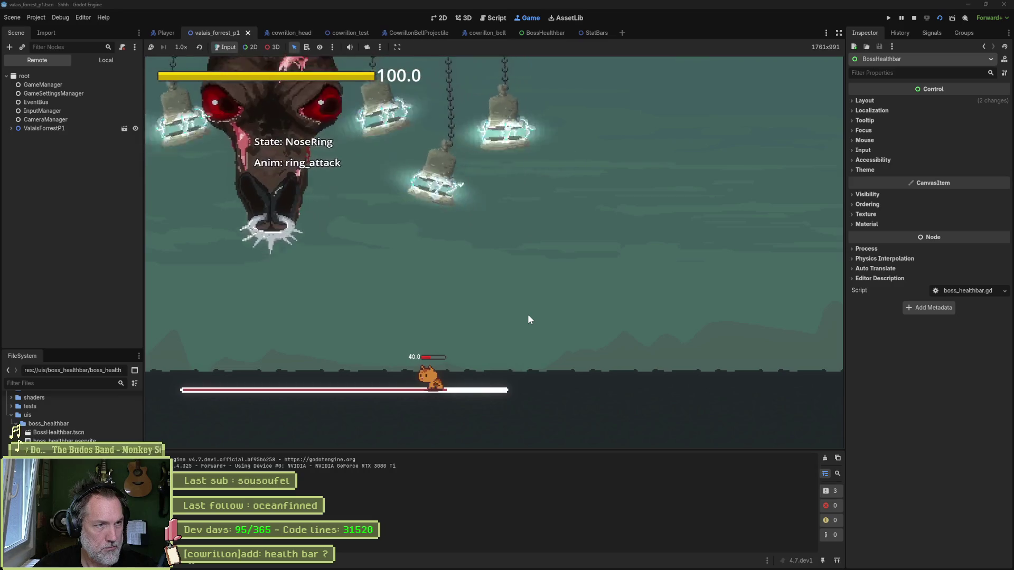
key("Left")
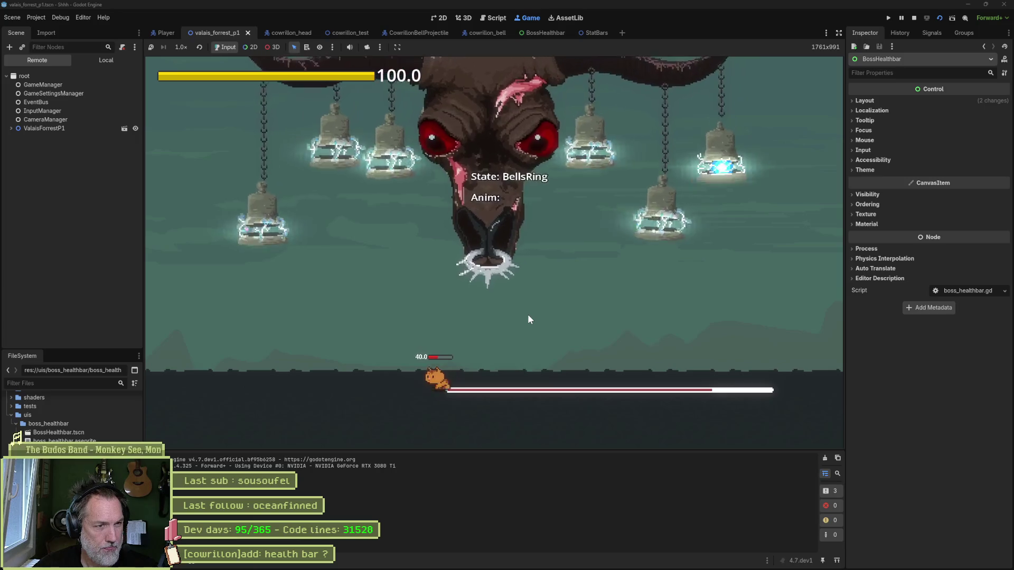
key("Right")
key("Left")
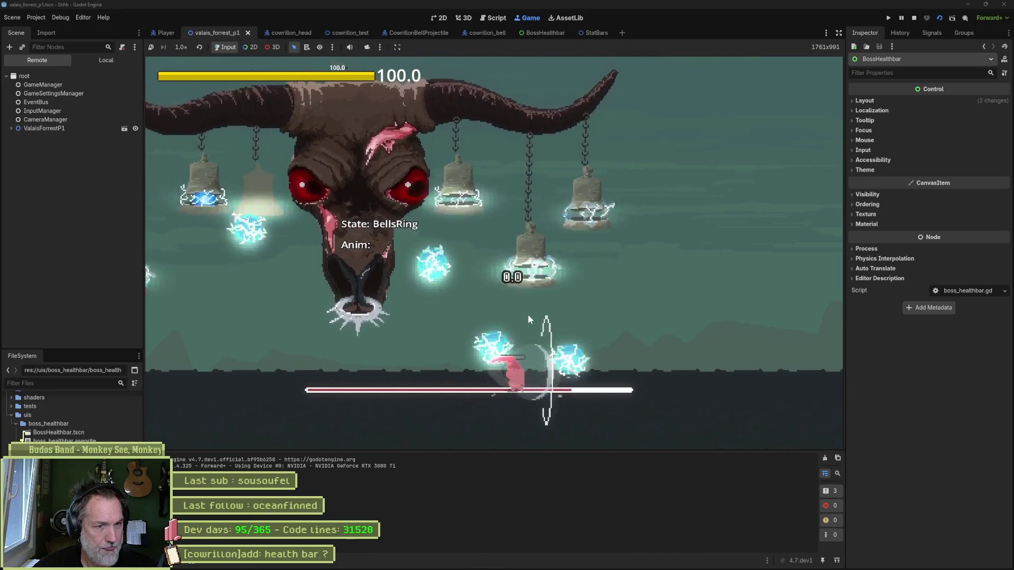
key("Left")
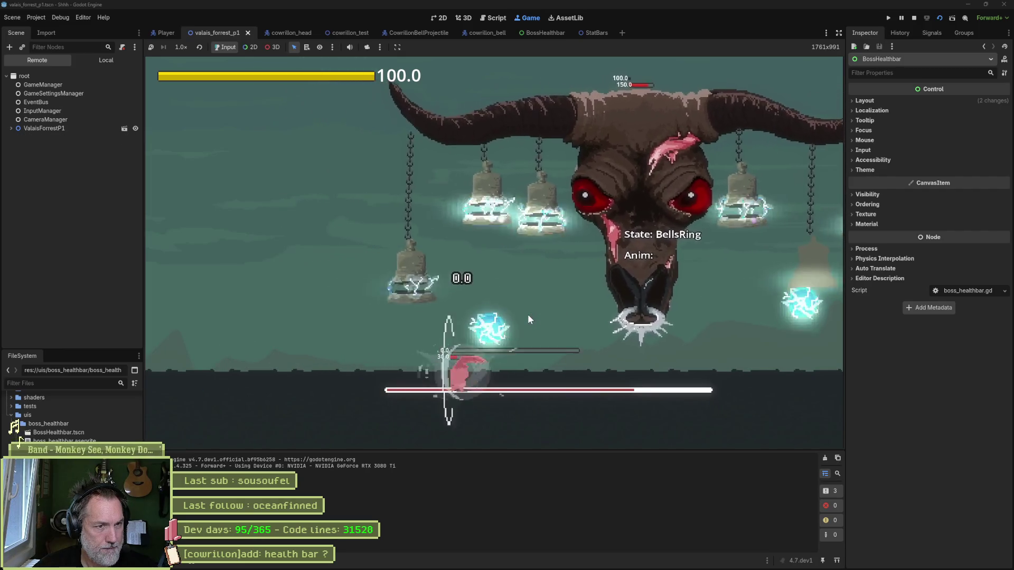
key("Right")
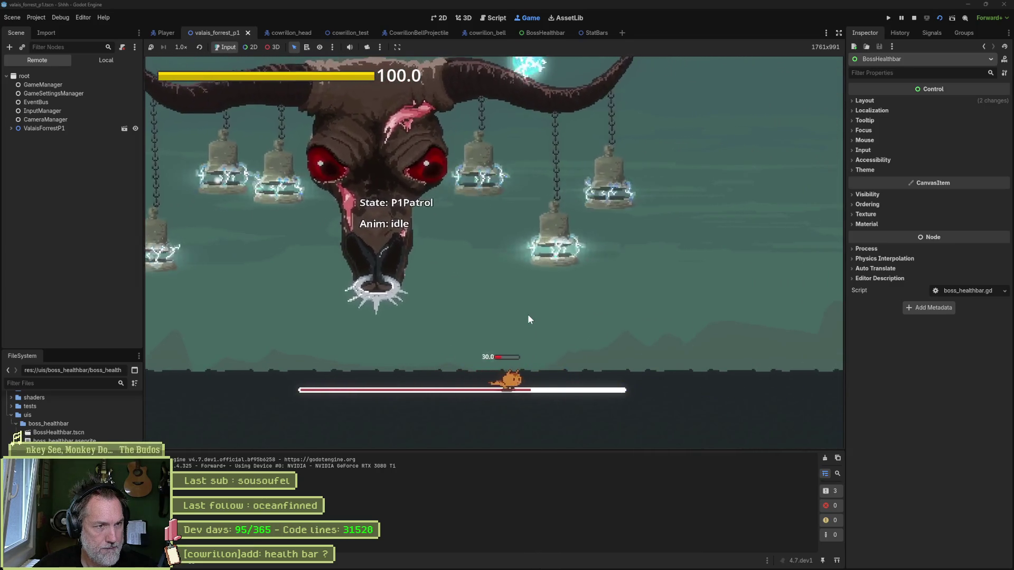
key("Left")
key("Right")
key("Left")
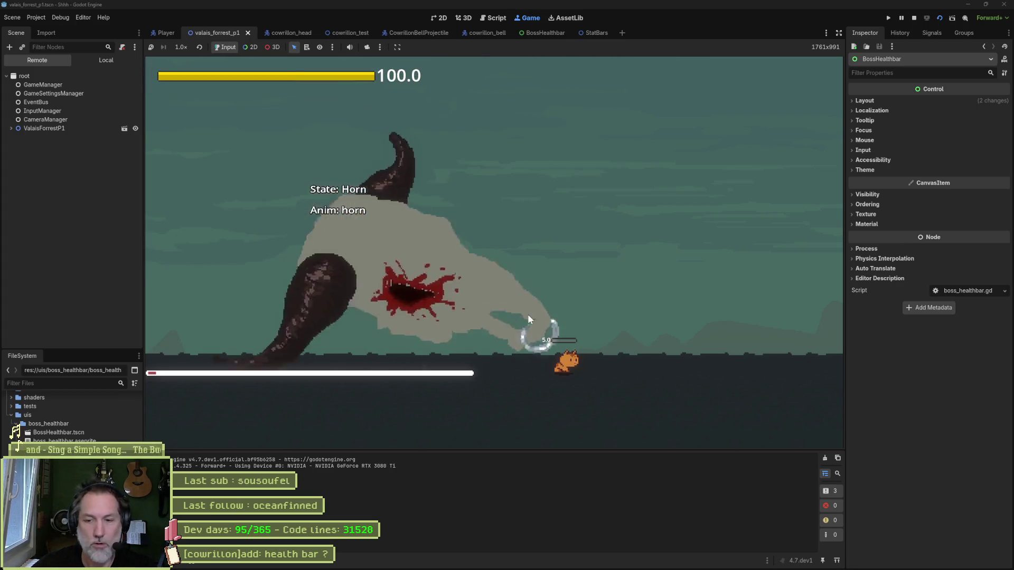
key("F8")
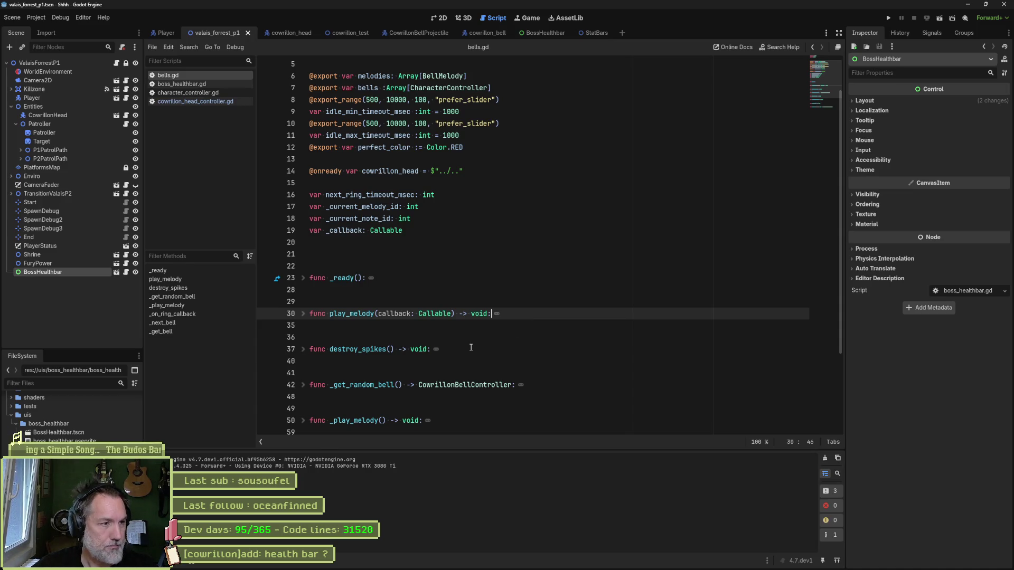
Step through the empty lines 36–40 in bells.gd, then switch to the cowrillon_head scene.
left_click(434, 336)
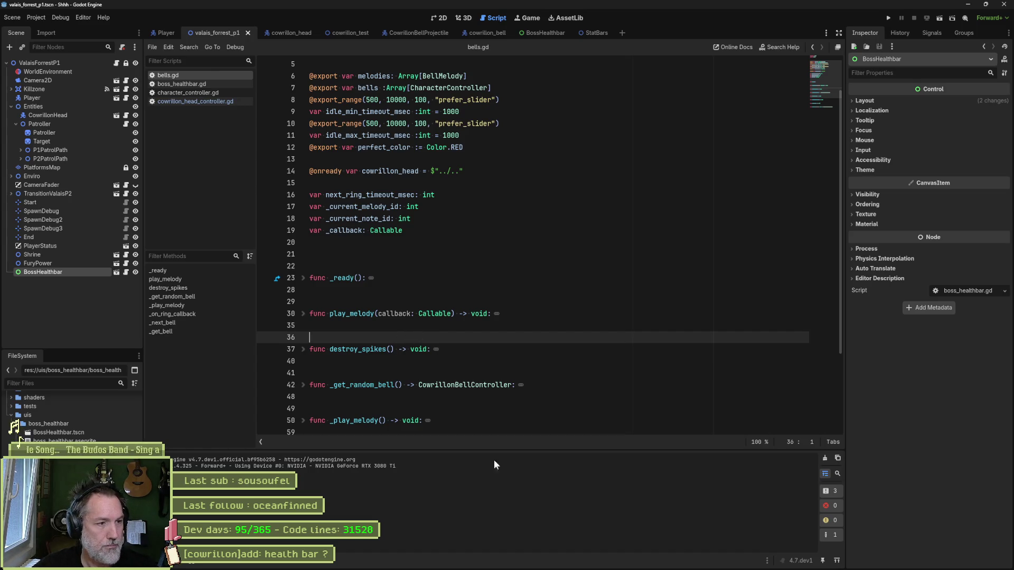
mouse_move(561, 569)
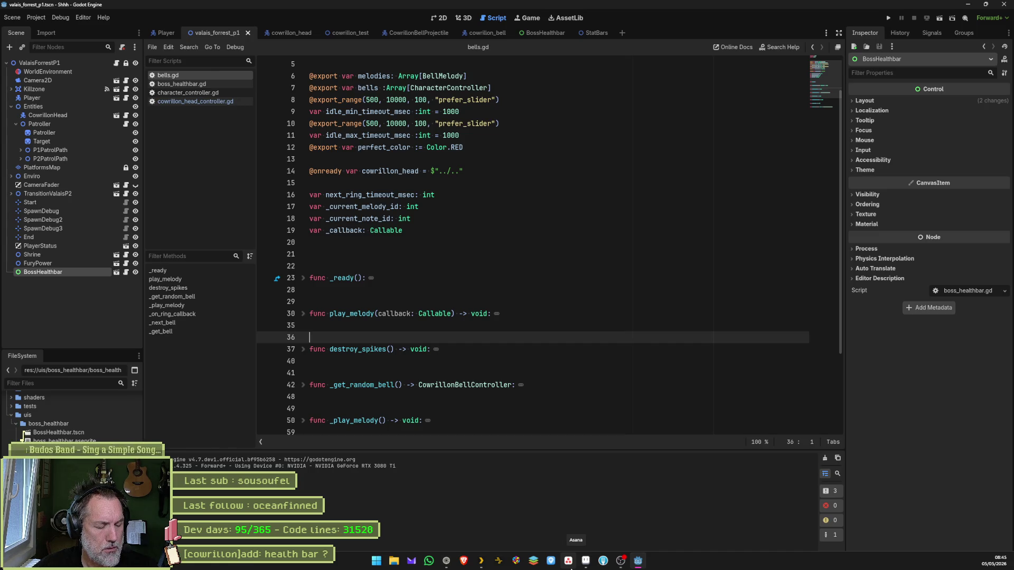
key("Down")
key("Down")
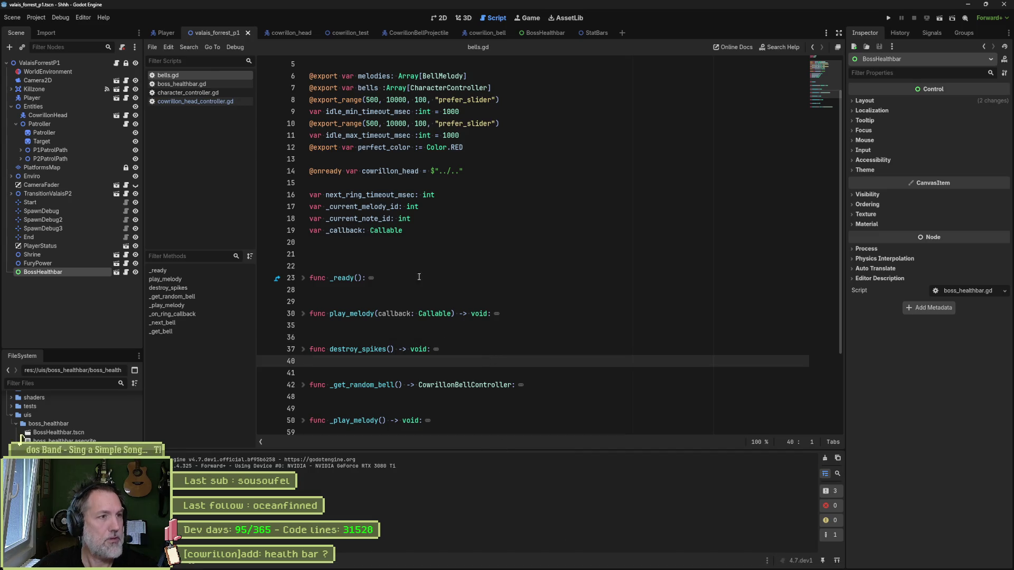
left_click(283, 35)
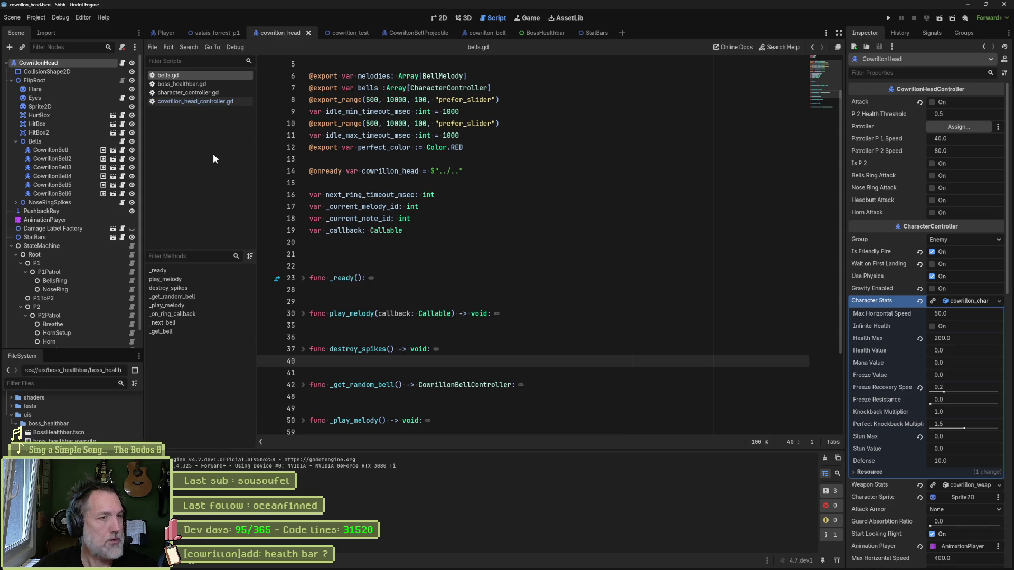
Set NoseRing's Vertical Distance to -35.0 and trace the vertical_distance usages in its script.
left_click(131, 289)
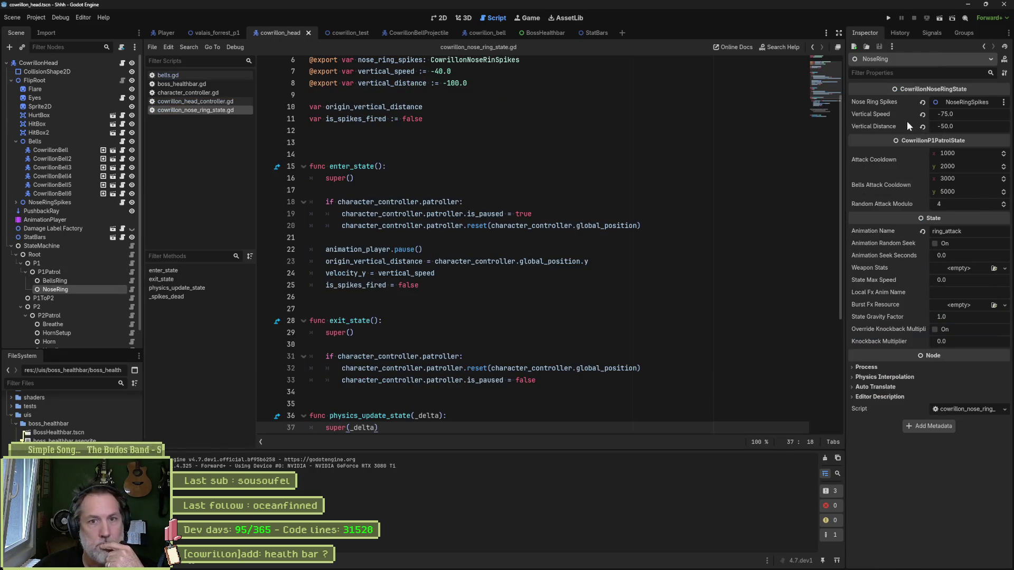
left_click(940, 127)
type("-35")
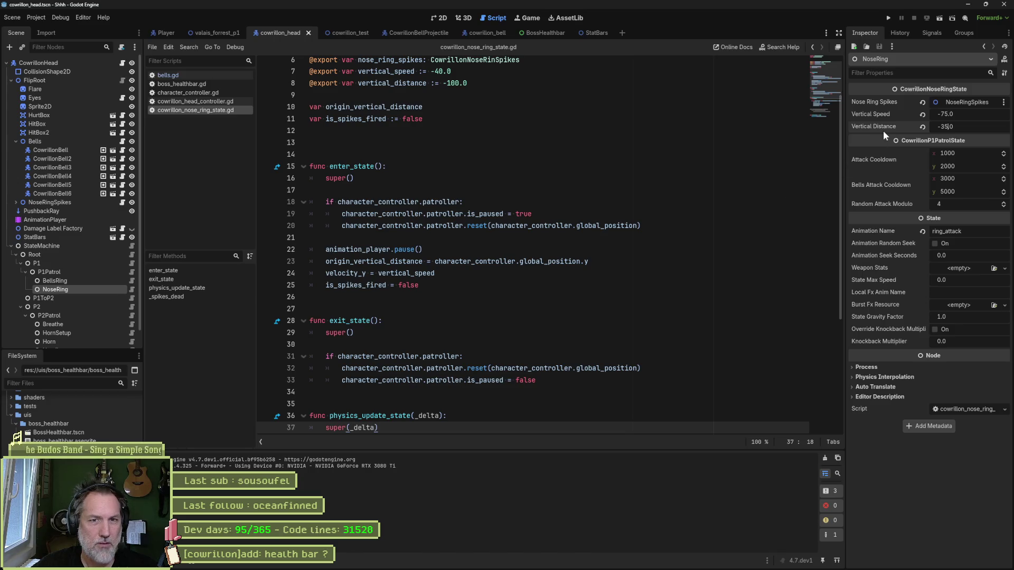
key("Return")
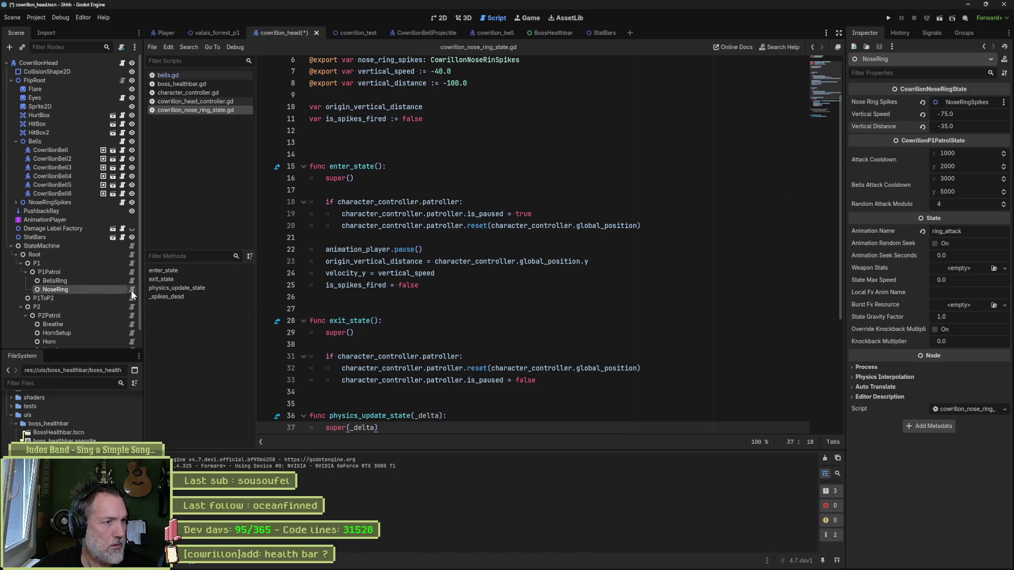
double_click(400, 85)
scroll(470, 239, "down", 5)
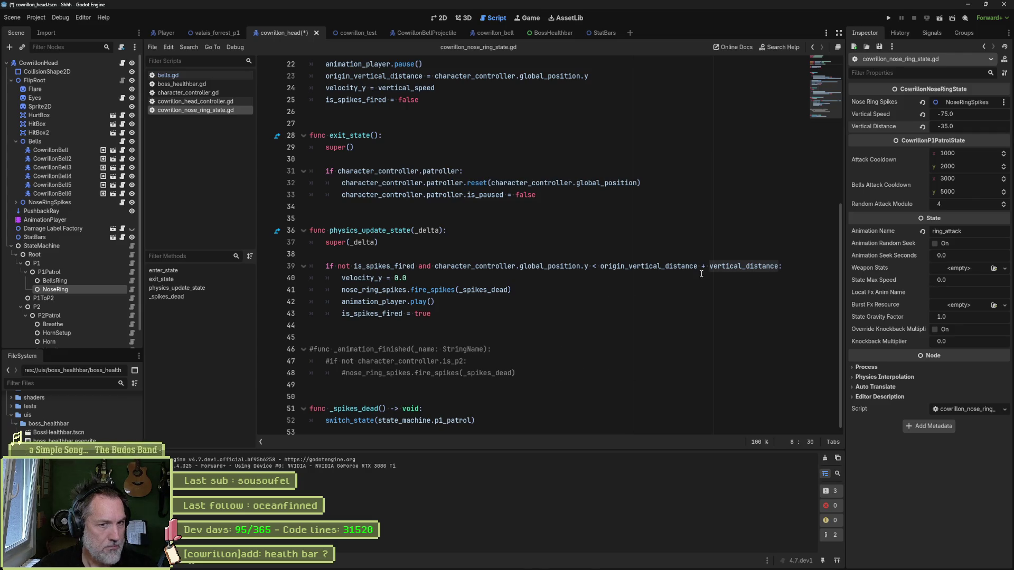
key("ctrl+d")
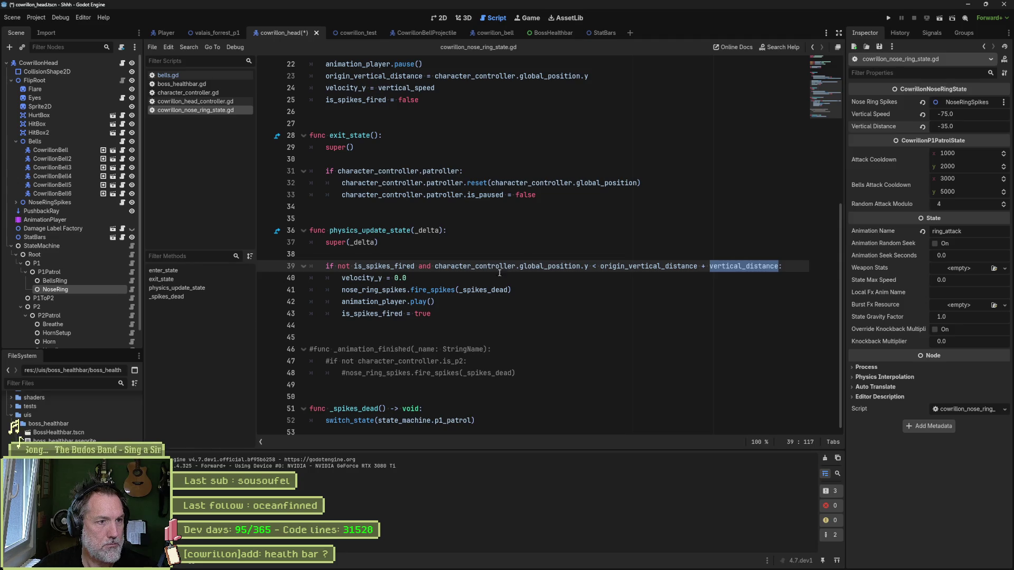
scroll(501, 274, "up", 5)
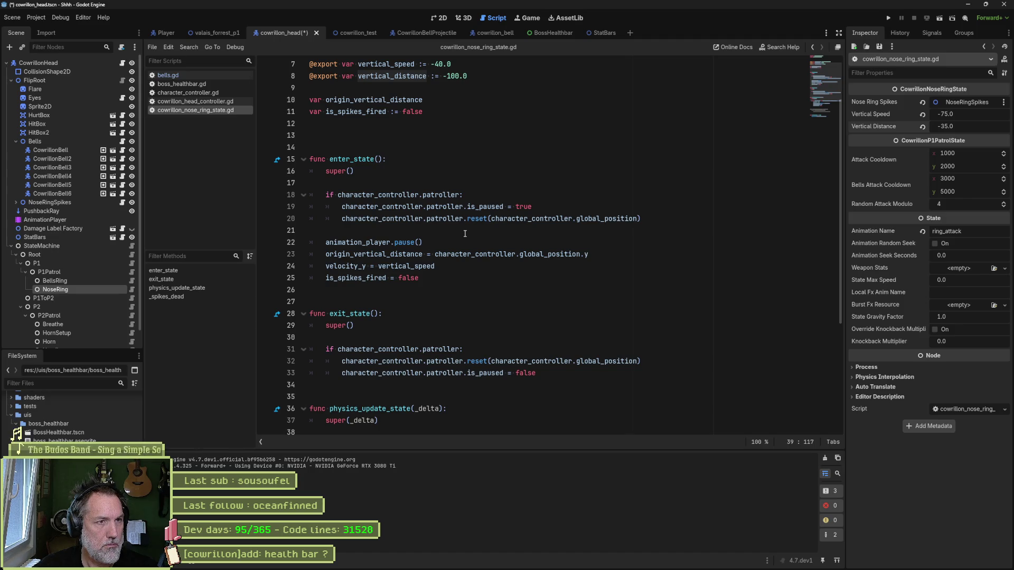
left_click(469, 113)
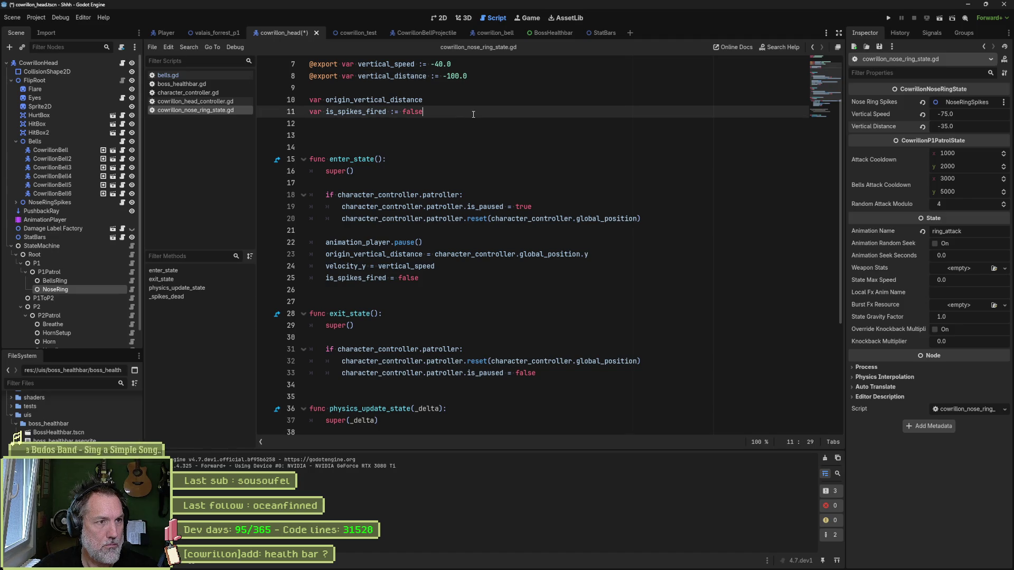
Declare a float random vertical distance variable below line 11.
key("Return")
type("var ")
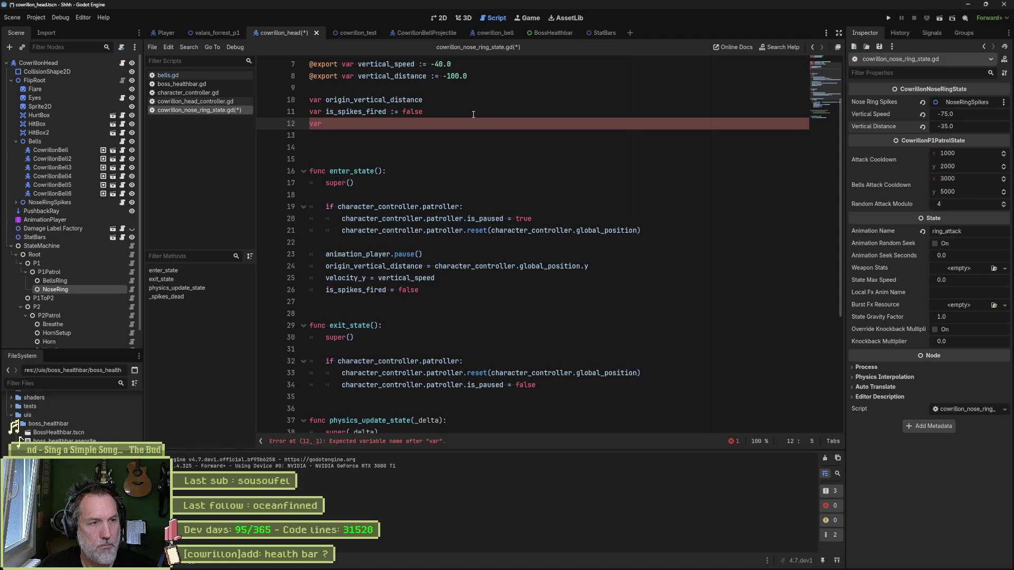
type("effective_vertical")
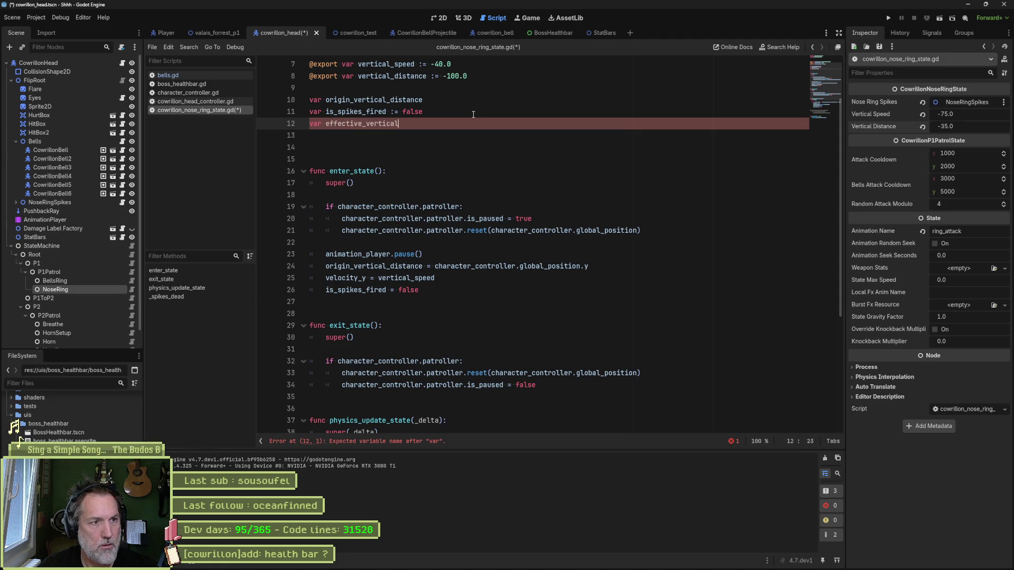
key("ctrl+BackSpace")
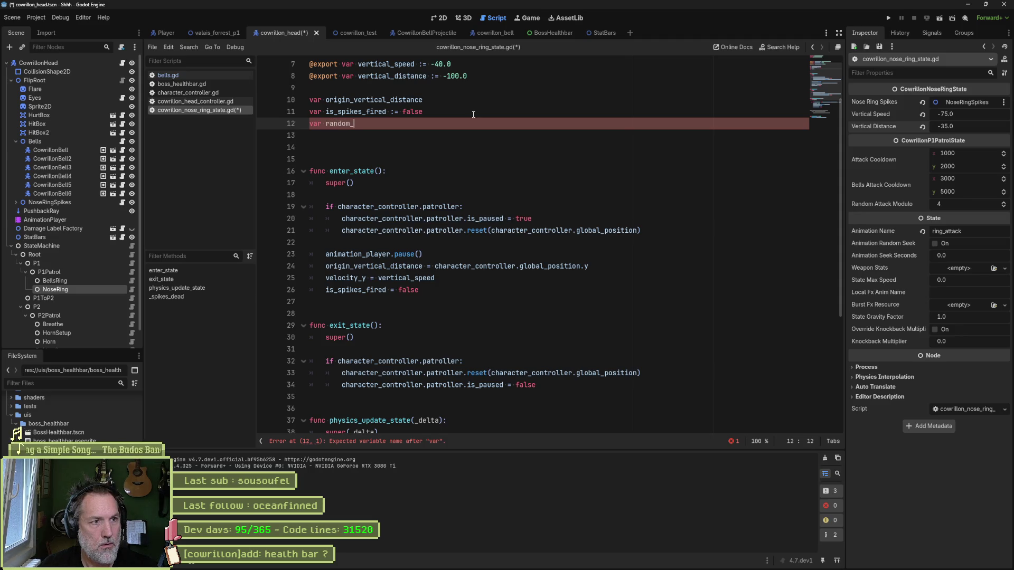
type("vertical_distance :")
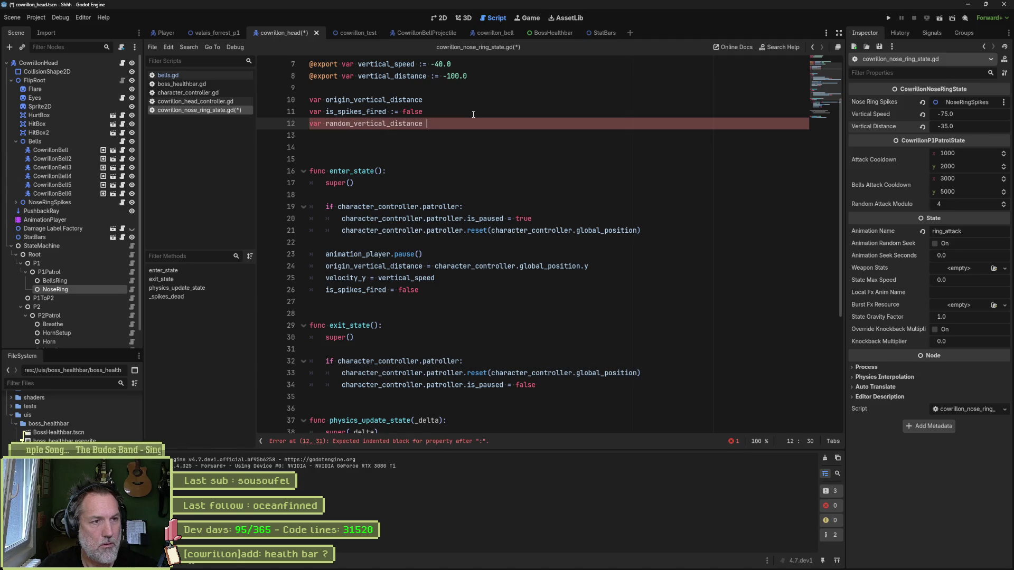
type("loat")
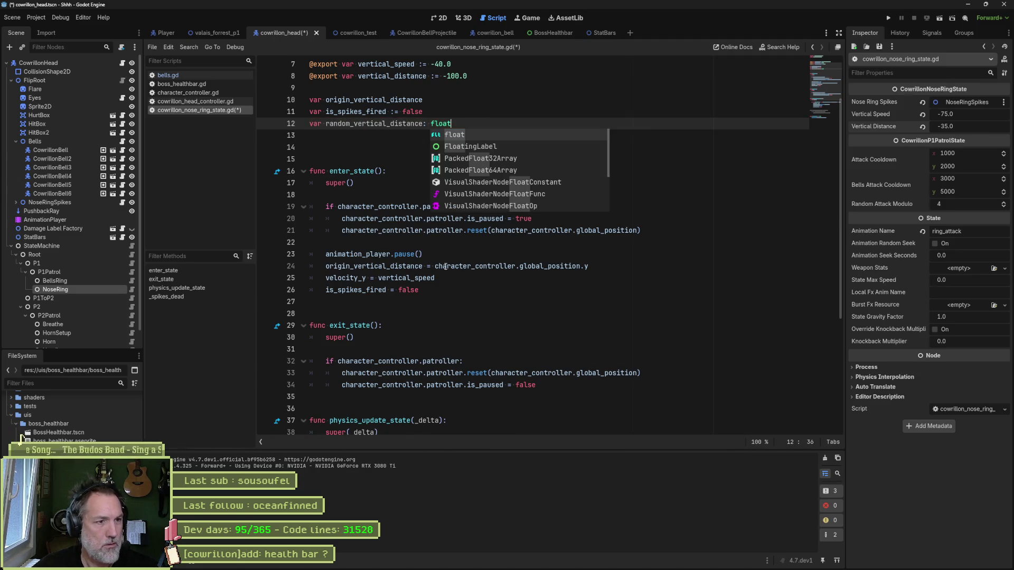
Add line 26 in enter_state, under the velocity assignment, starting with random_vertical_distance.
left_click(508, 244)
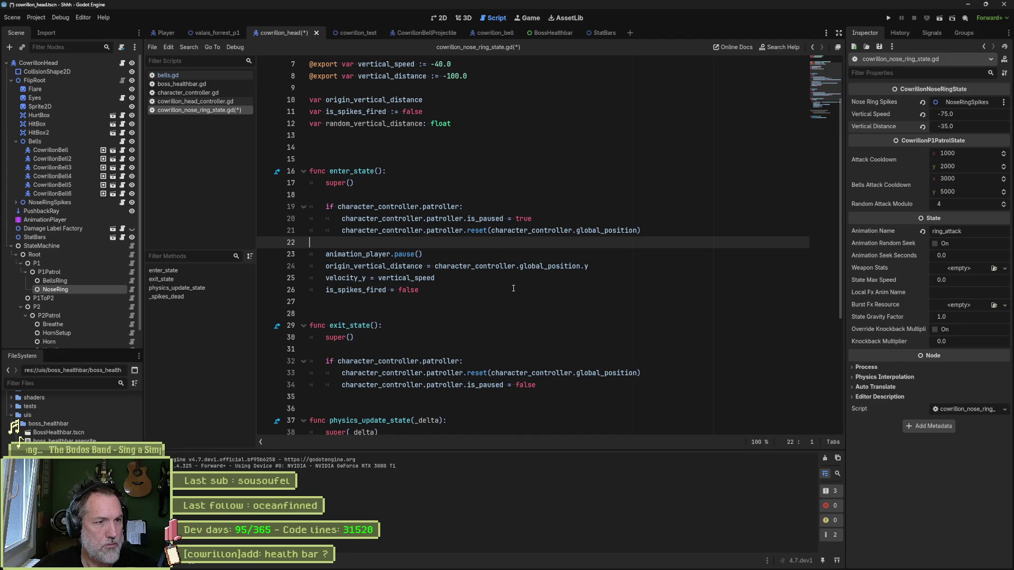
double_click(408, 268)
left_click(495, 266)
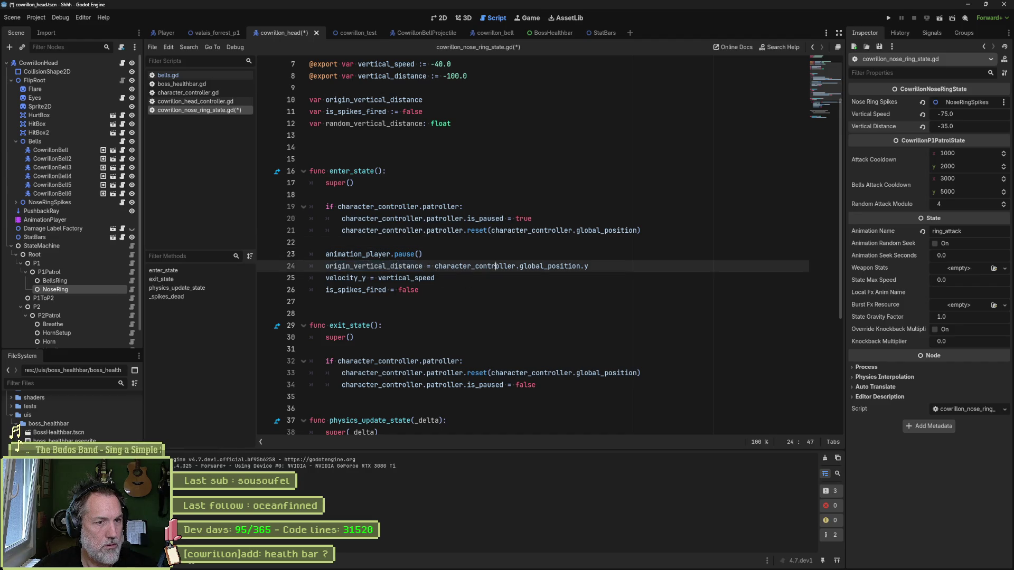
left_click(342, 277)
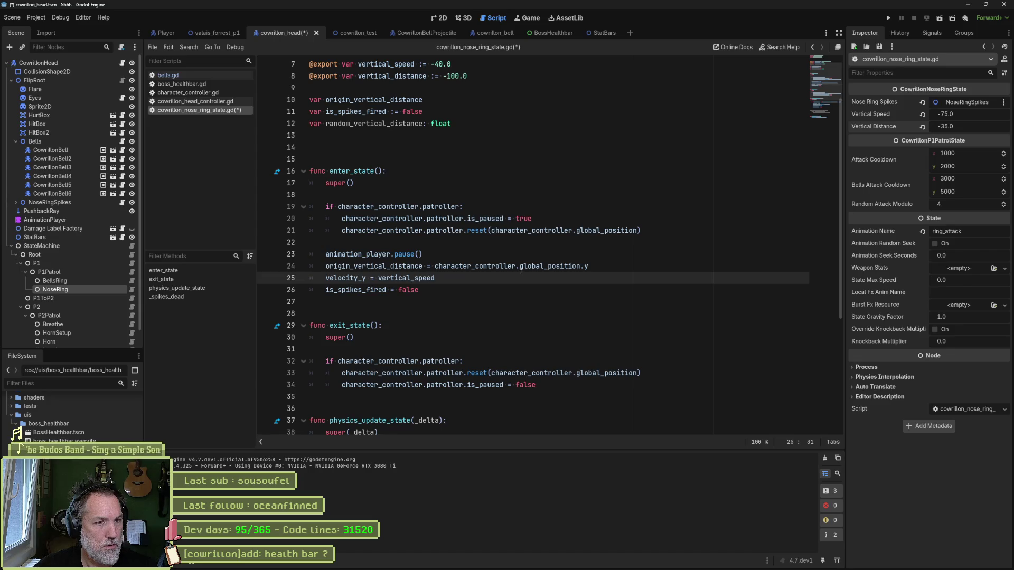
left_click(546, 266)
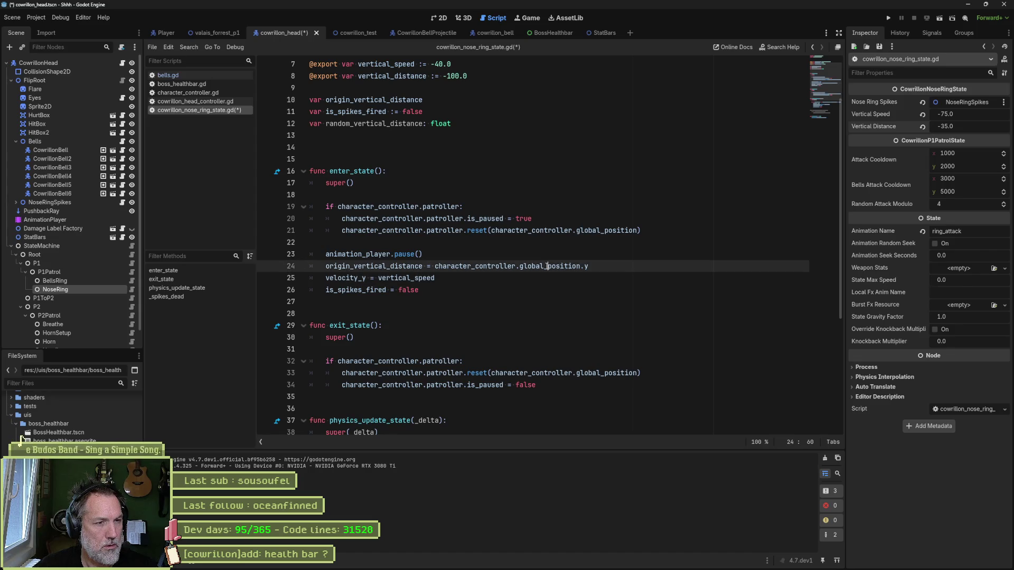
left_click(455, 277)
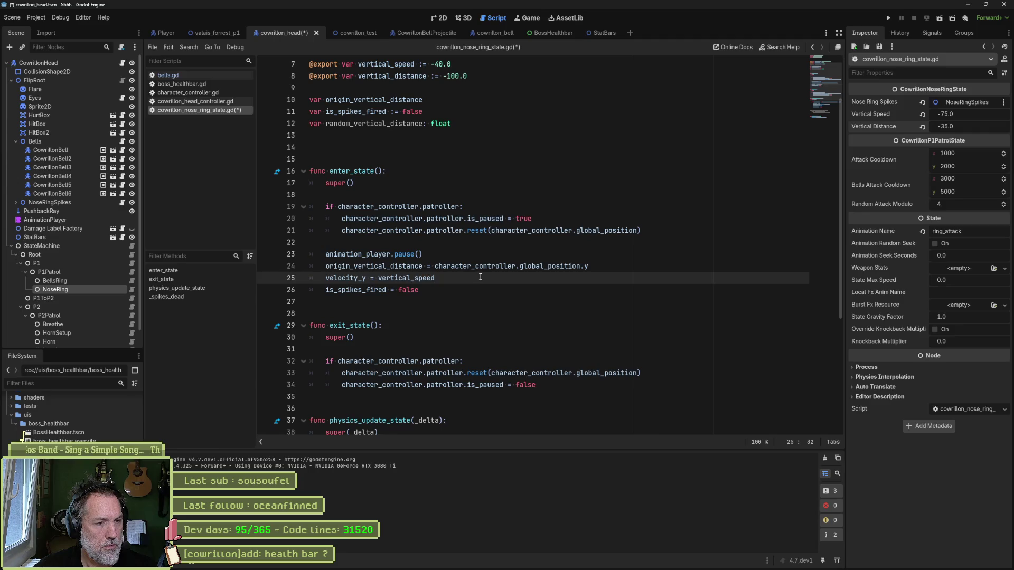
key("Return")
type("vertical_distance")
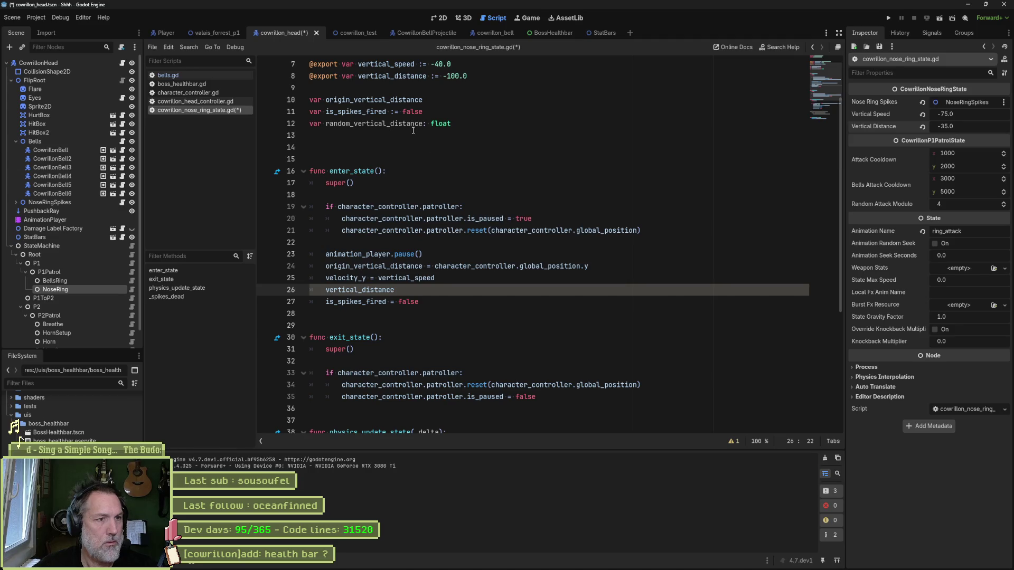
left_click(362, 290, "ctrl")
double_click(362, 290)
type("random_vertical_distance")
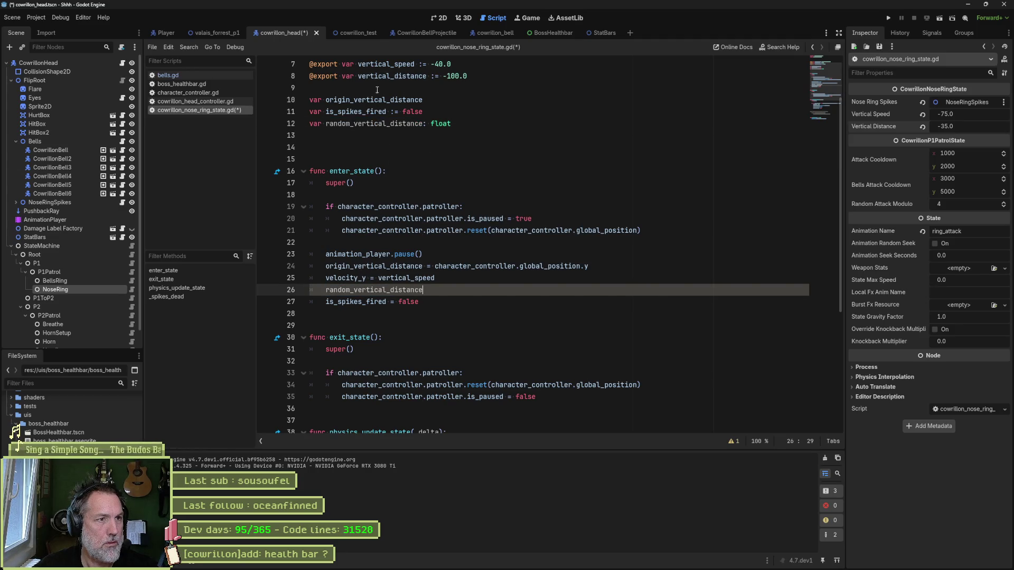
left_click(463, 290)
Assign it randf_range() via autocomplete, then select the -100.0 default vertical distance.
type("= ran")
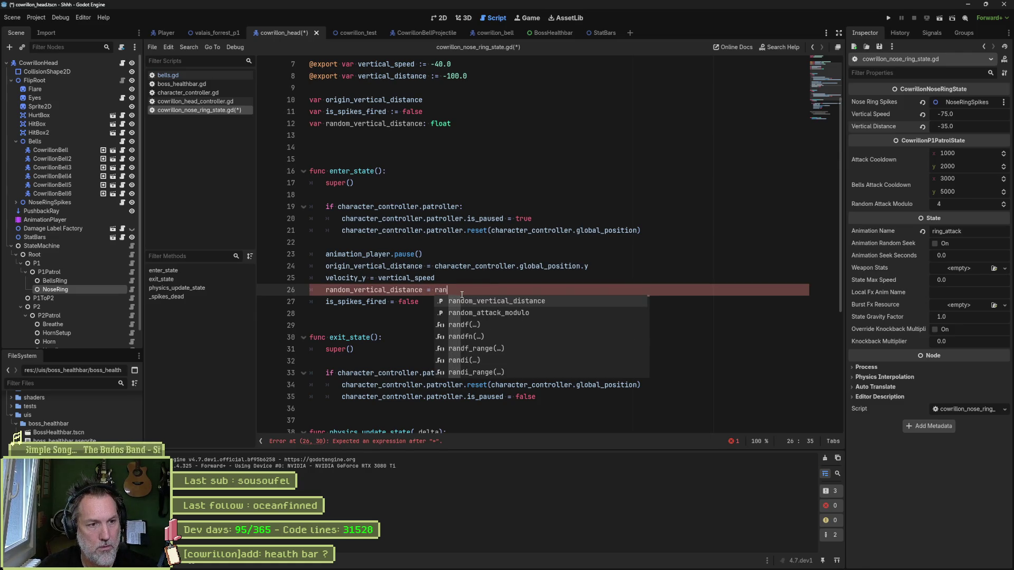
key("Down")
key("Down")
key("Return")
key("BackSpace")
key("BackSpace")
key("BackSpace")
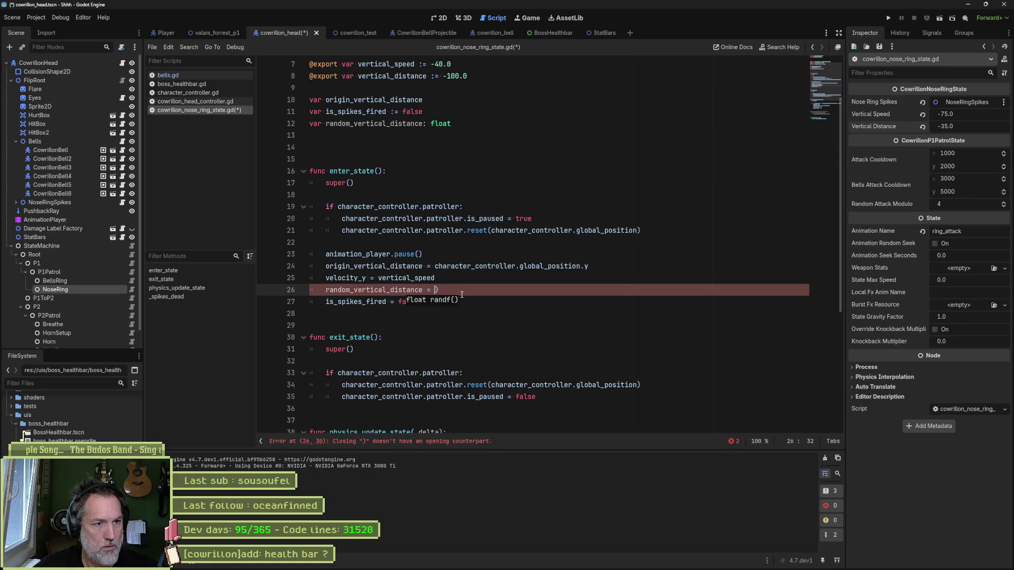
type("range")
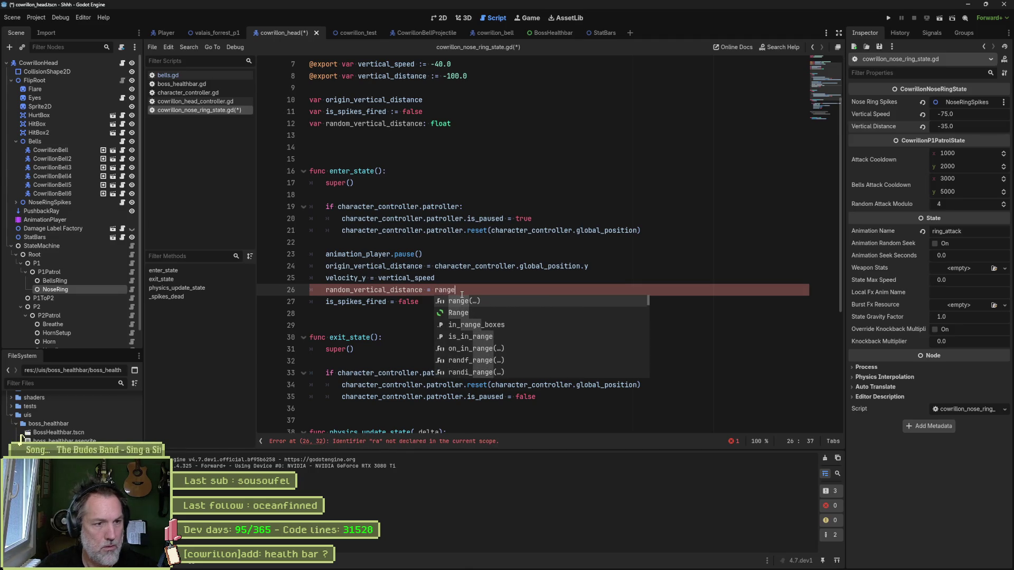
key("Down")
key("Down")
key("Down")
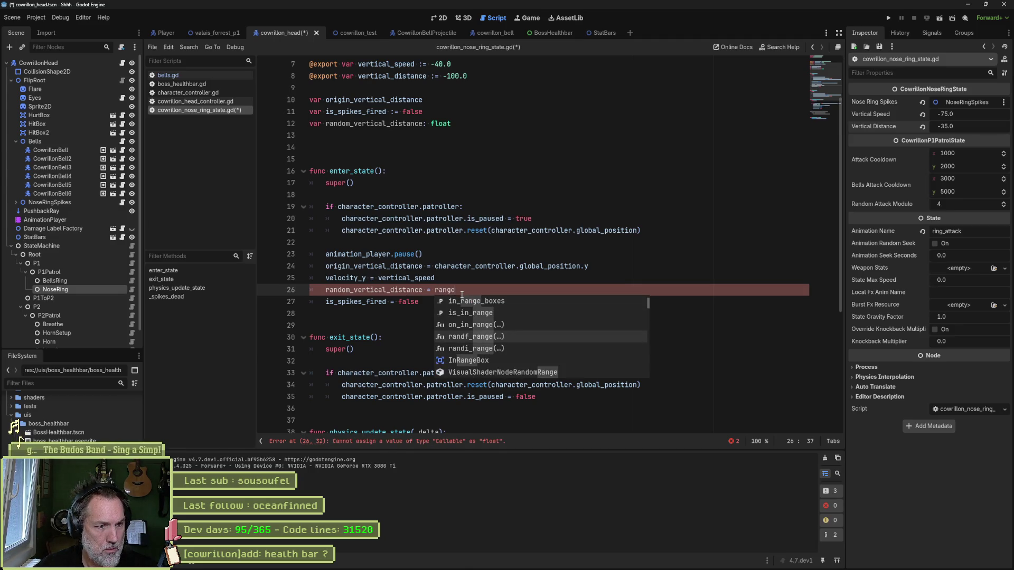
key("Return")
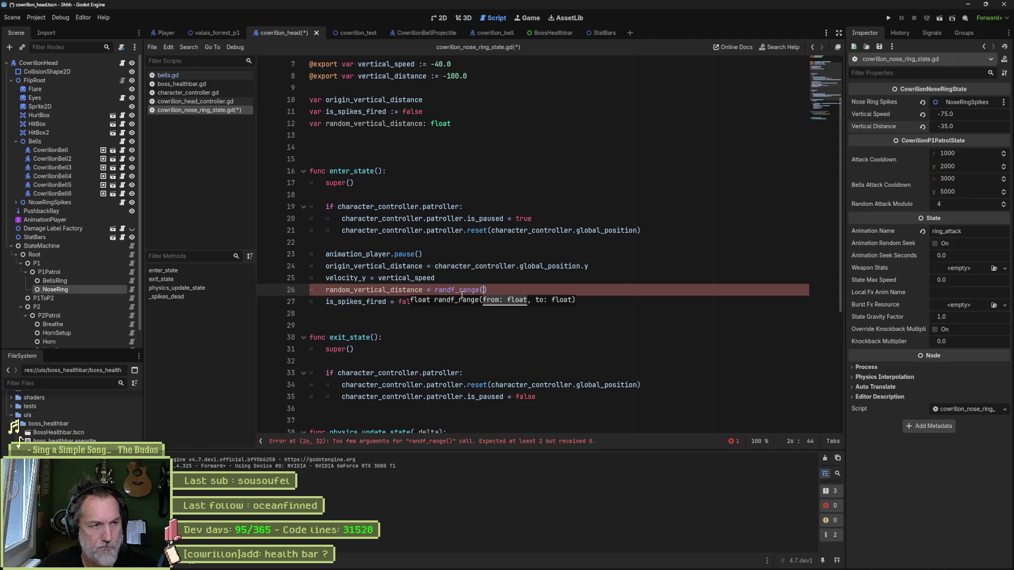
scroll(418, 130, "up", 1)
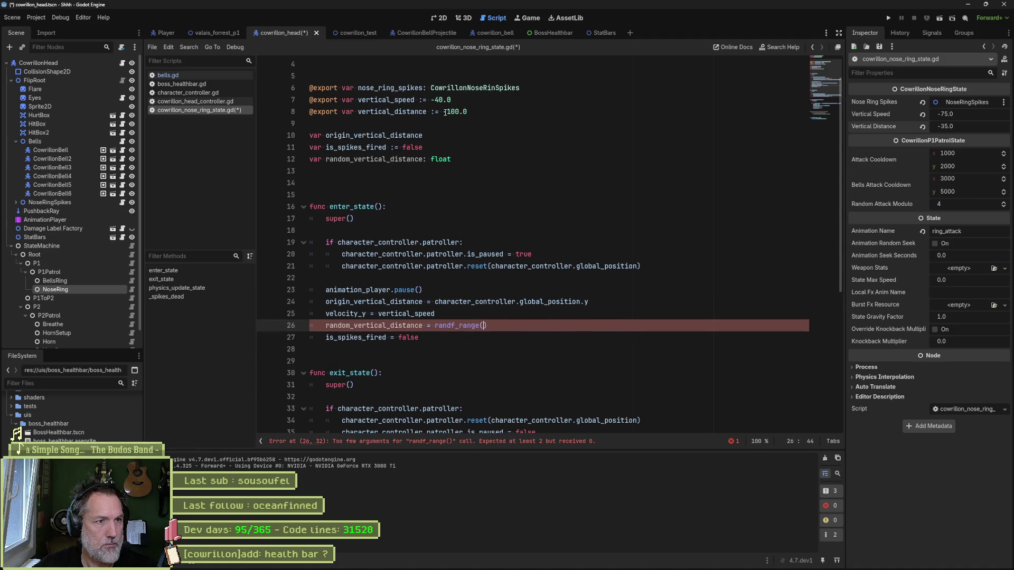
left_click_drag(443, 113, 462, 113)
Turn line 8 into vertical_distance_limits Vector2(-10.0, -50.0), pass it to randf_range, and save.
type("Vector2(")
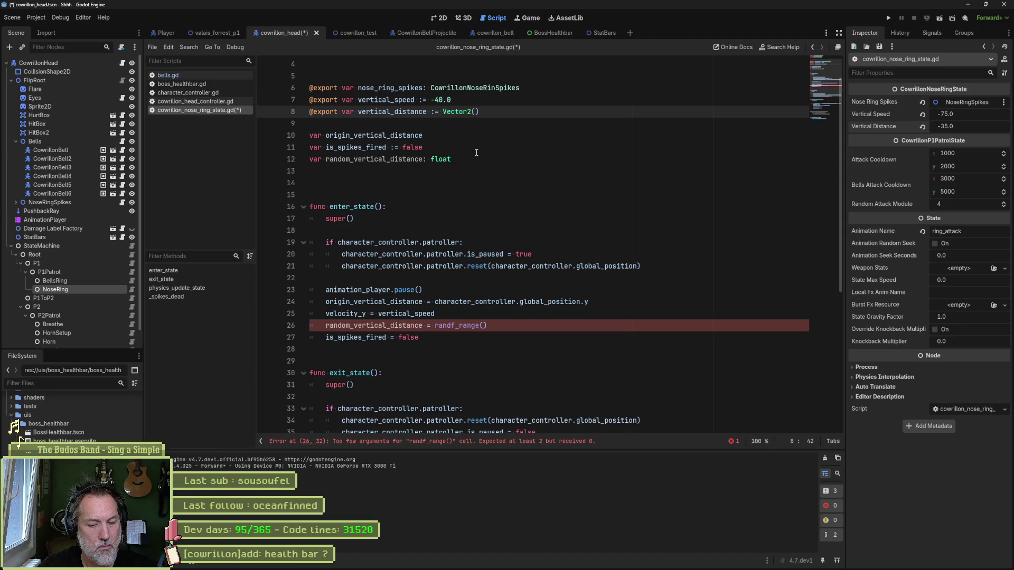
type("-10.0")
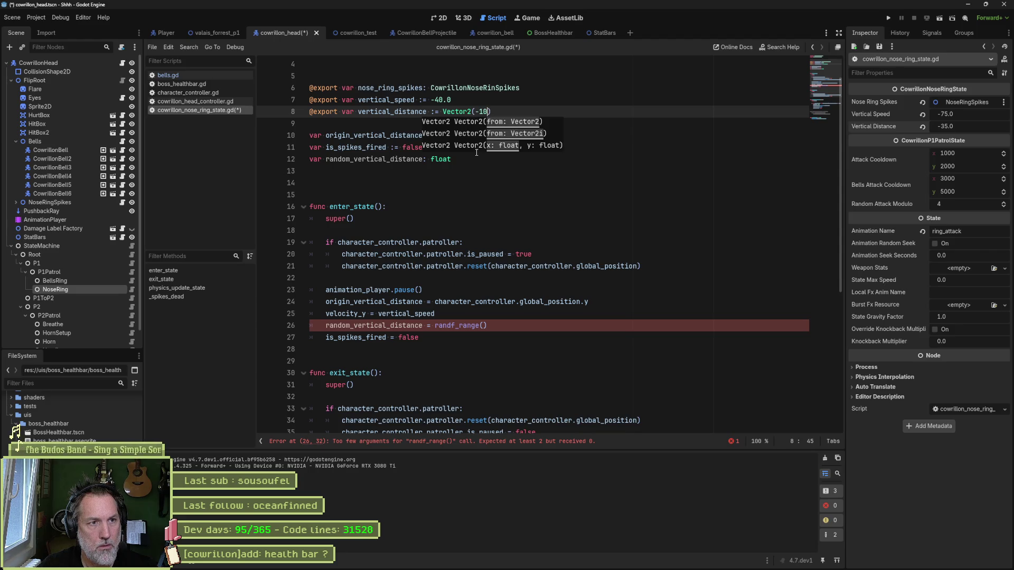
type(", -")
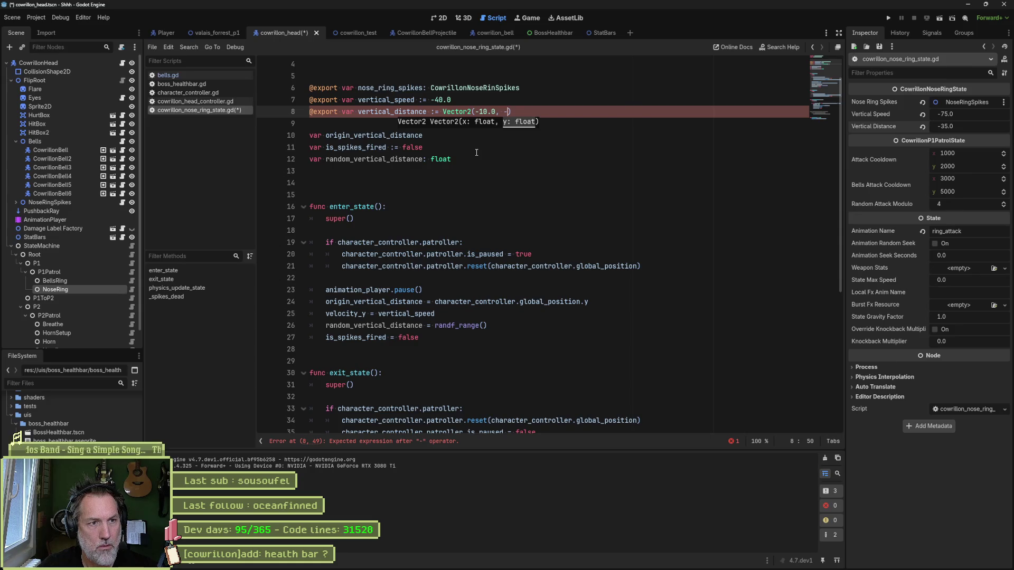
type(".0")
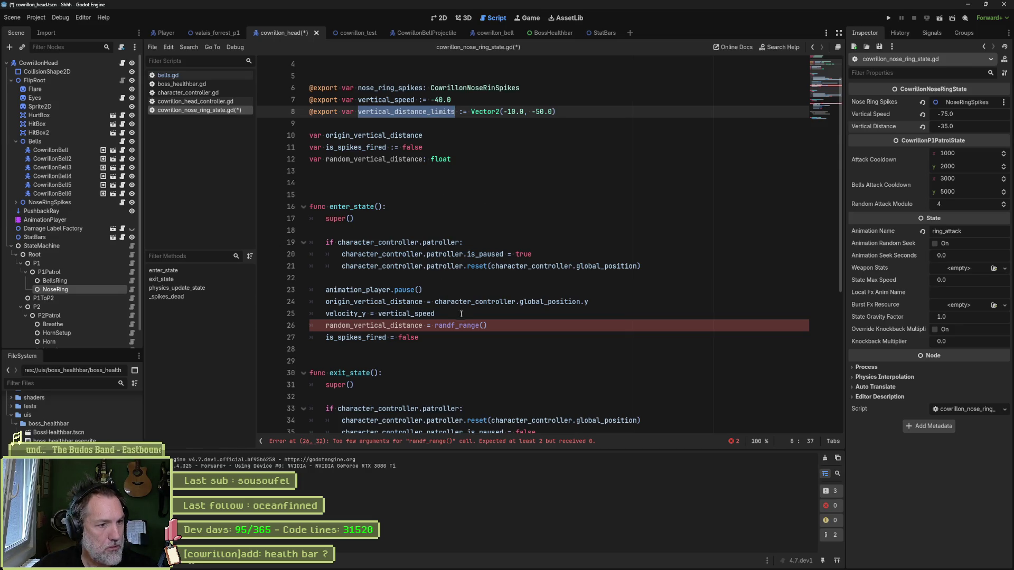
left_click(483, 326)
type("vertical_distance_limits")
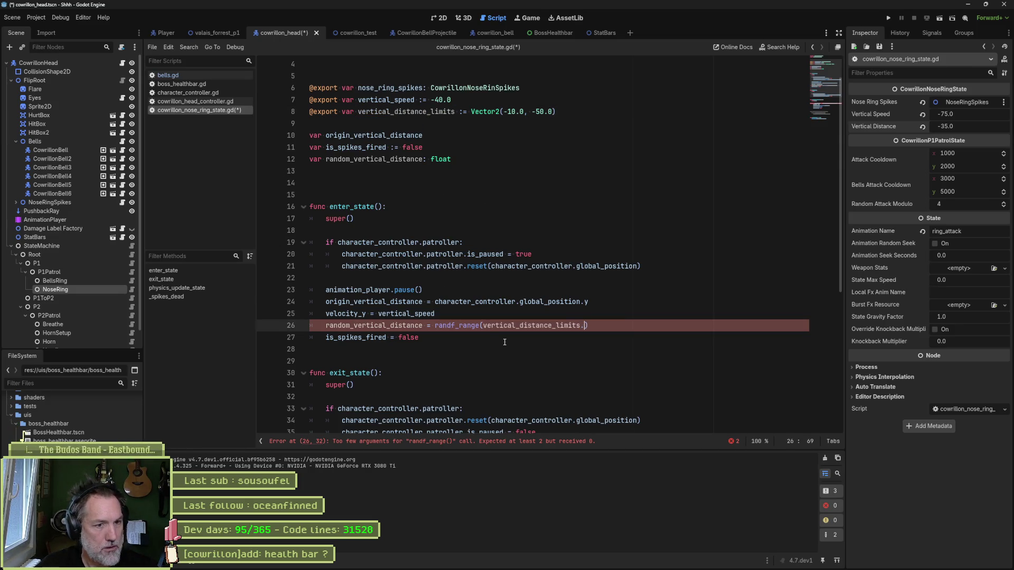
type("x, vertical_distance_limits.y")
key("ctrl+s")
Replace vertical_distance with random_vertical_distance in the line 41 spike condition.
double_click(413, 325)
key("ctrl+c")
scroll(412, 325, "down", 6)
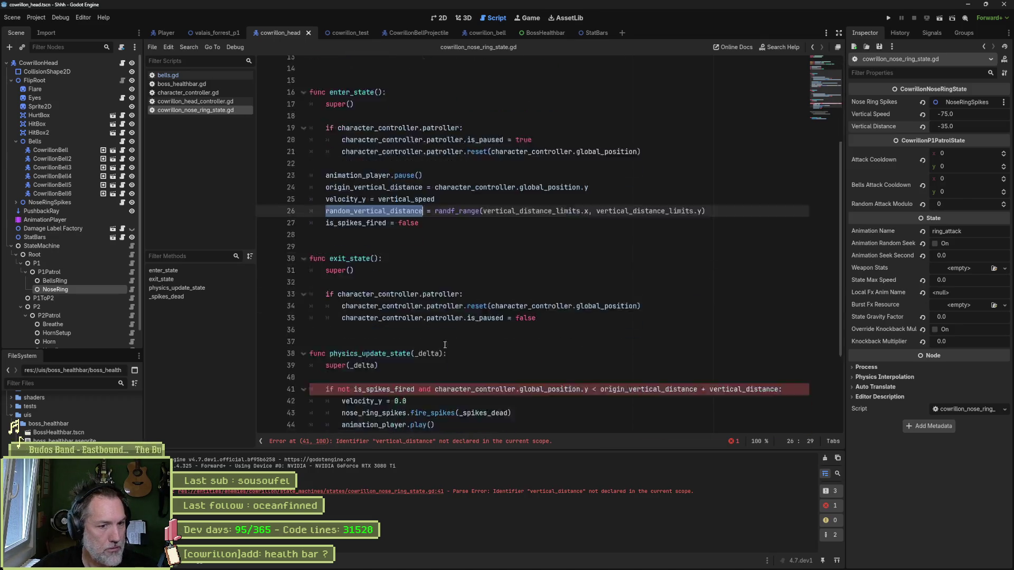
double_click(745, 289)
key("ctrl+v")
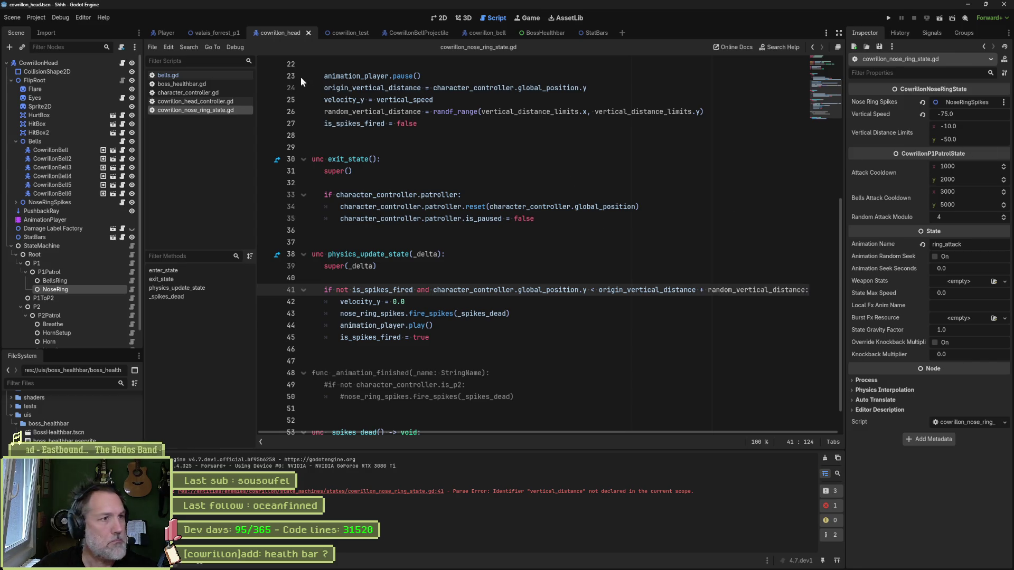
Run the valais_forrest_p1 level to test the spikes, then stop it.
left_click(224, 33)
key("F6")
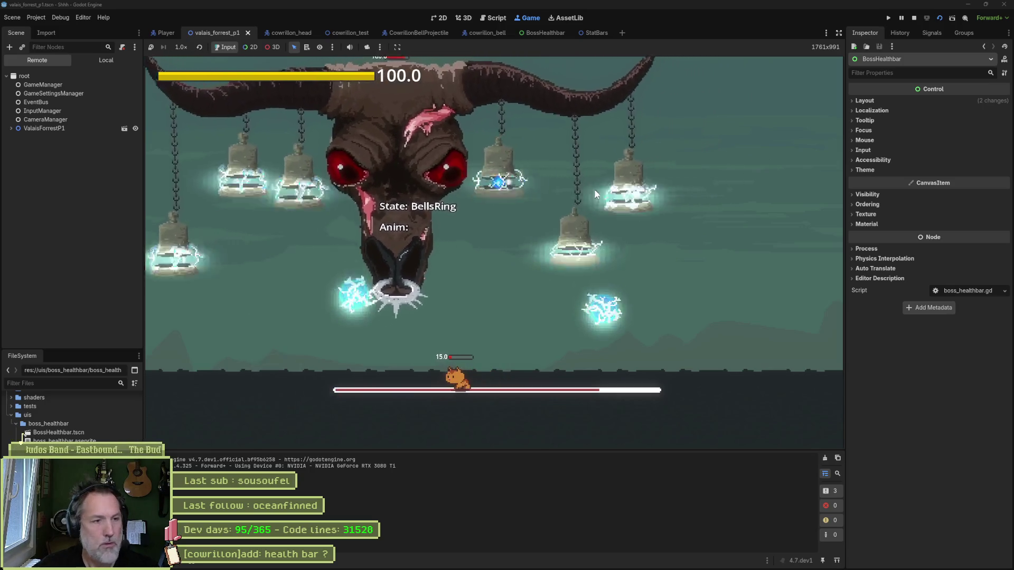
key("F8")
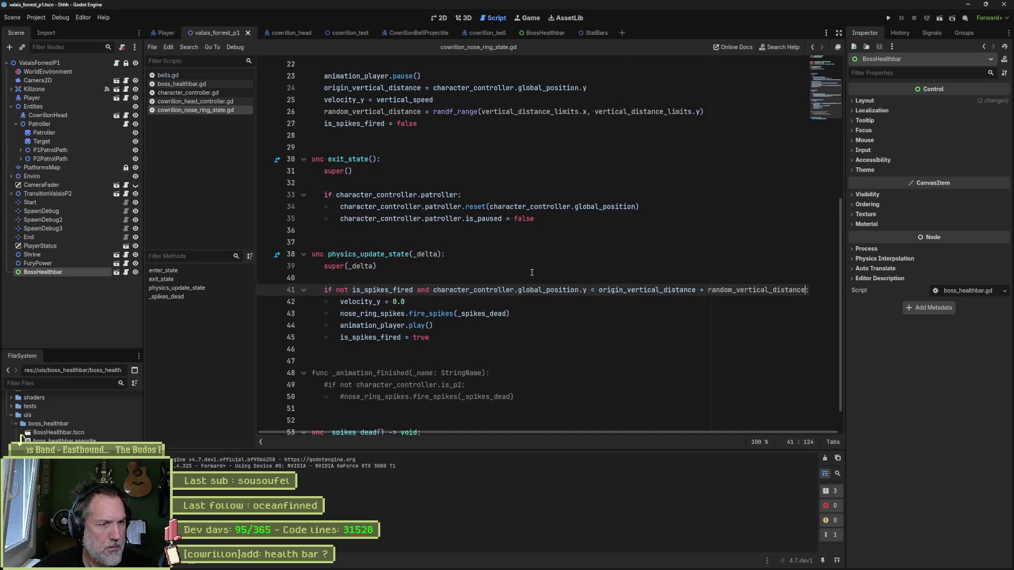
Add print_debug(self, " random_vertical_distance: ", random_vertical_distance) on line 27 and test-run the game.
left_click(711, 112)
key("Return")
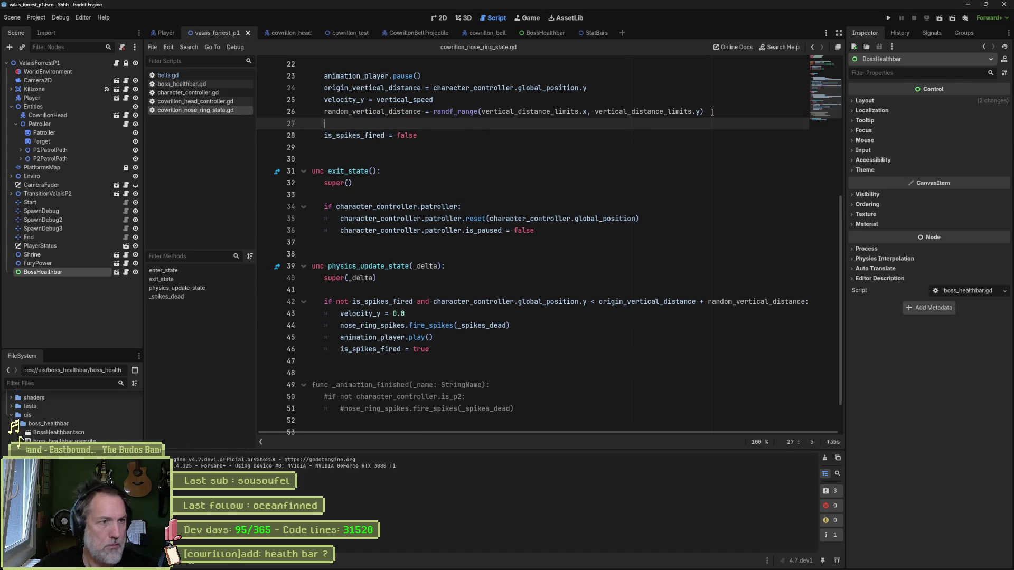
type("print_debug(s")
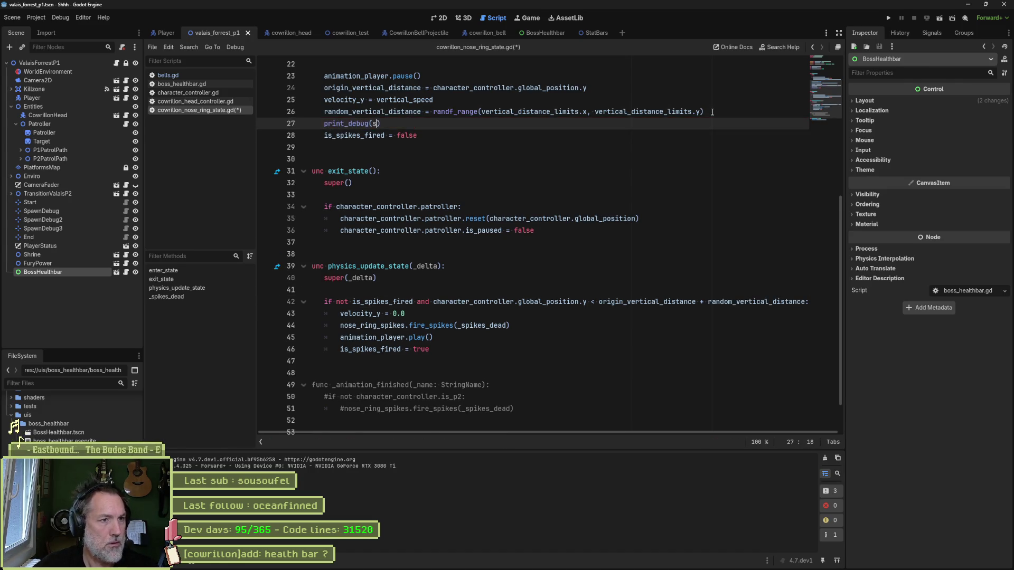
key("Left")
type("self,")
key("Up")
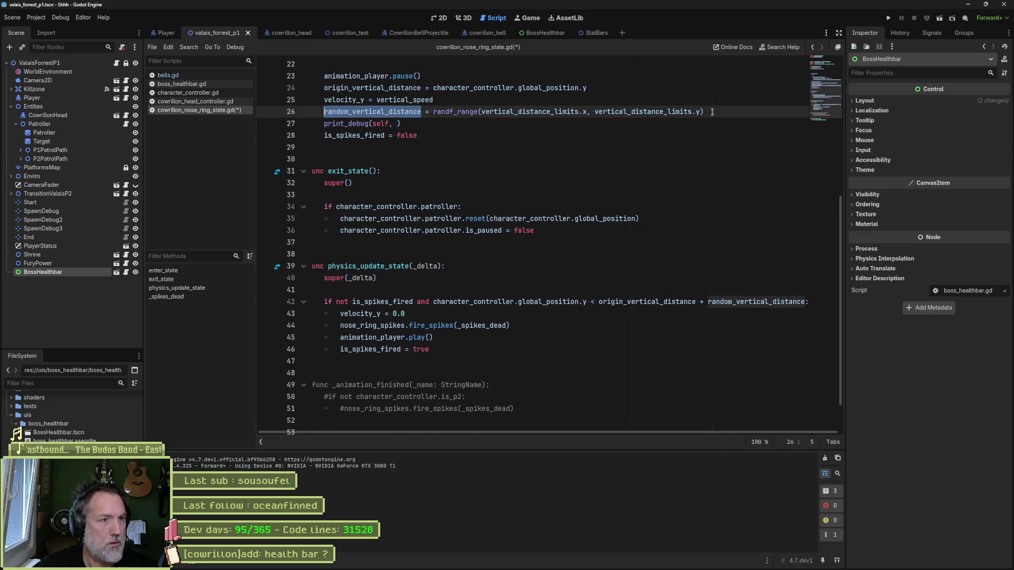
key("Down")
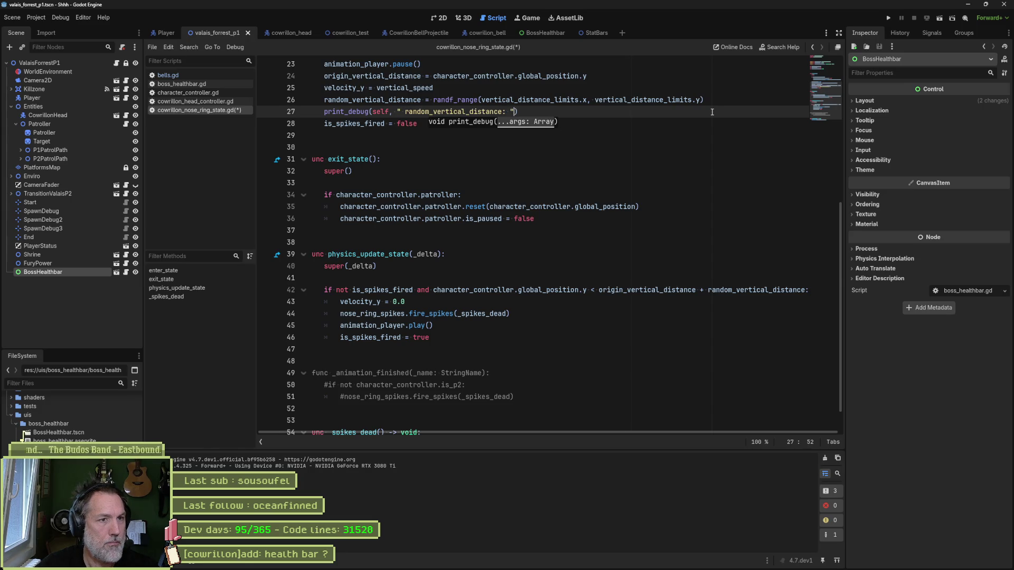
key("F5")
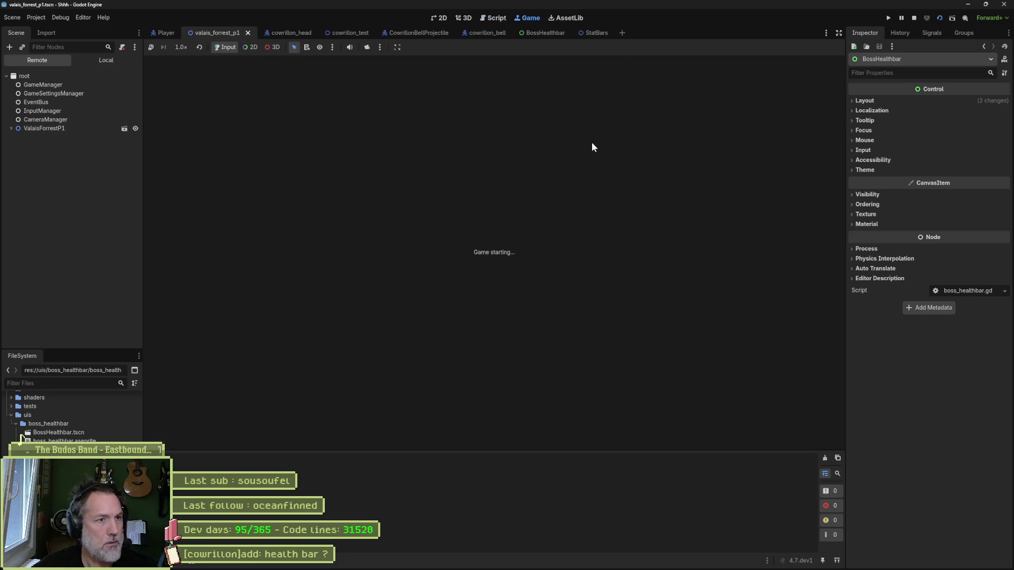
key("F8")
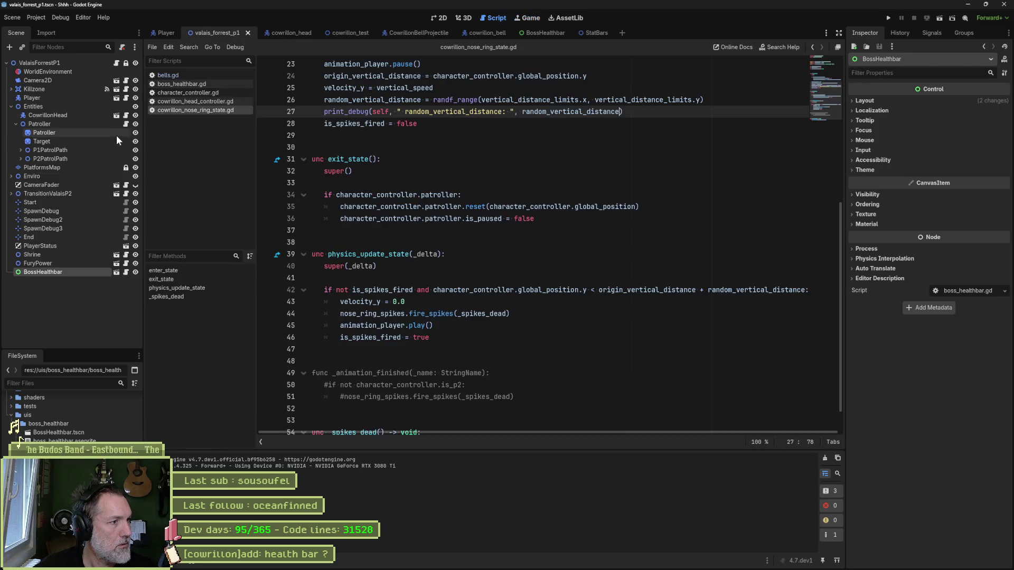
Widen the NoseRing's vertical distance limits to -10.0 and -80.0, then rerun the valais_forrest_p1 level.
left_click(278, 33)
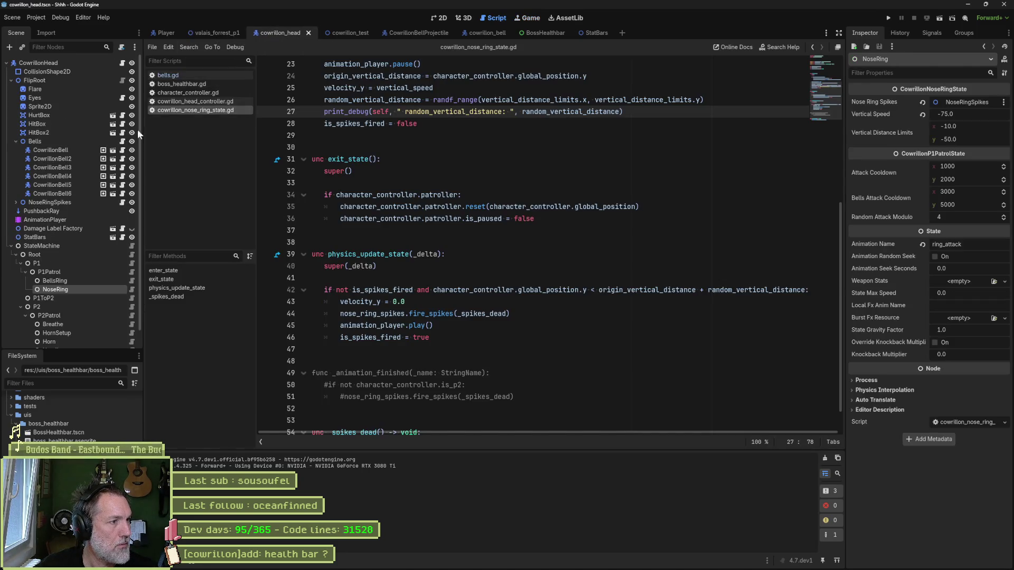
left_click(948, 139)
type("-80")
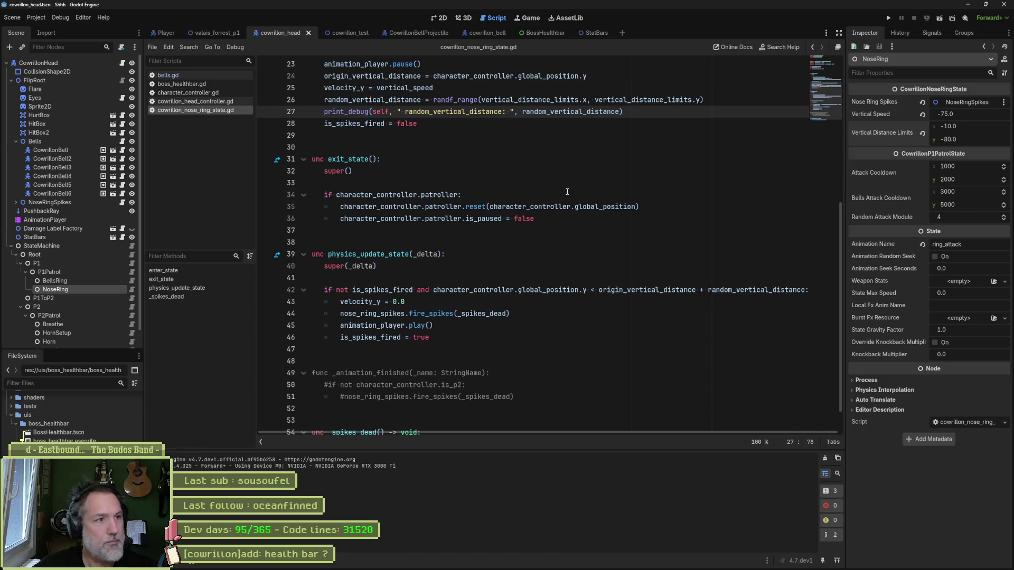
scroll(428, 136, "up", 7)
left_click(538, 148)
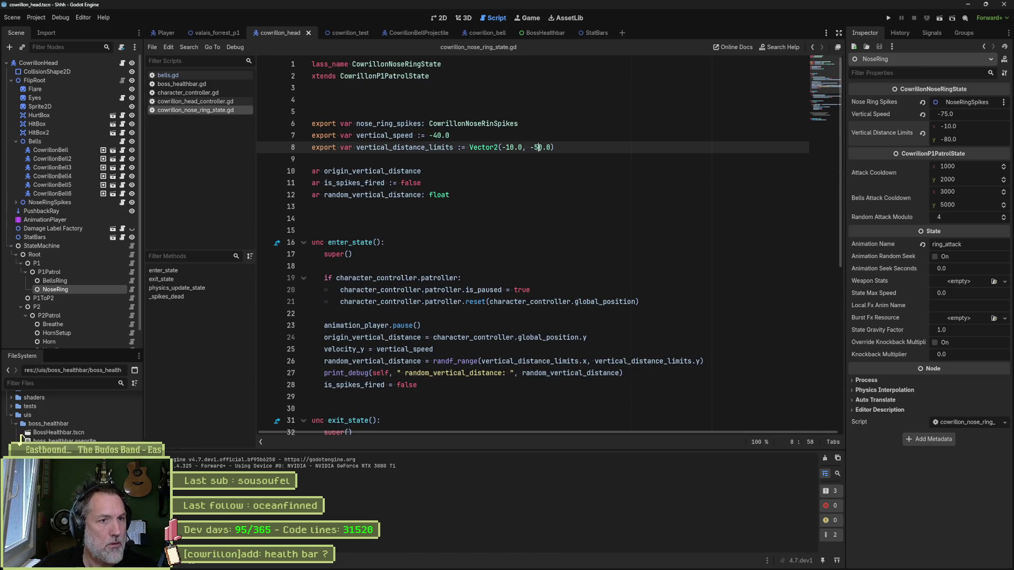
key("ctrl+s")
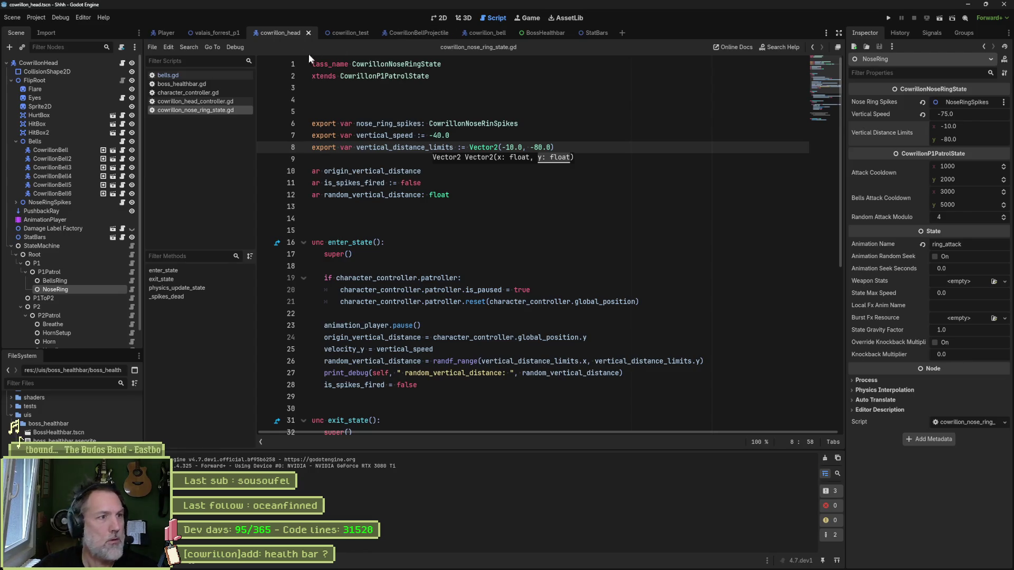
left_click(226, 36)
key("F6")
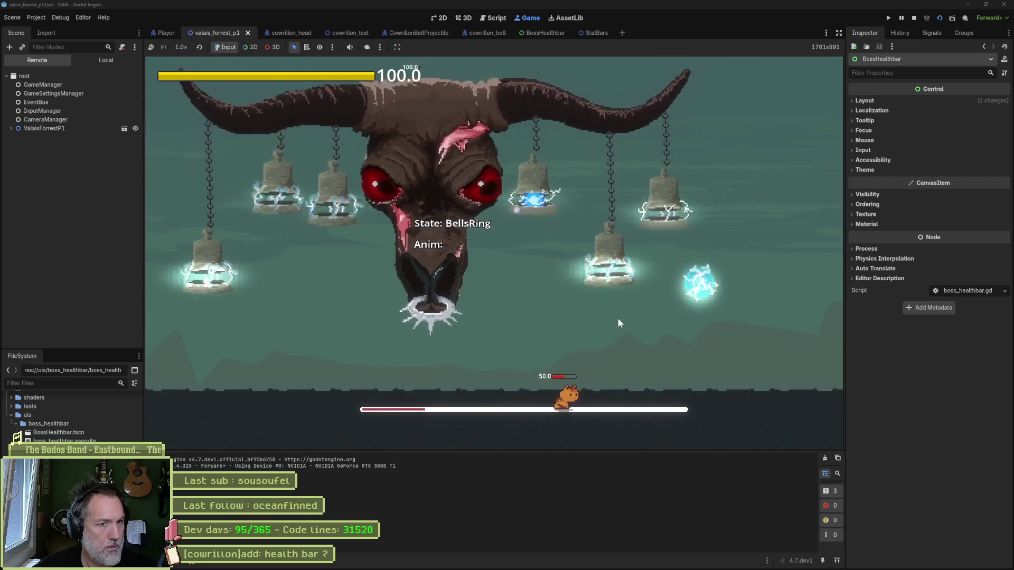
Run and jump the cat to dodge the nose-ring, bell and lightning-orb attacks, then stop the game.
key("d")
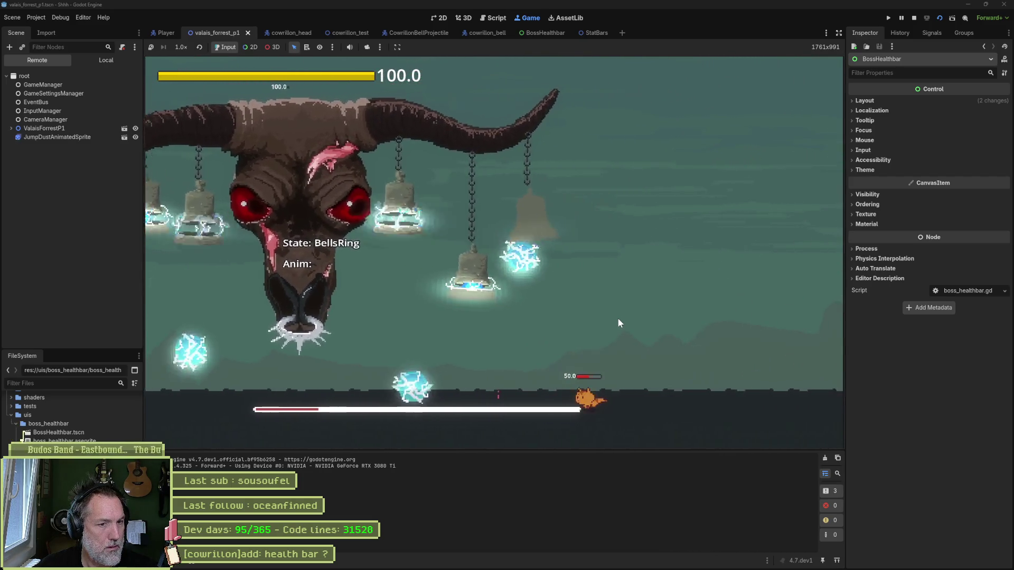
key("space")
key("a")
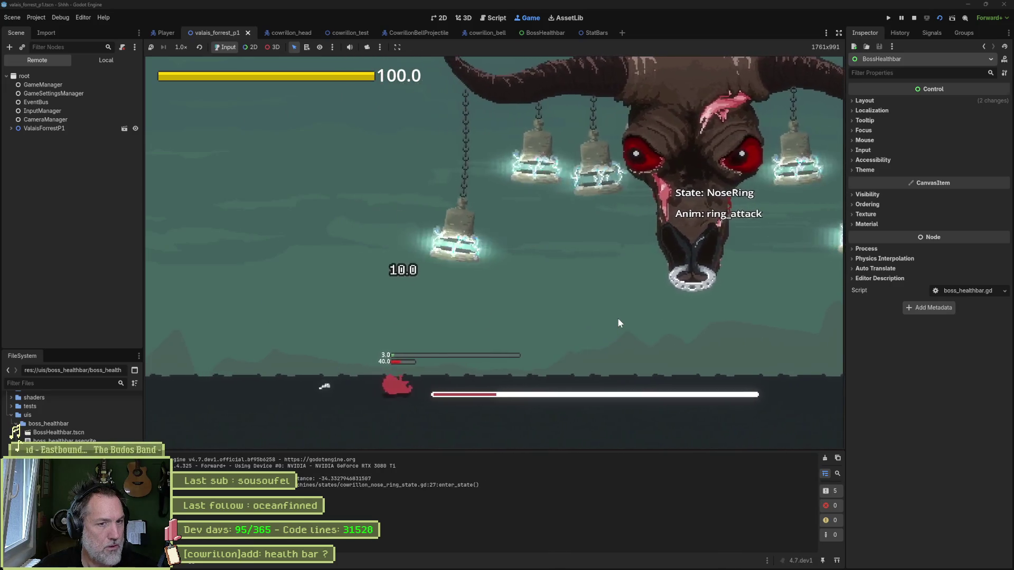
key("d")
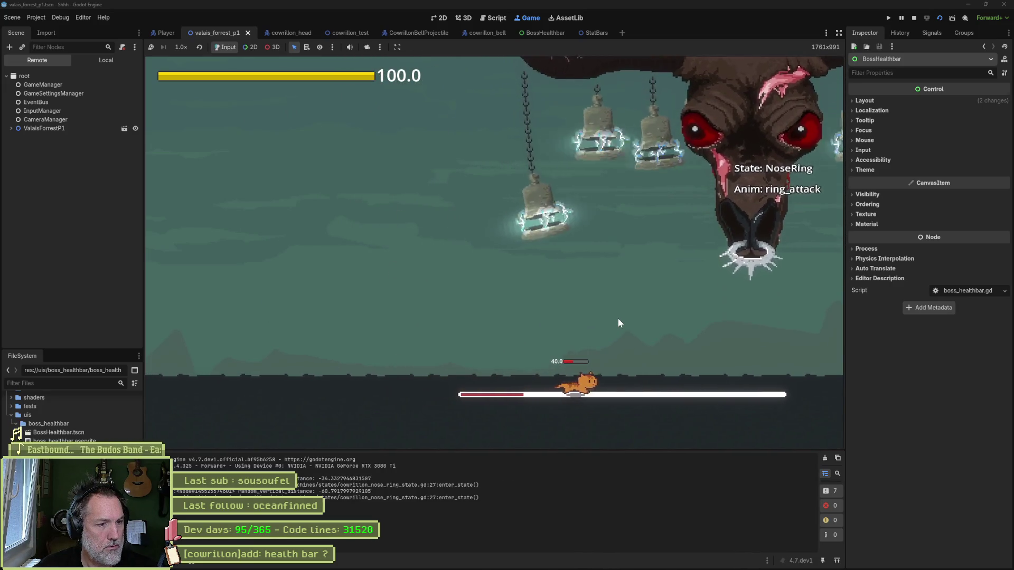
key("a")
key("a")
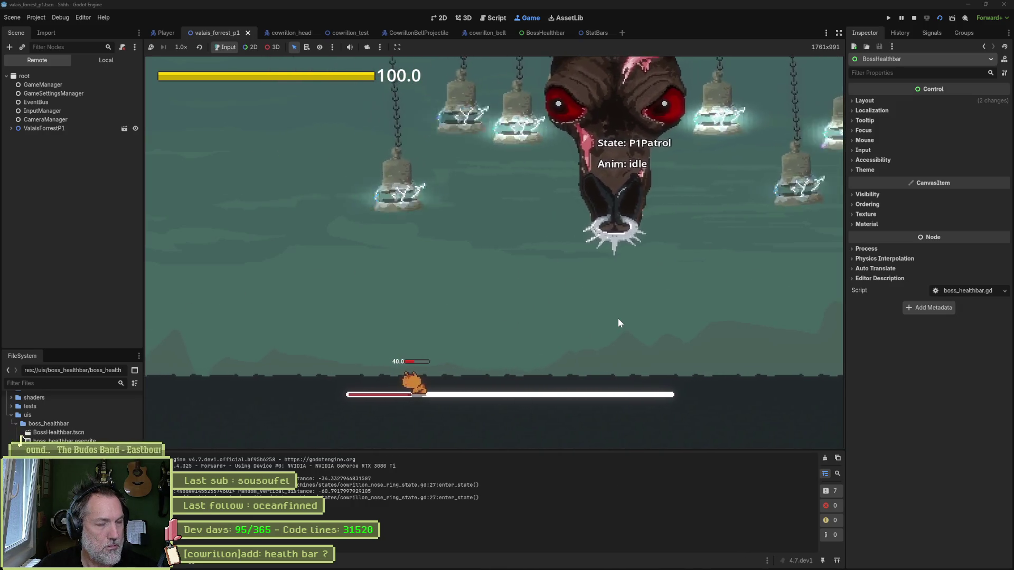
key("d")
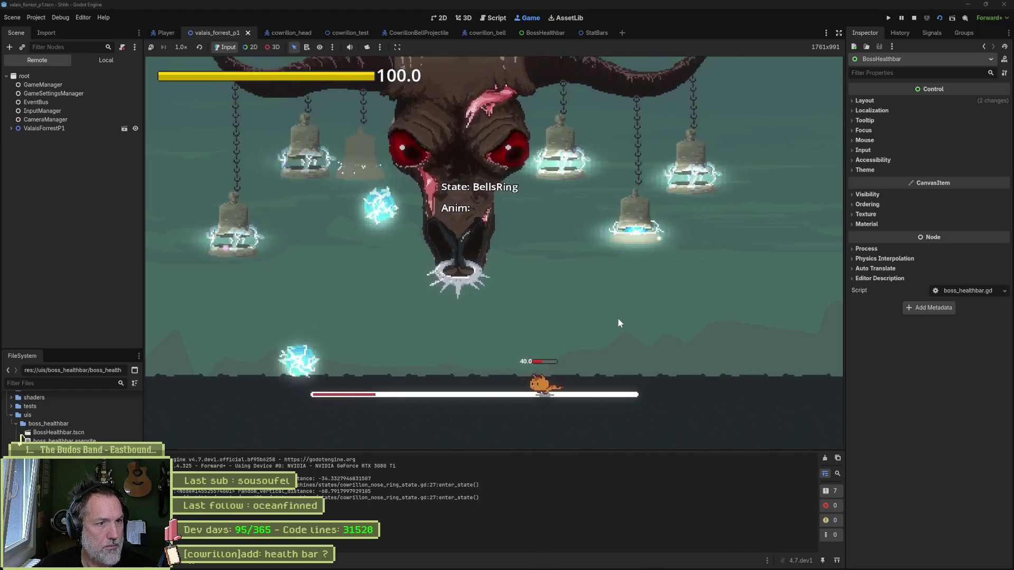
key("d")
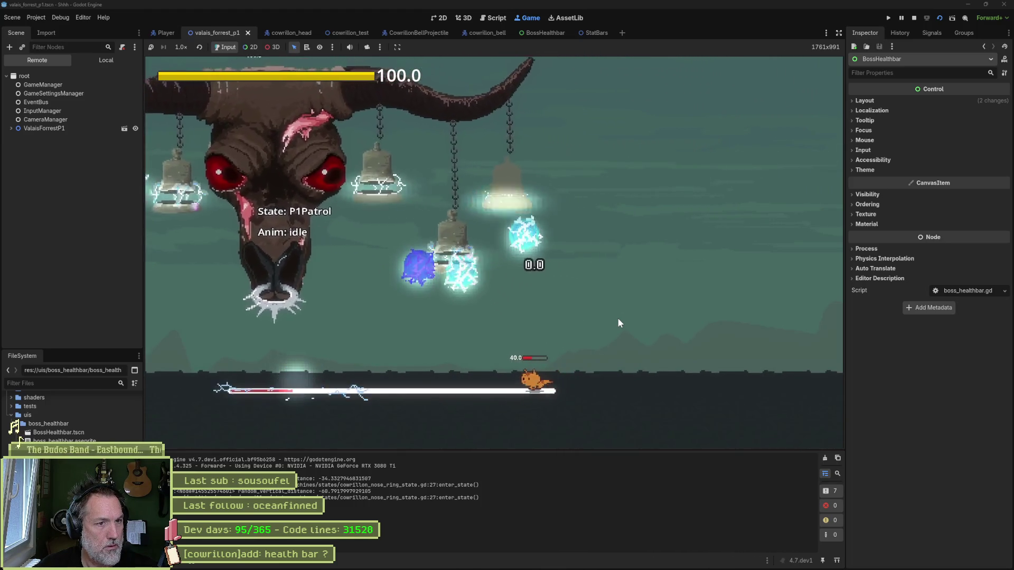
key("a")
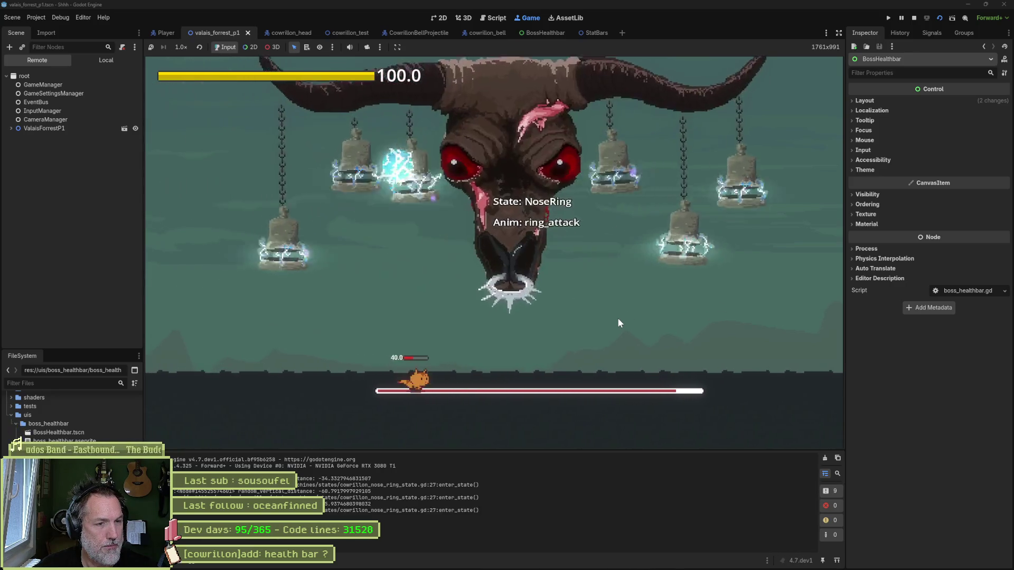
key("d")
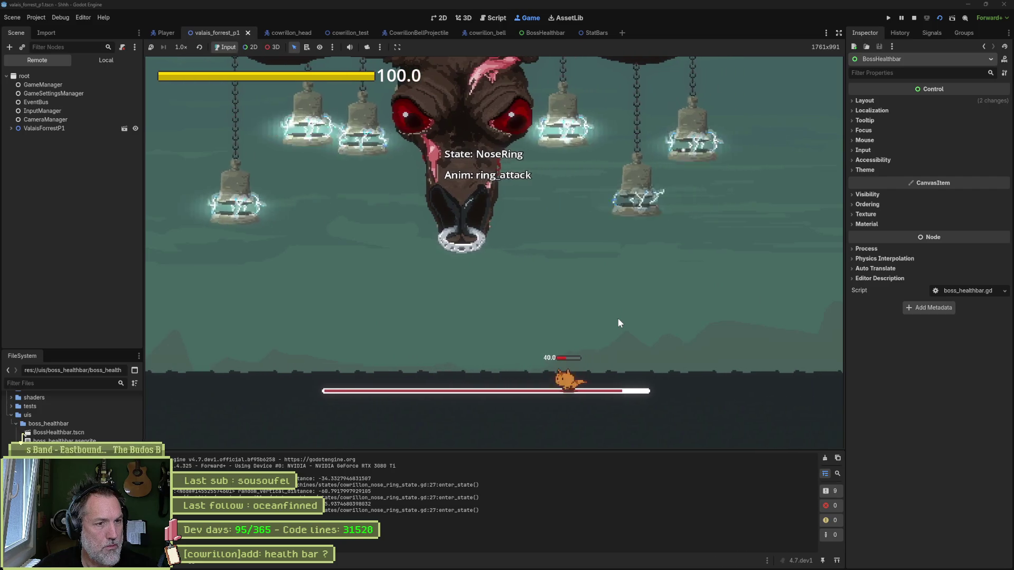
key("a")
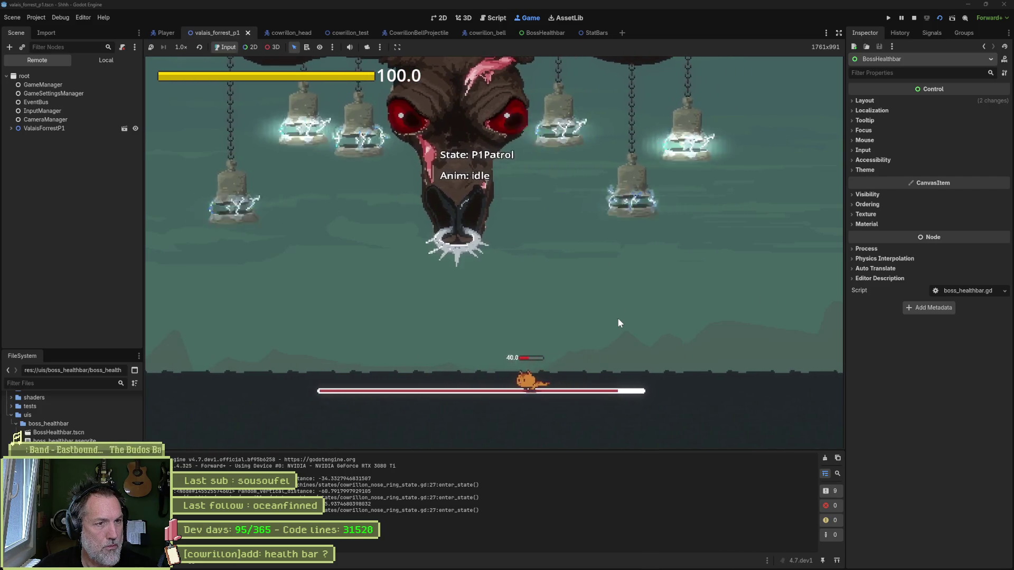
key("d")
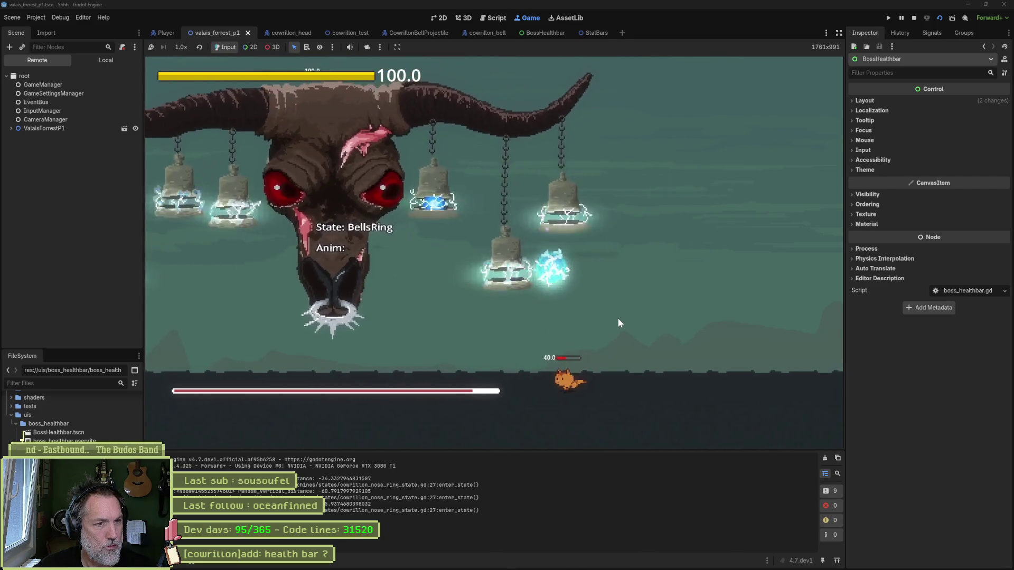
key("a")
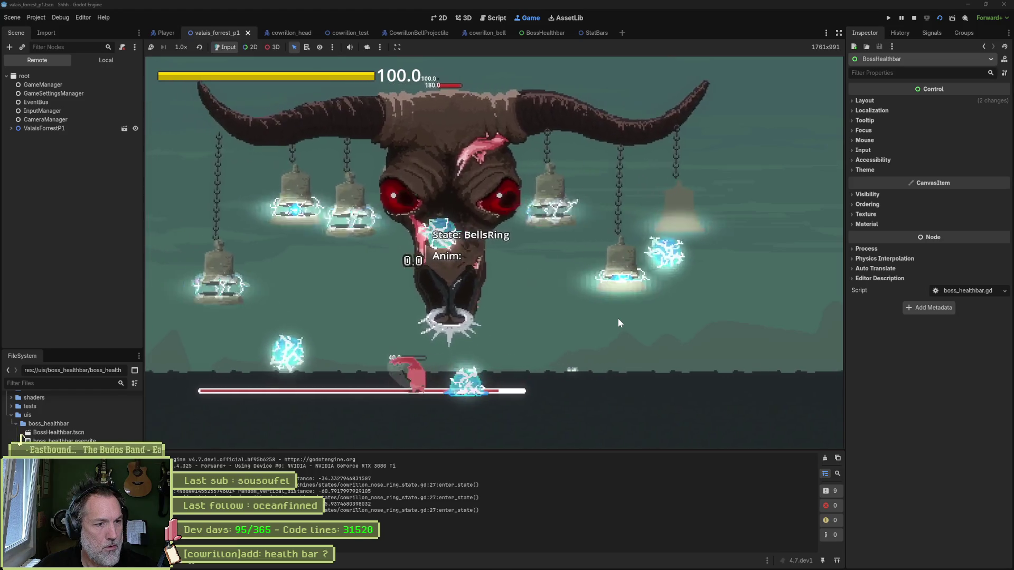
key("d")
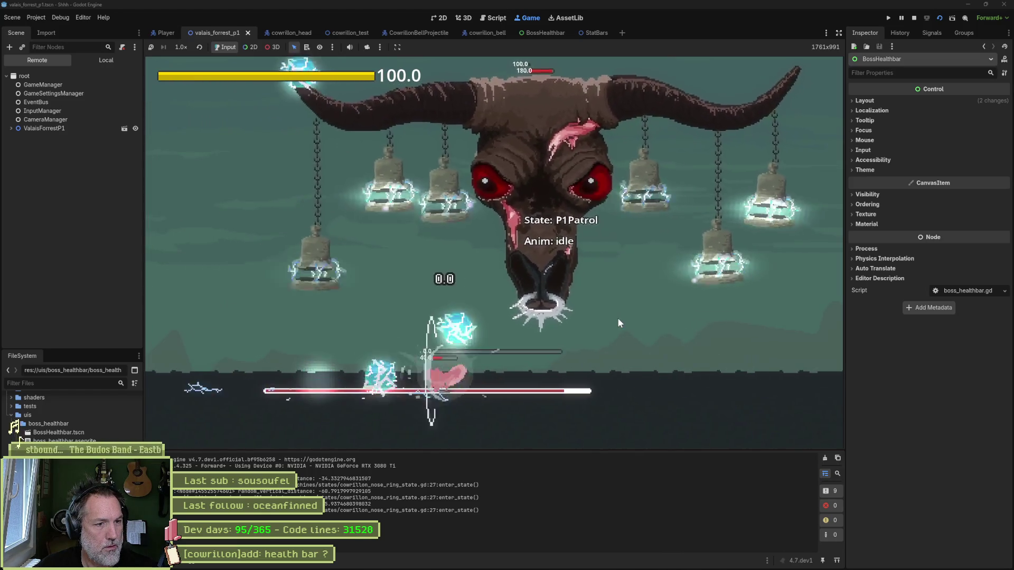
key("d")
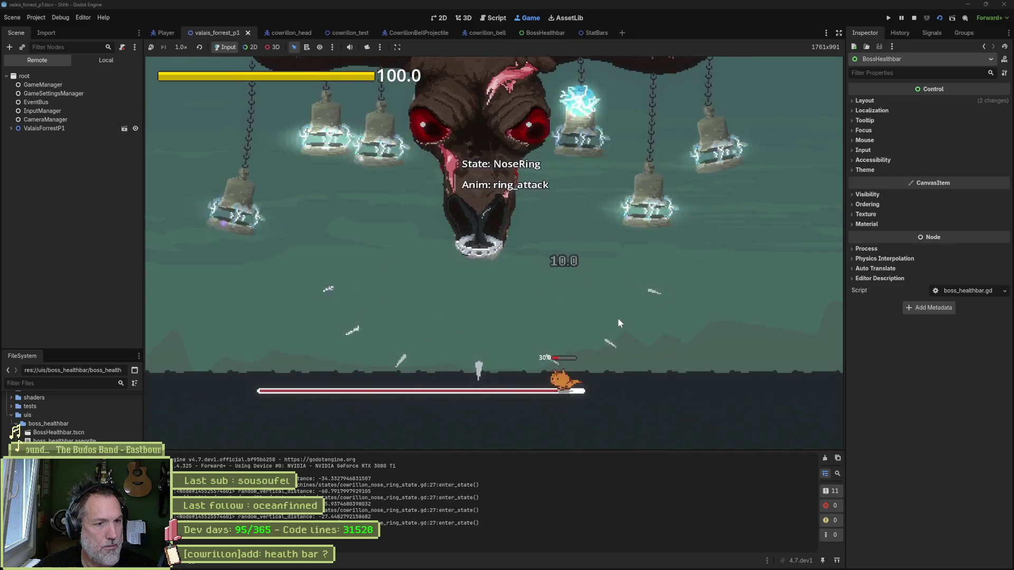
key("a")
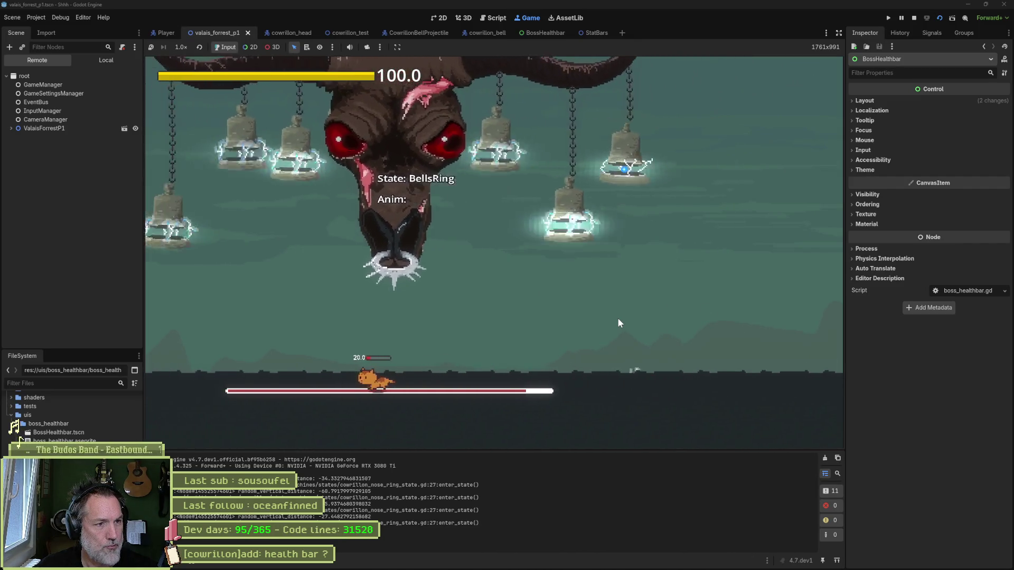
key("d")
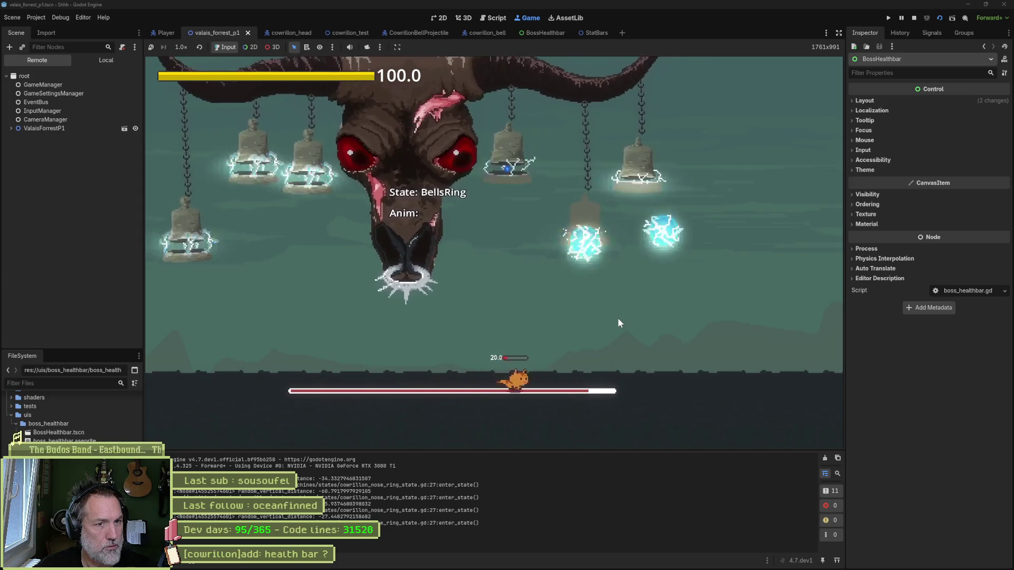
key("a")
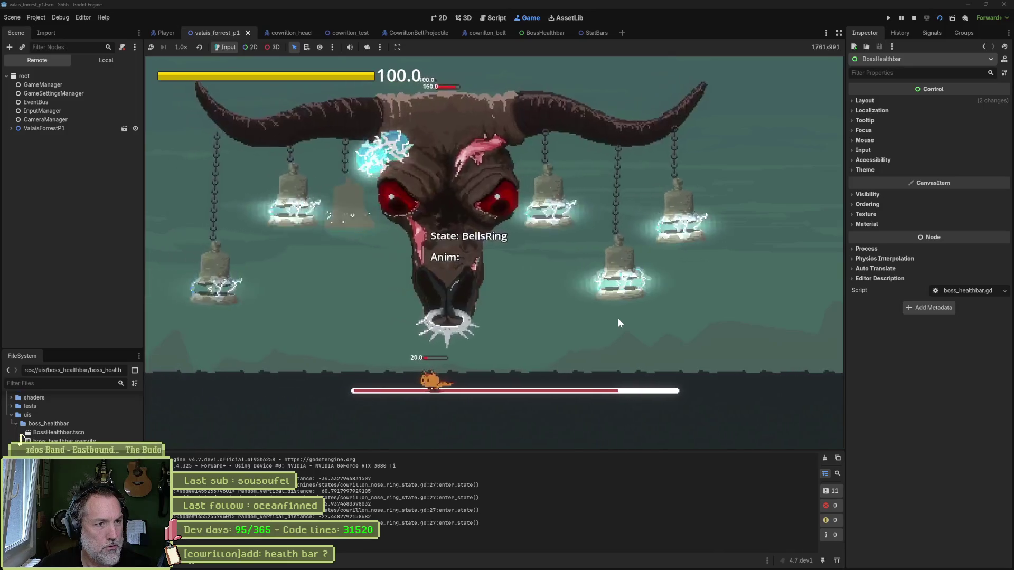
key("d")
key("a")
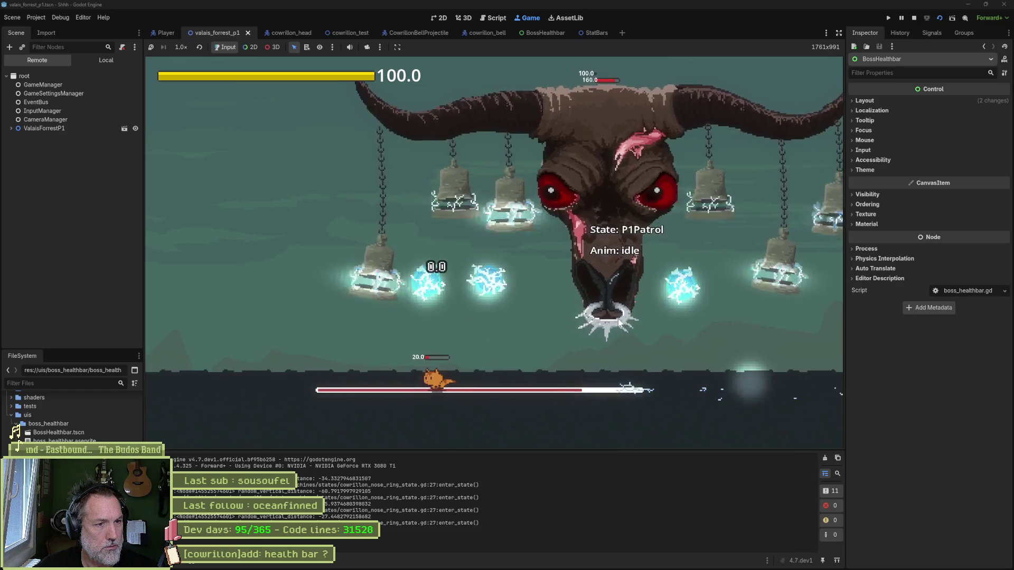
key("d")
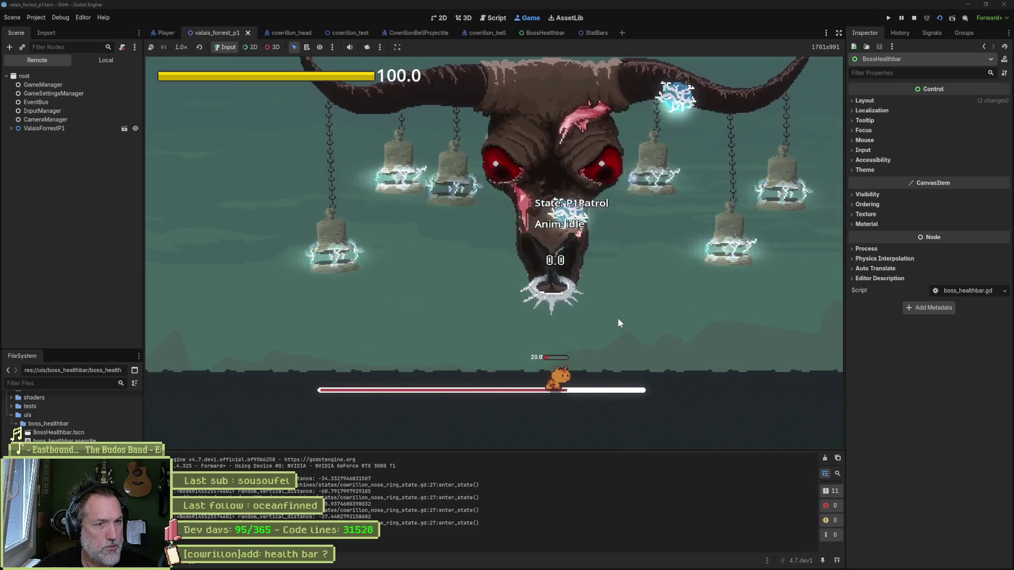
key("d")
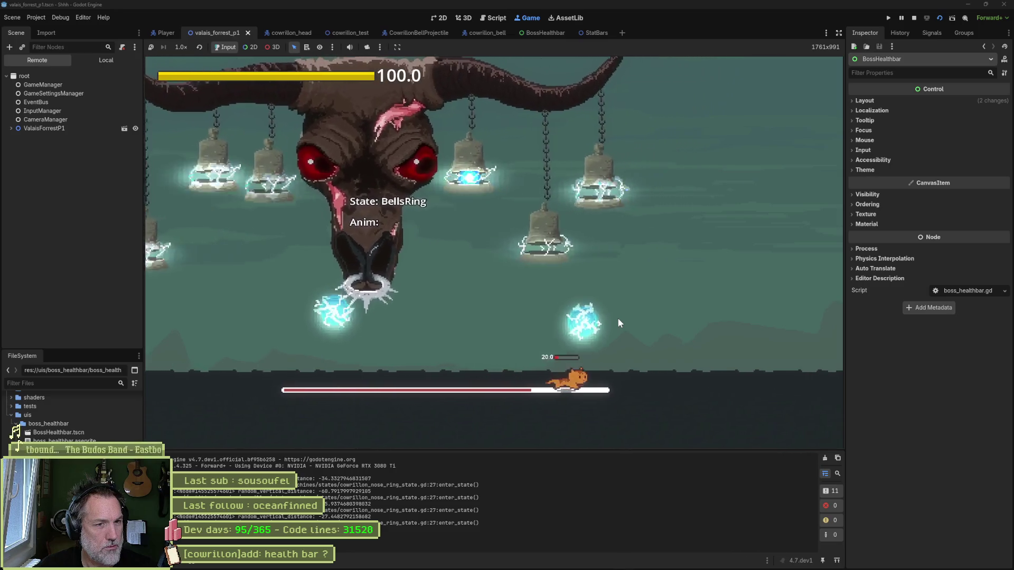
key("a")
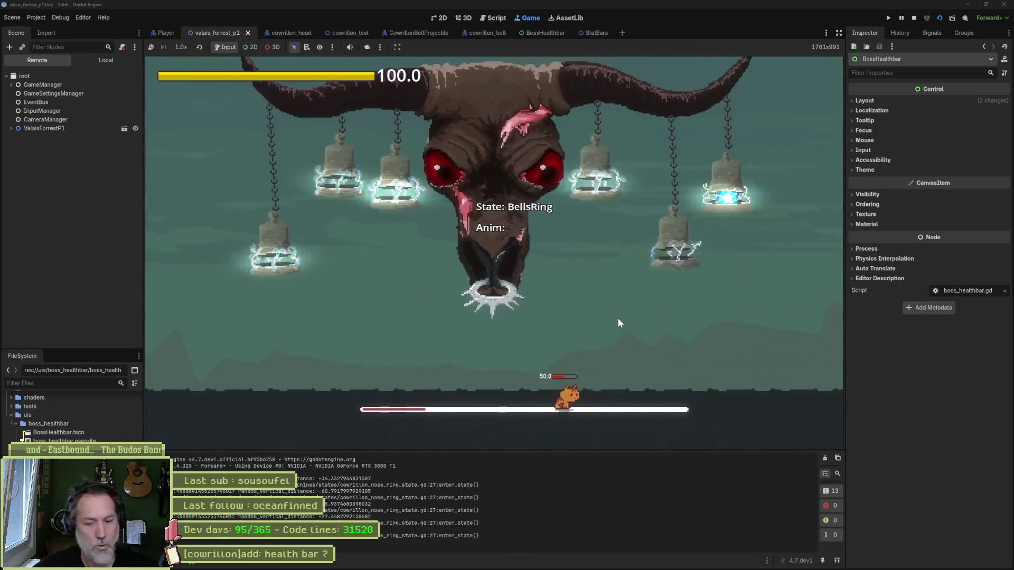
key("F8")
Fold all functions in cowrillon_nose_ring_state.gd to their headers and select vertical_speed on line 7.
left_click(643, 376)
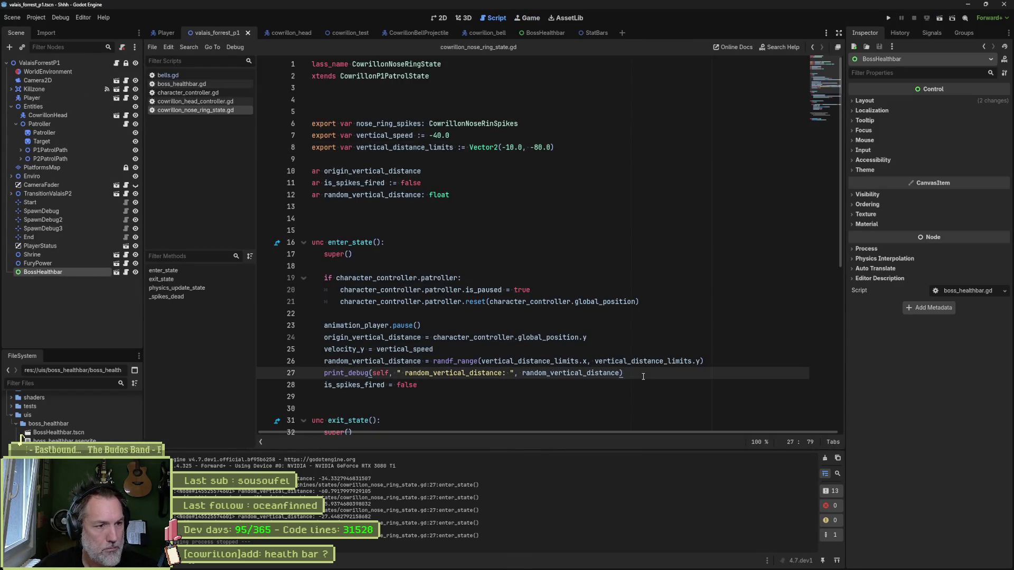
key("ctrl+alt+f")
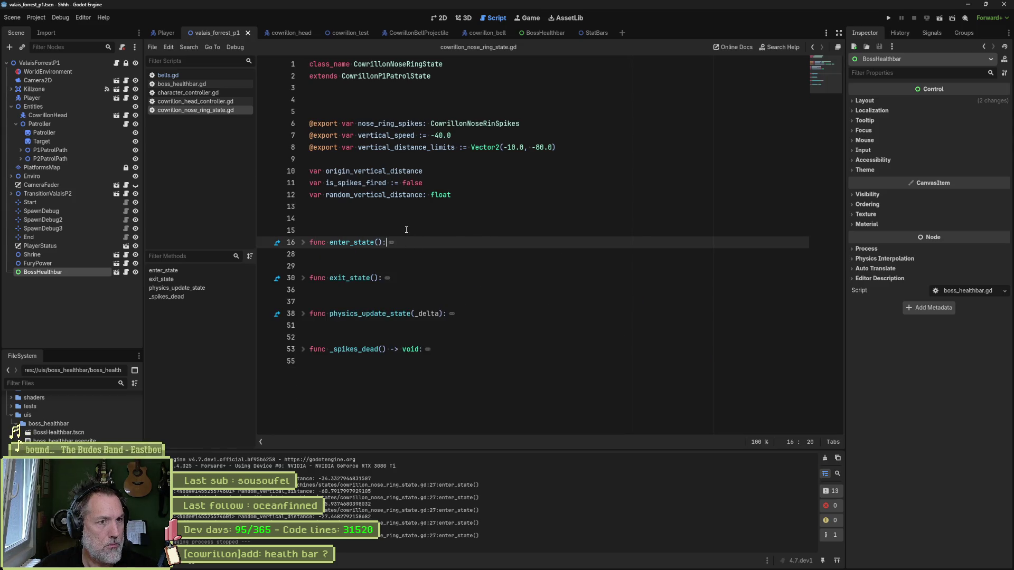
double_click(373, 136)
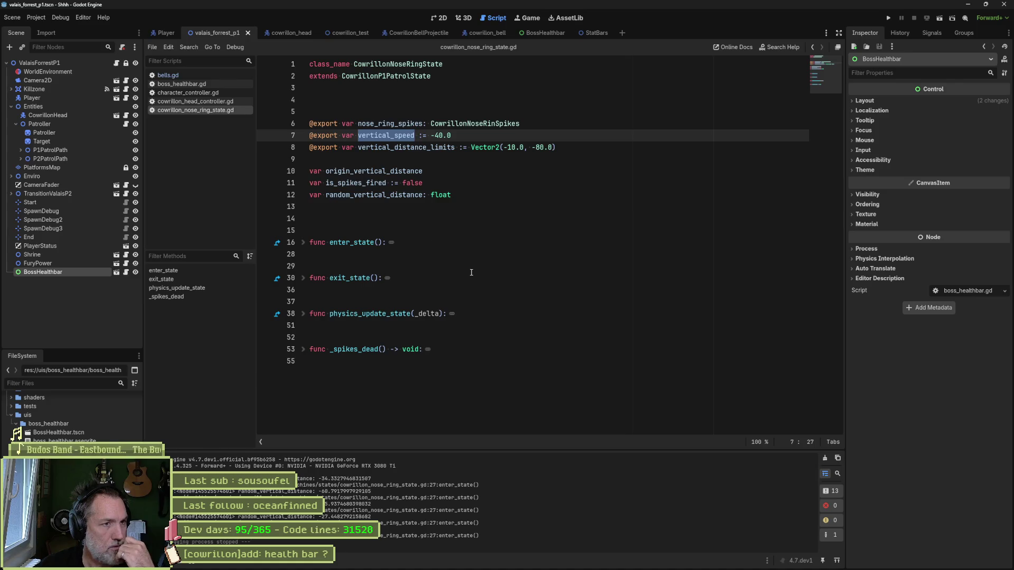
left_click(547, 32)
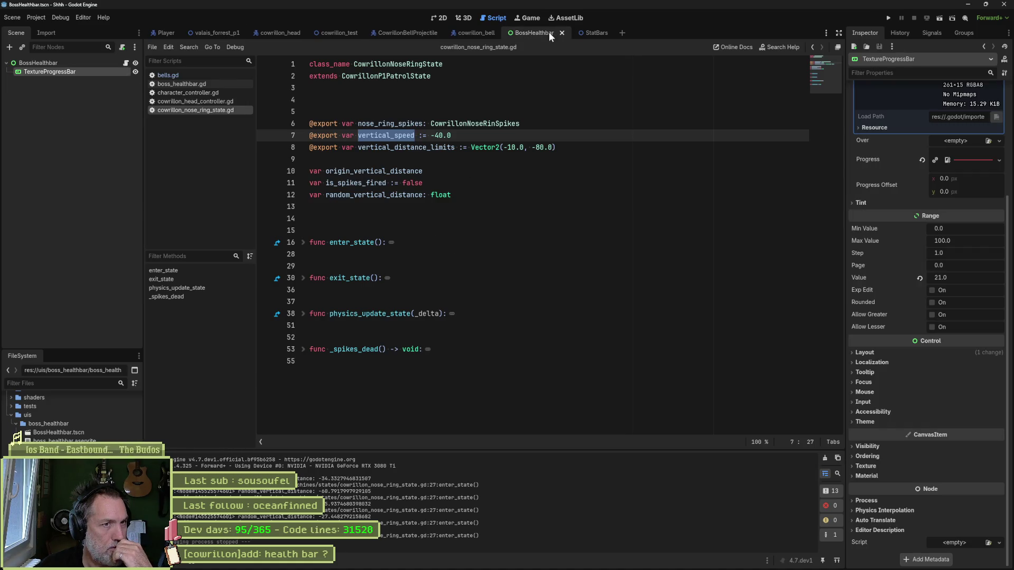
Show the BossHealthbar's TextureProgressBar on the 2D canvas.
left_click(437, 17)
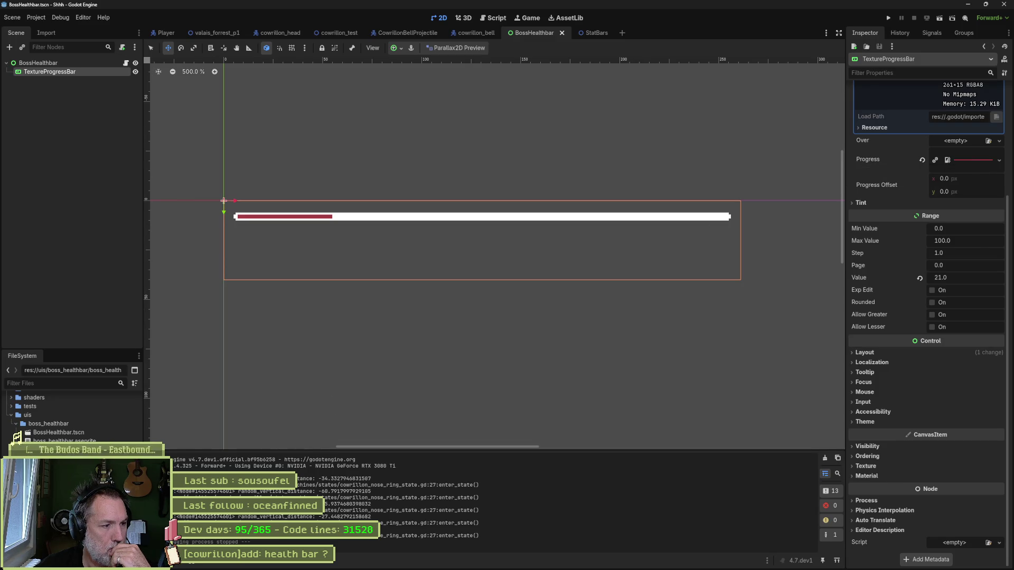
mouse_move(603, 569)
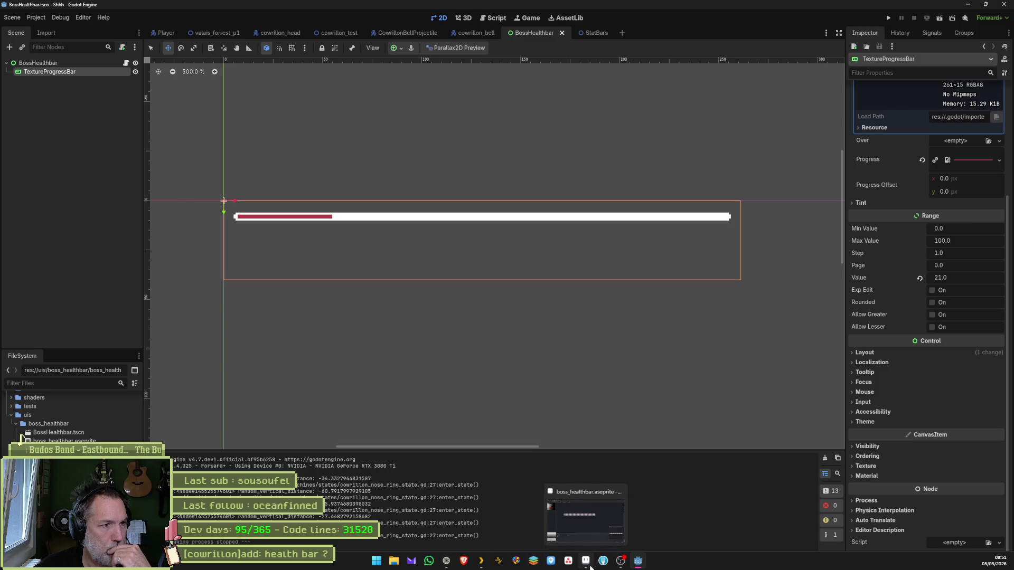
Undo in Aseprite to restore the white outline around the health bar sprite's red line.
left_click(585, 520)
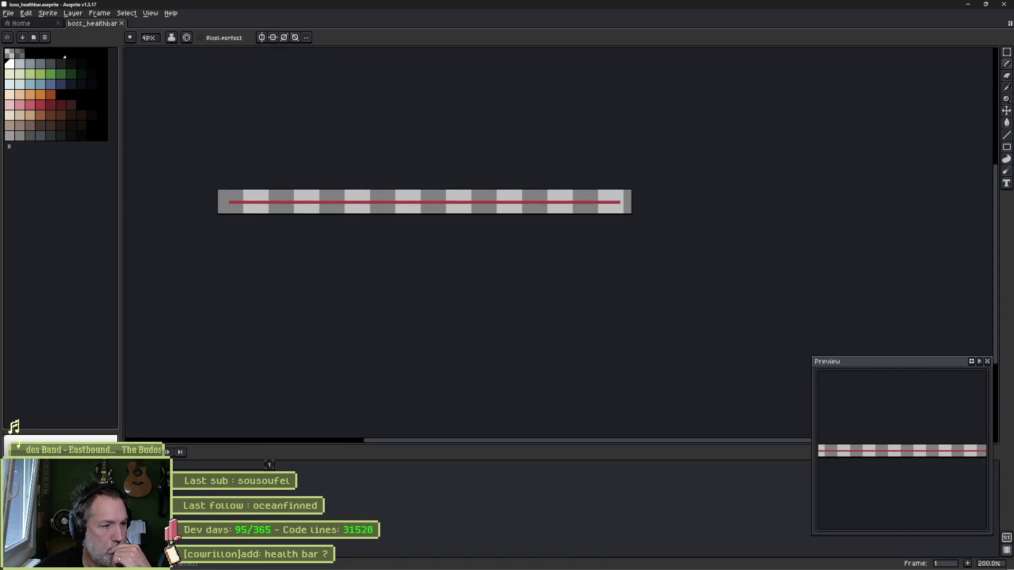
key("ctrl+z")
scroll(310, 222, "up", 1)
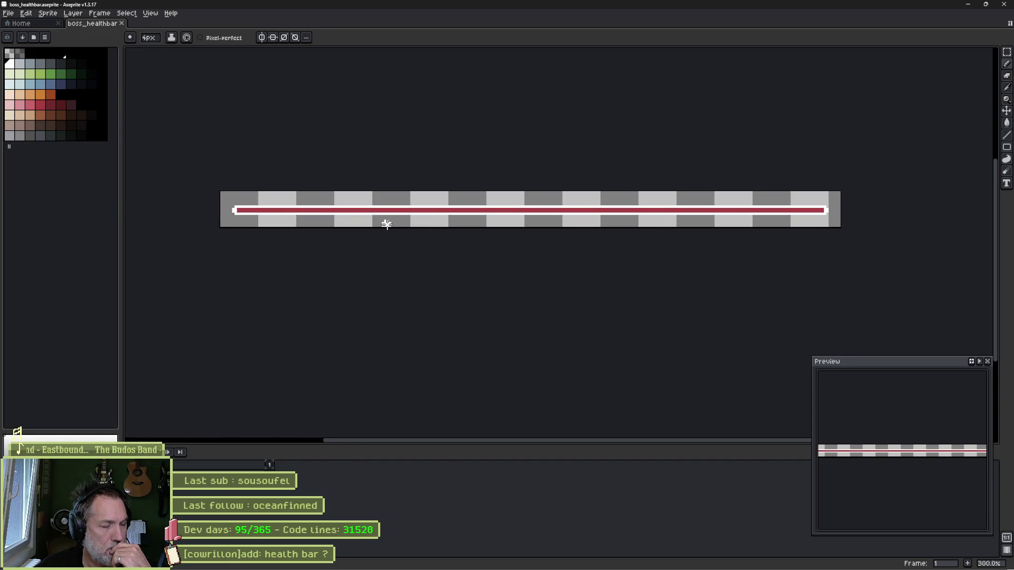
left_click(604, 563)
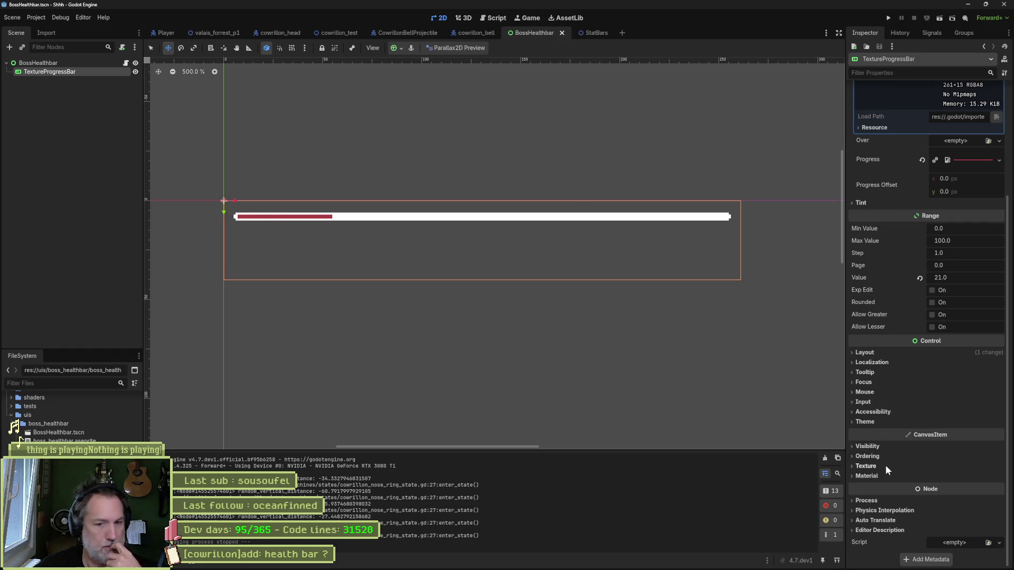
Set the TextureProgressBar's Under tint to green 10a886.
scroll(885, 323, "up", 3)
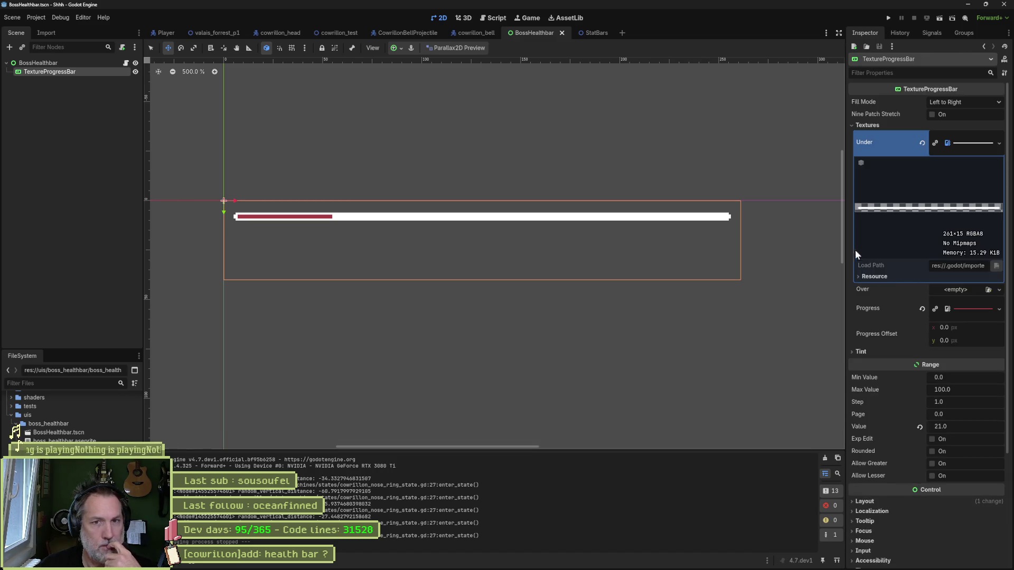
left_click(971, 138)
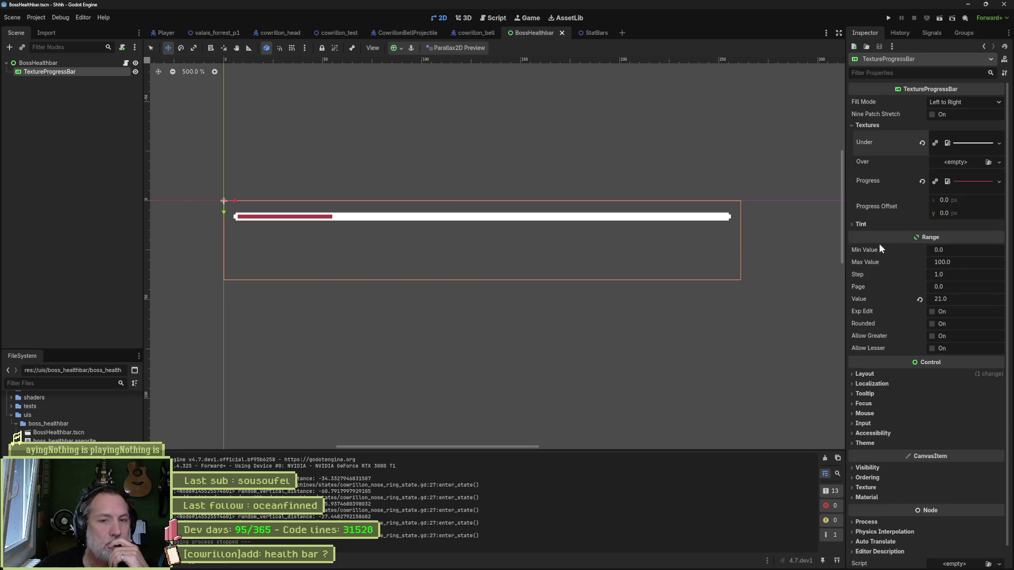
left_click(895, 226)
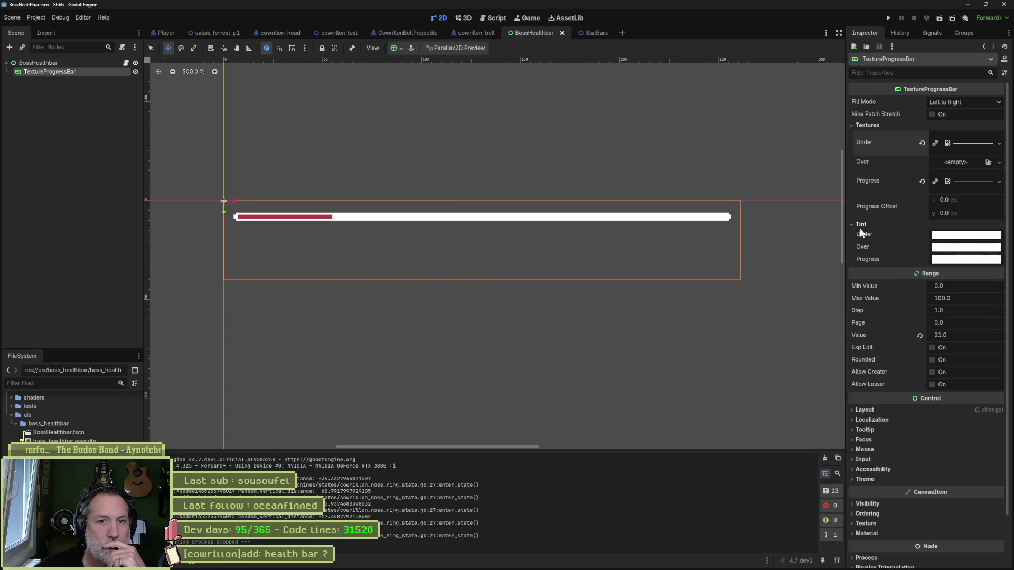
mouse_move(944, 259)
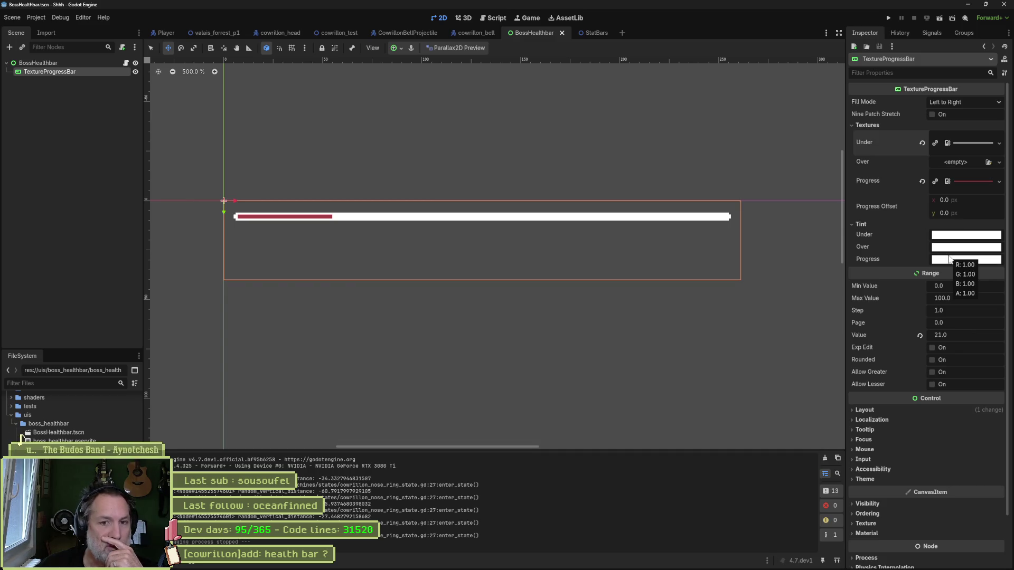
left_click(945, 260)
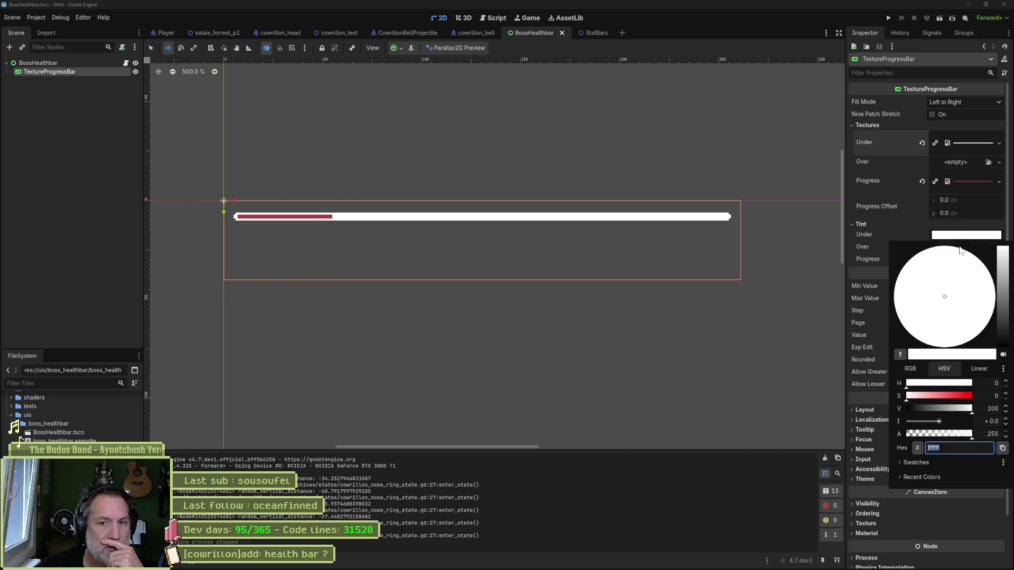
left_click(955, 394)
left_click_drag(934, 303, 895, 304)
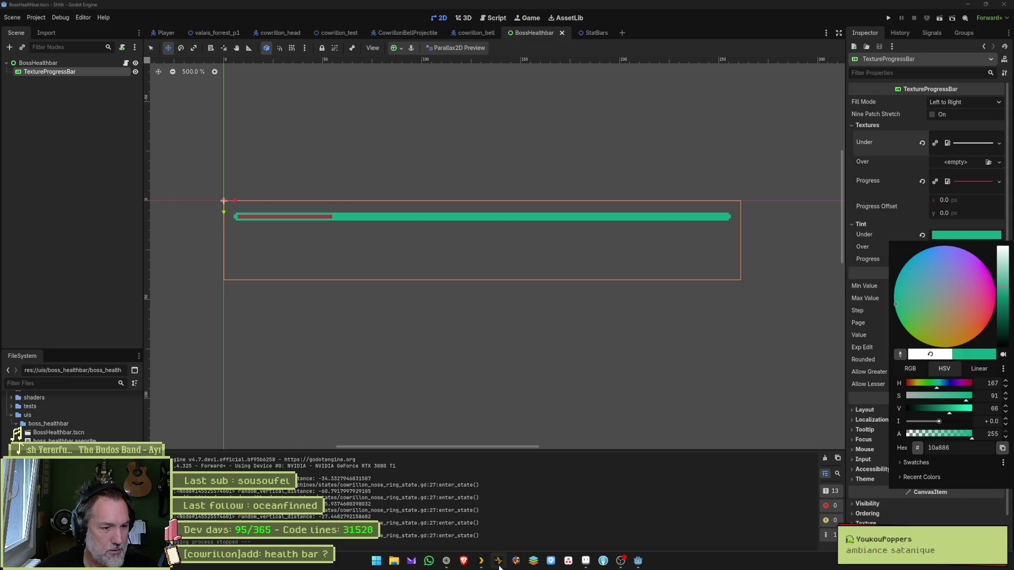
left_click(447, 564)
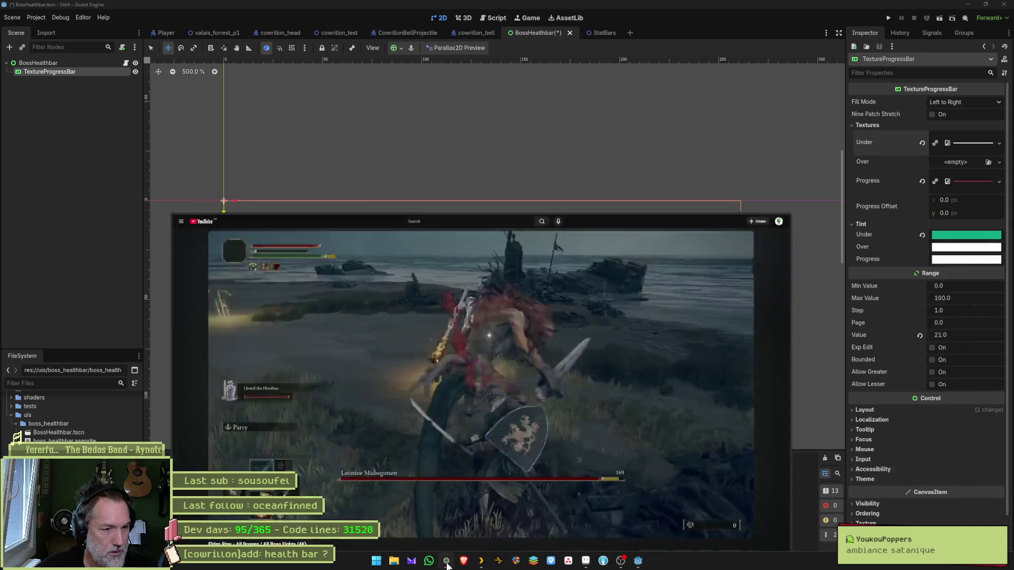
Search DuckDuckGo for 'sons sataniques theorie'.
key("ctrl+t")
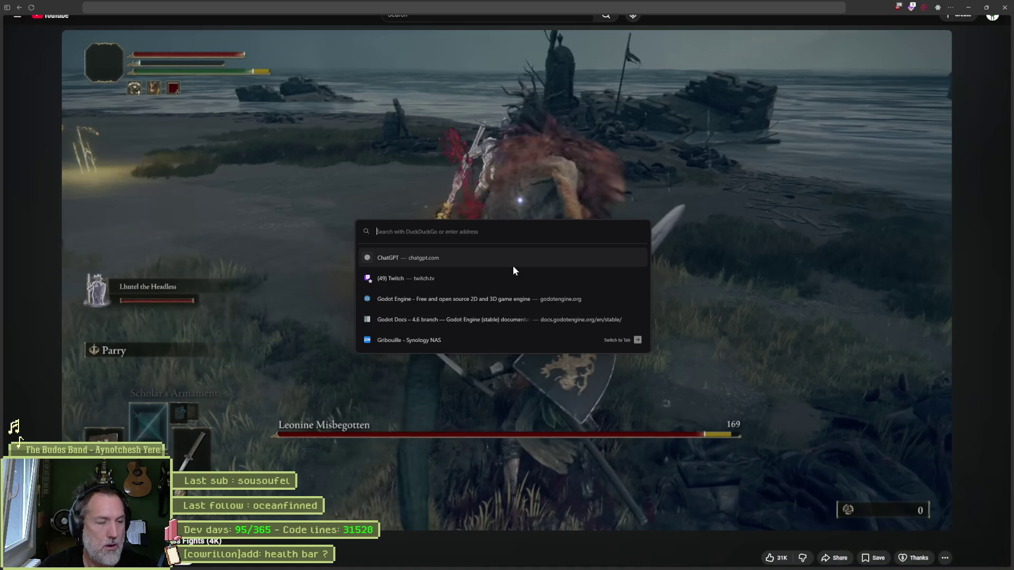
type("sons sataniq")
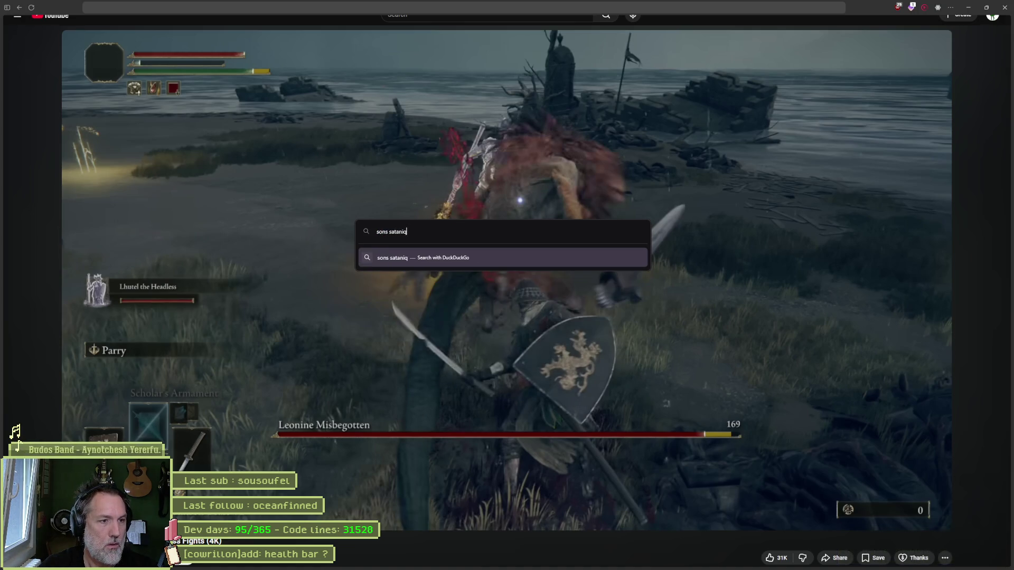
type("ues th")
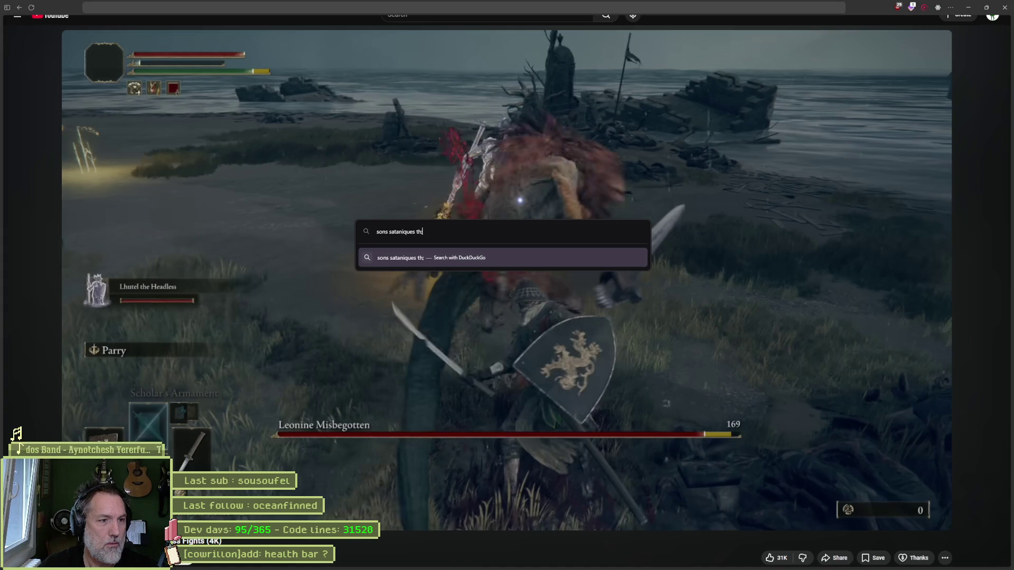
type("eorie")
key("Return")
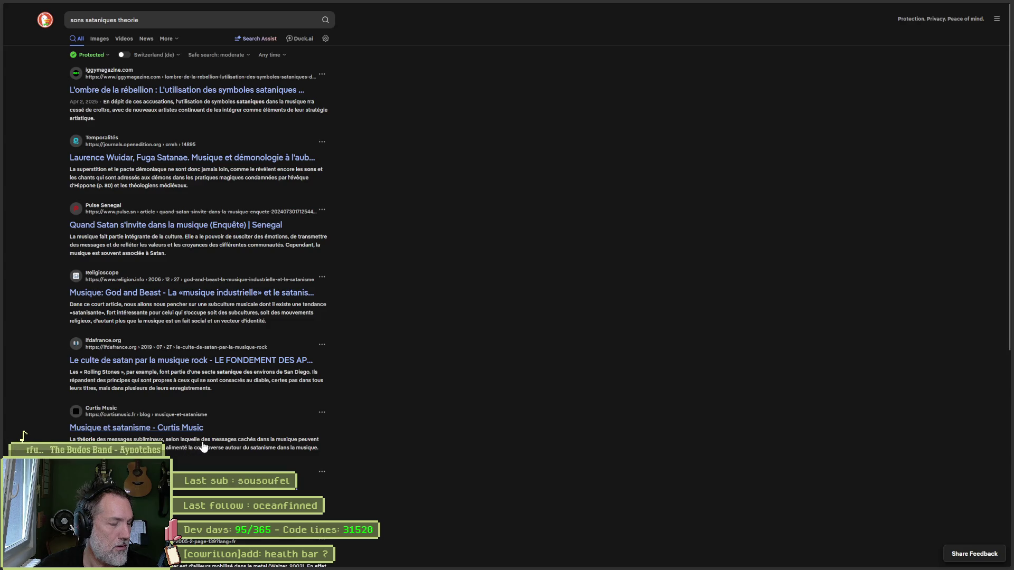
mouse_move(29, 80)
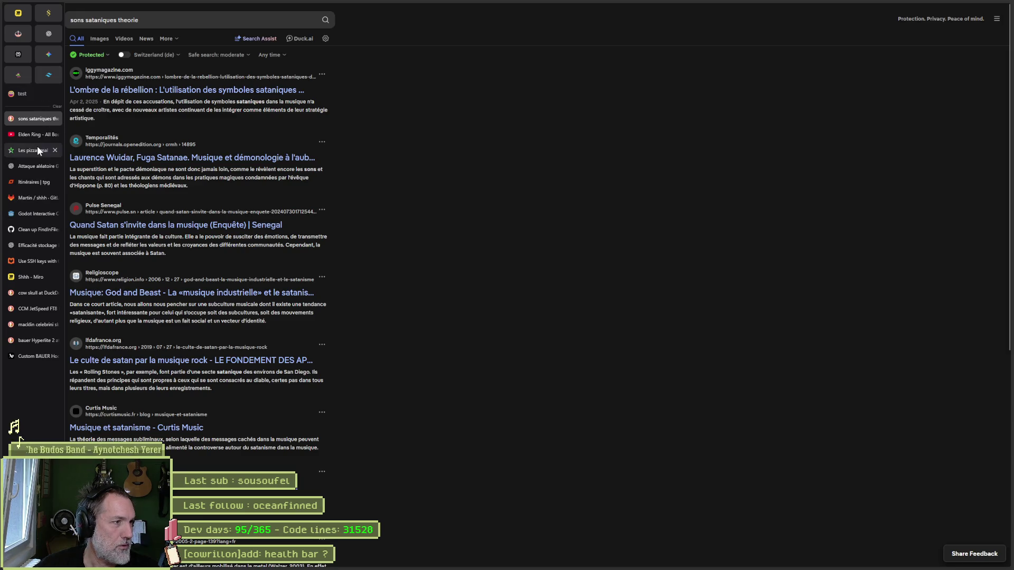
left_click(27, 165)
Ask ChatGPT 'quelles intervales sont utilises en musique pour donner une ambiance satanique' and read the reply.
type("quelles noets son")
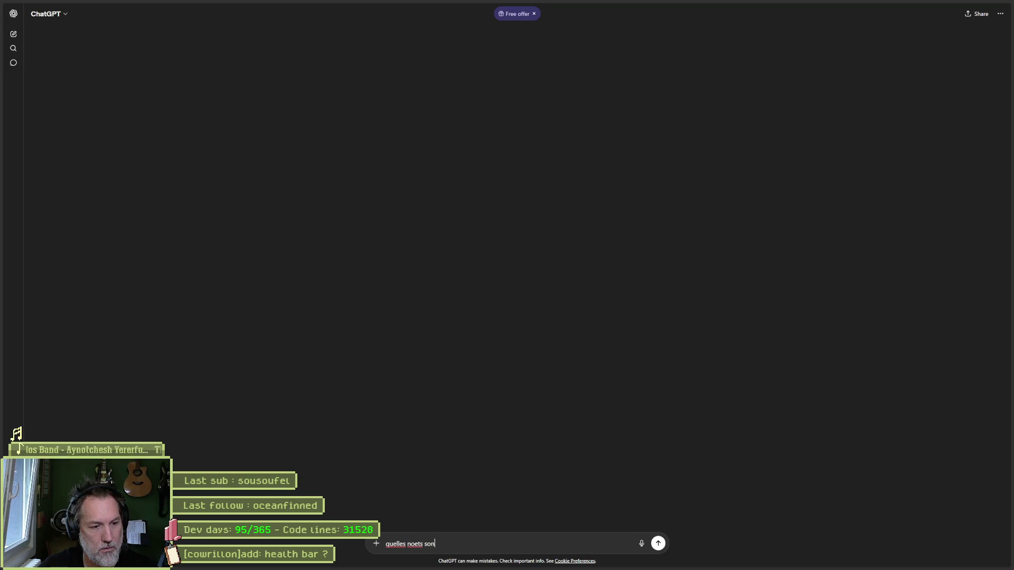
type("t utilises")
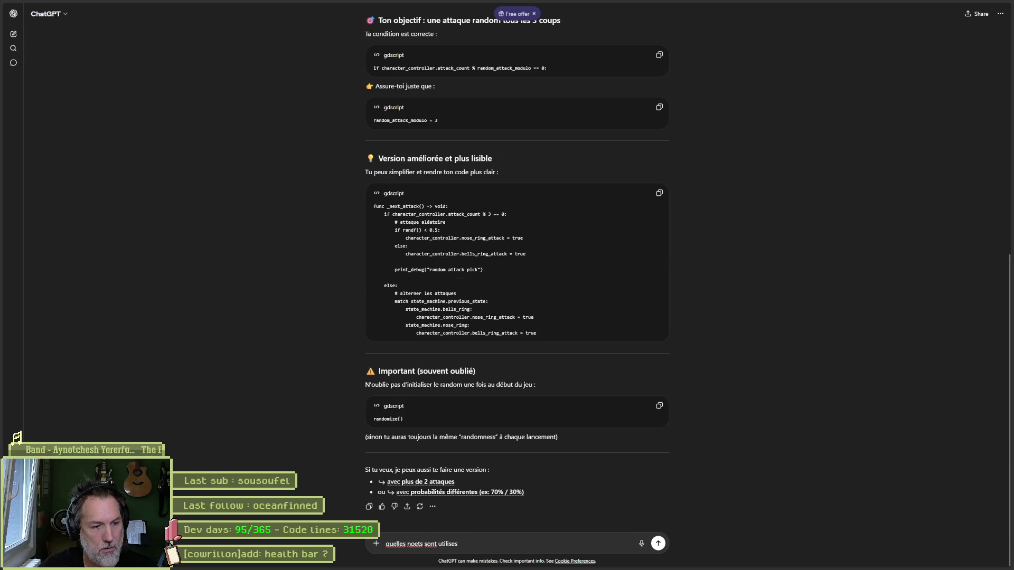
key("BackSpace")
key("BackSpace")
key("BackSpace")
type("interva")
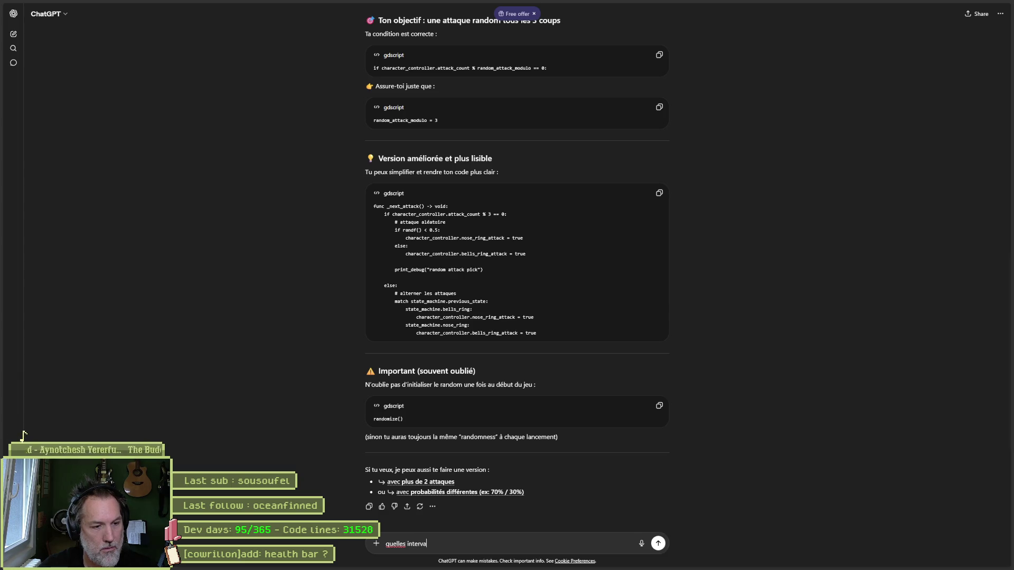
type("les sont utili")
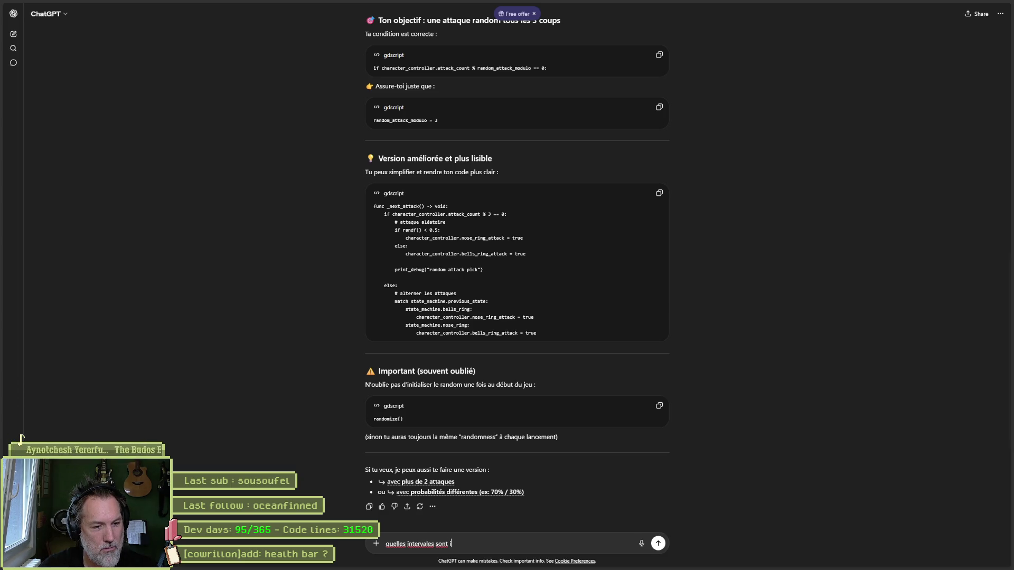
type("ses en mu")
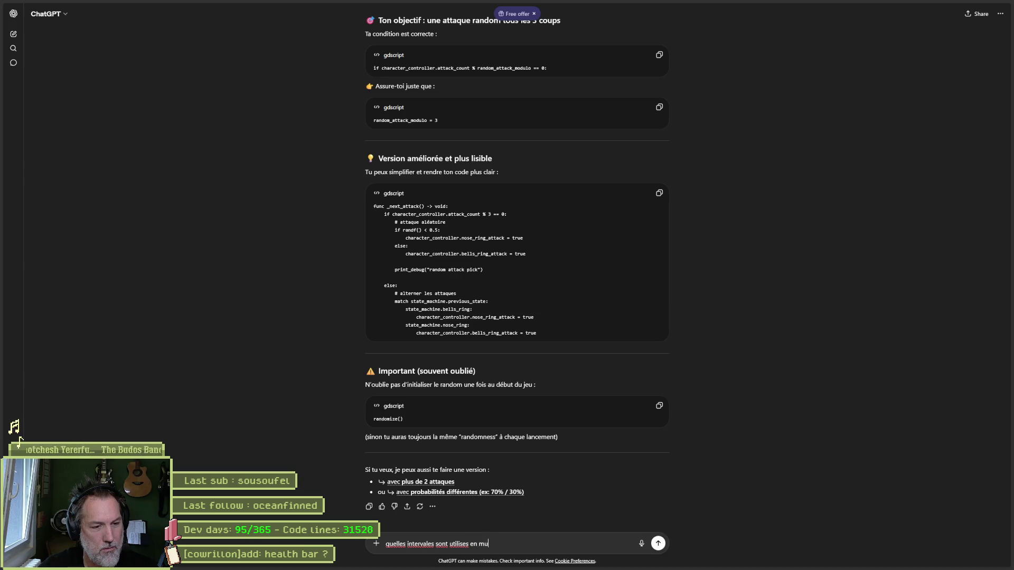
key("BackSpace")
key("BackSpace")
type("ique pour")
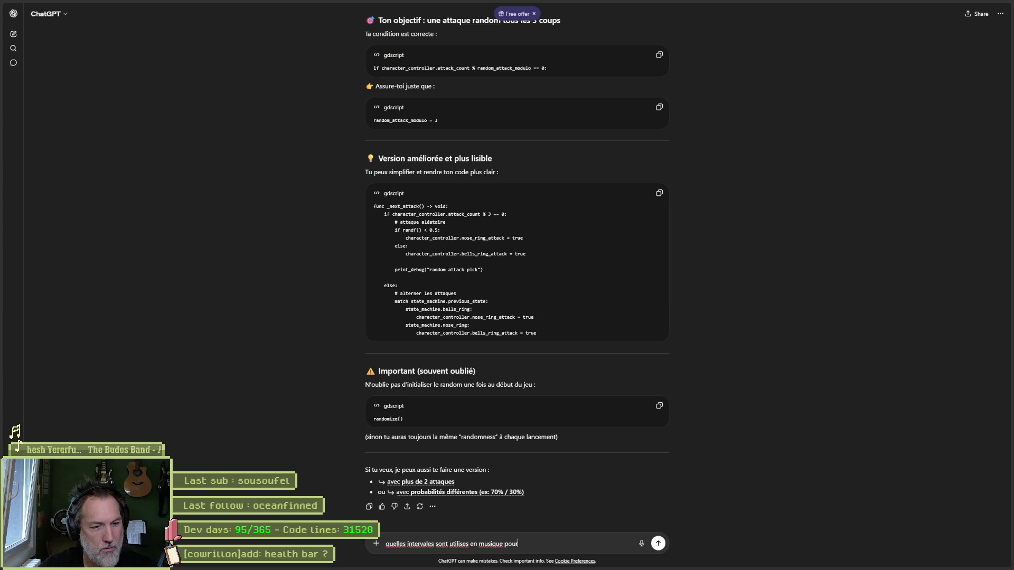
type(" donner une ambiance satani")
type("que")
key("Return")
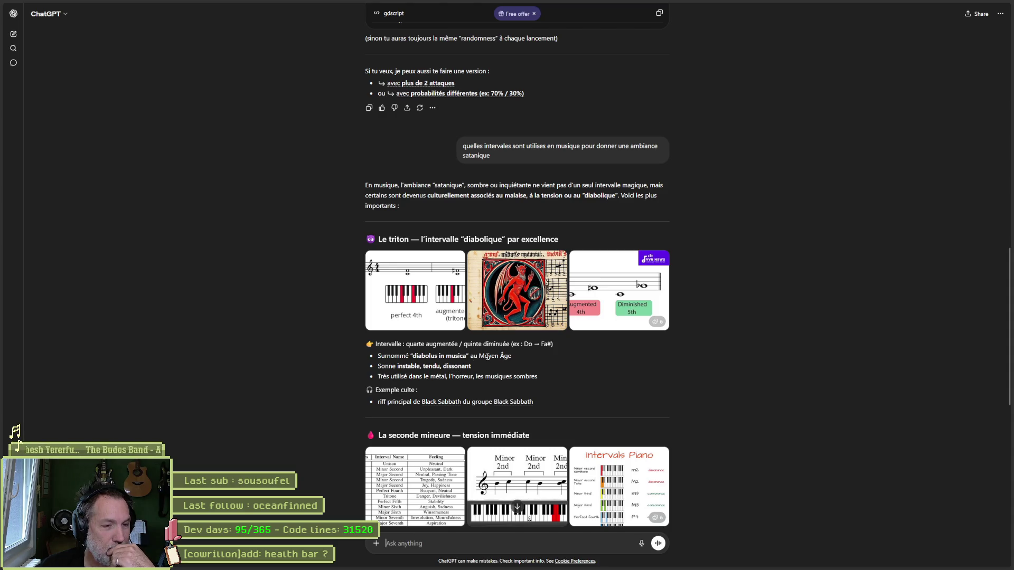
scroll(750, 406, "down", 3)
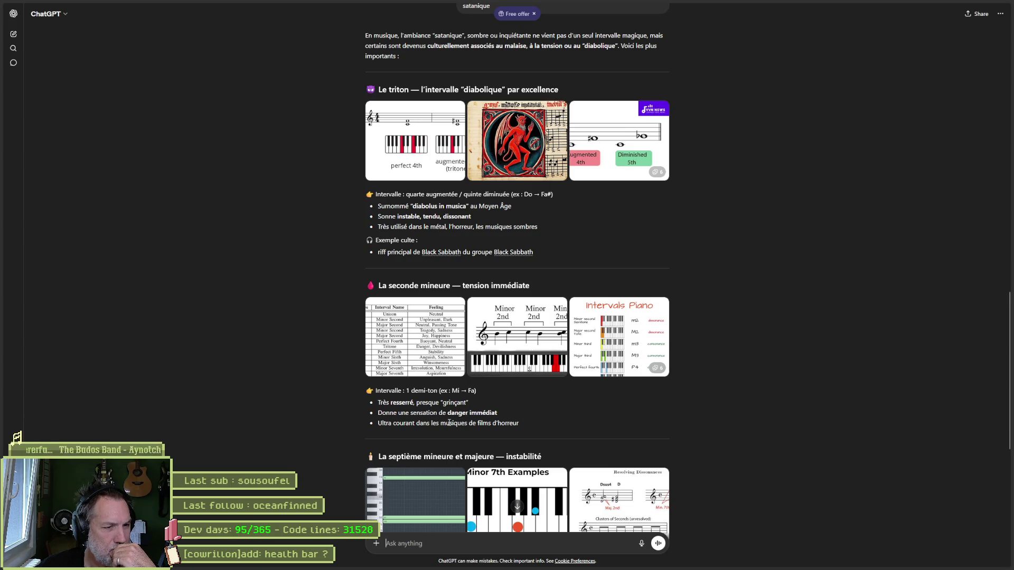
scroll(732, 464, "down", 3)
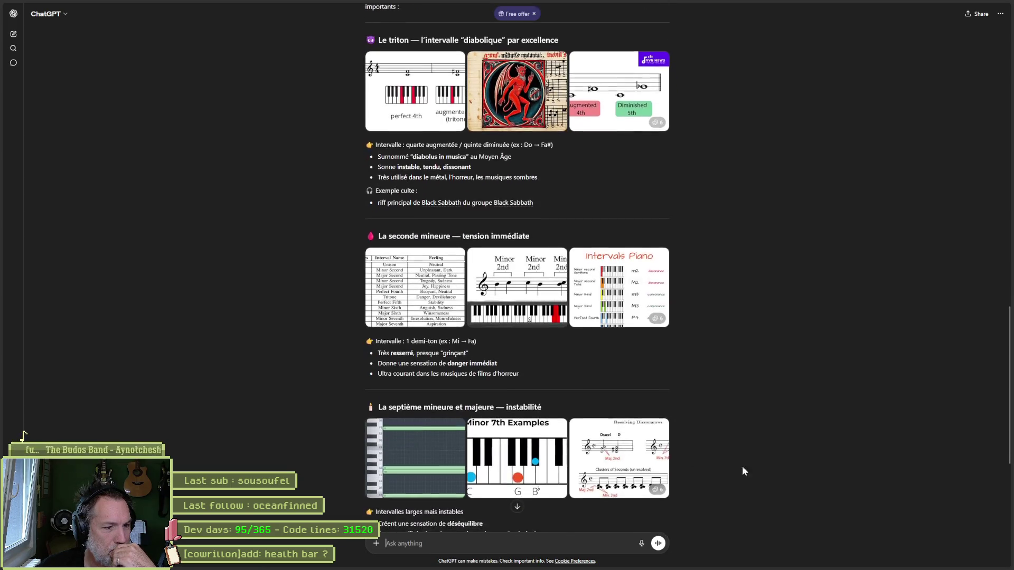
scroll(781, 473, "down", 2)
scroll(781, 473, "down", 1)
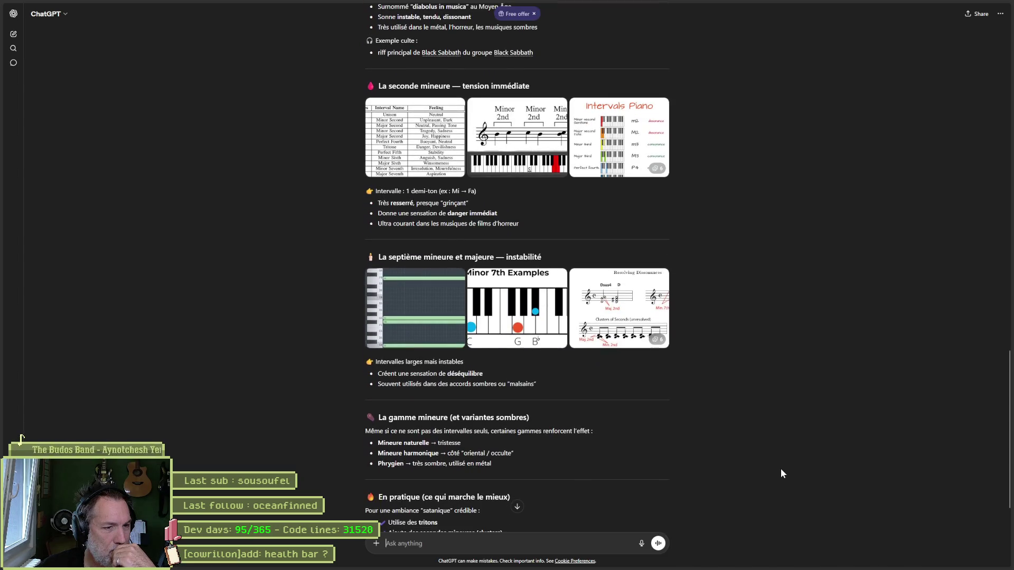
scroll(781, 470, "down", 1)
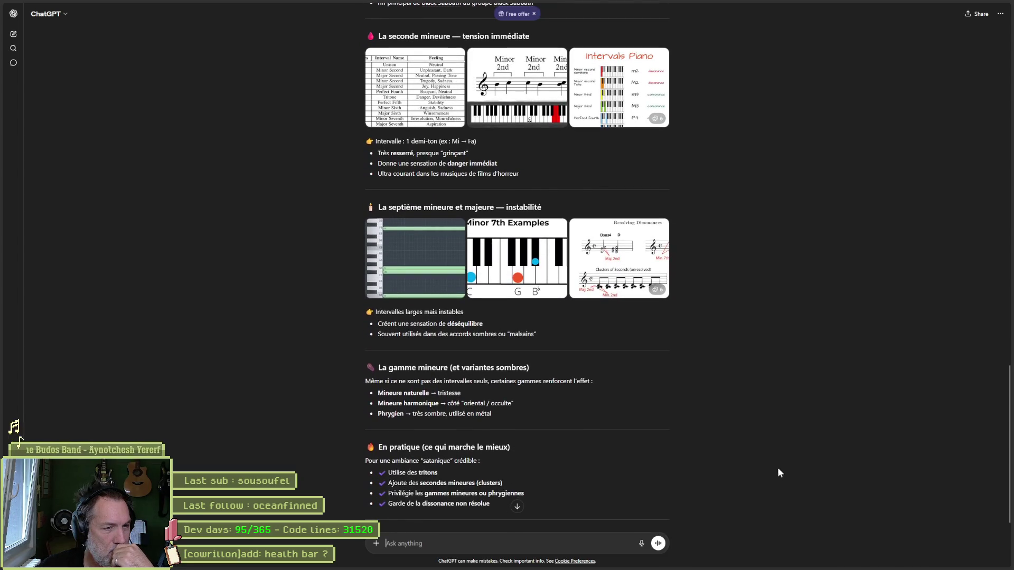
scroll(776, 471, "down", 3)
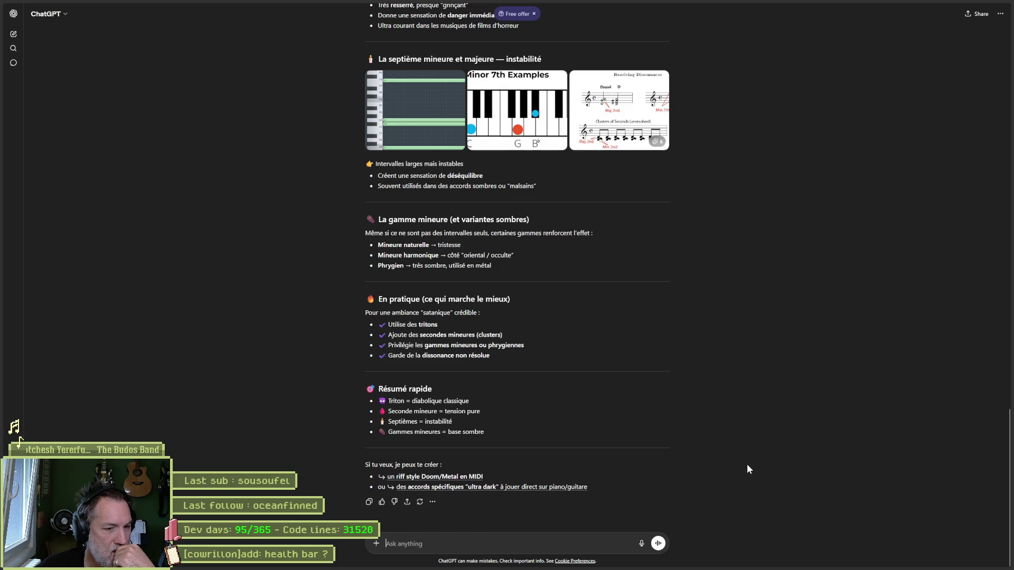
Send the suggested follow-up 'accords spécifiques ultra dark à jouer direct sur piano/guitare'.
left_click(453, 486)
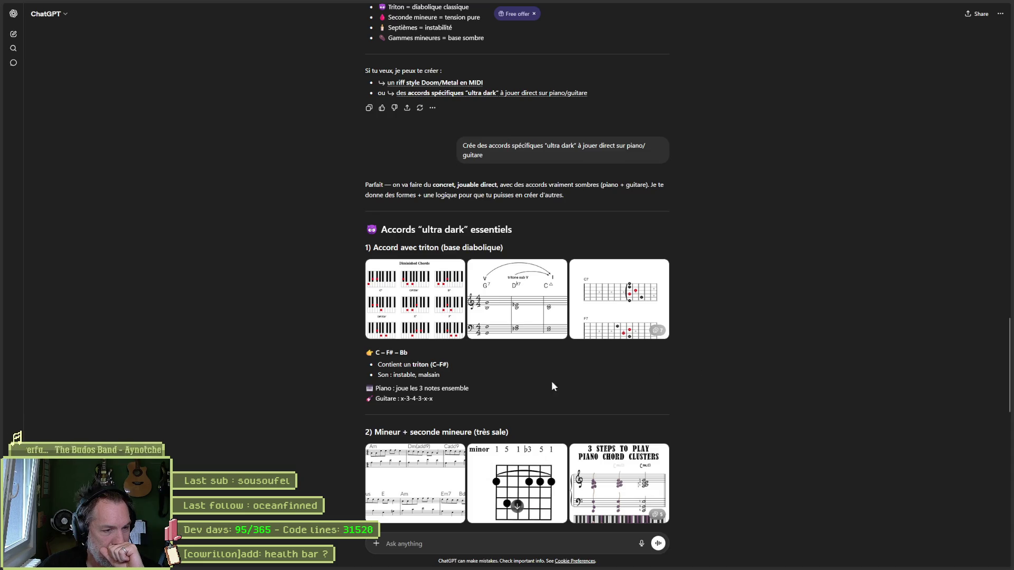
mouse_move(584, 564)
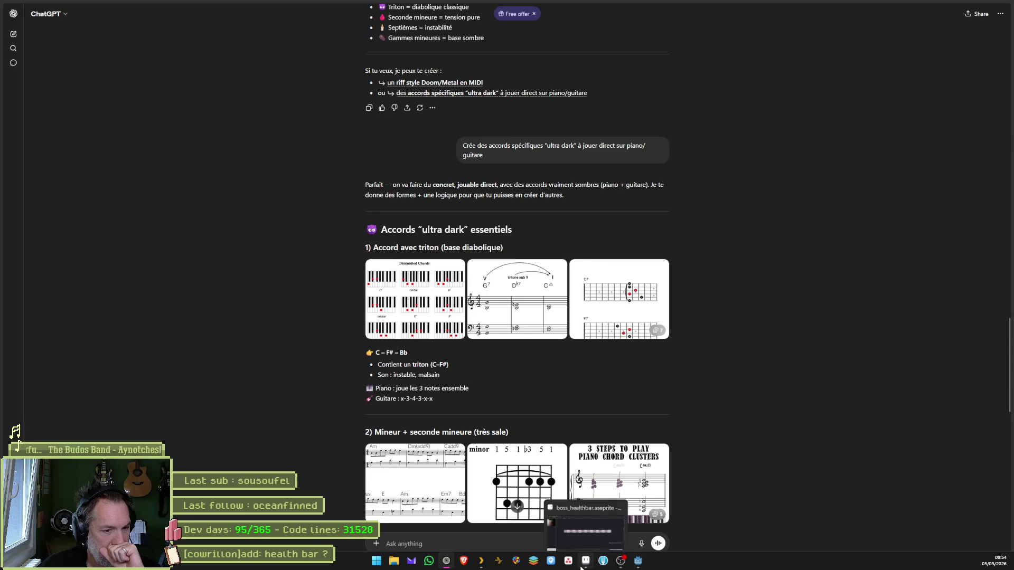
In cowrillon_head, check the first CowrillonBell's Bell Pitch, leave it at C, then select Bells.
left_click(636, 564)
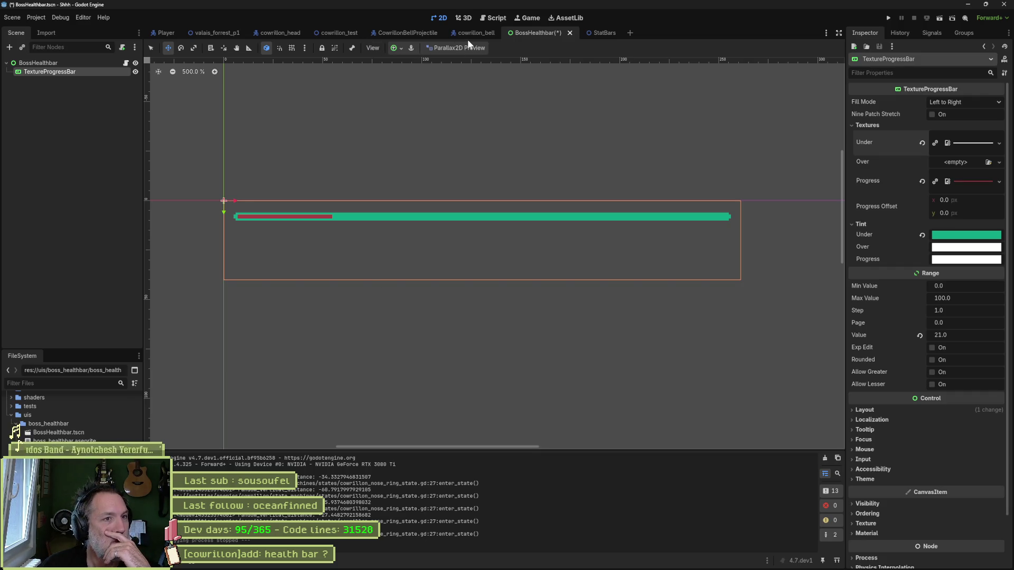
left_click(270, 32)
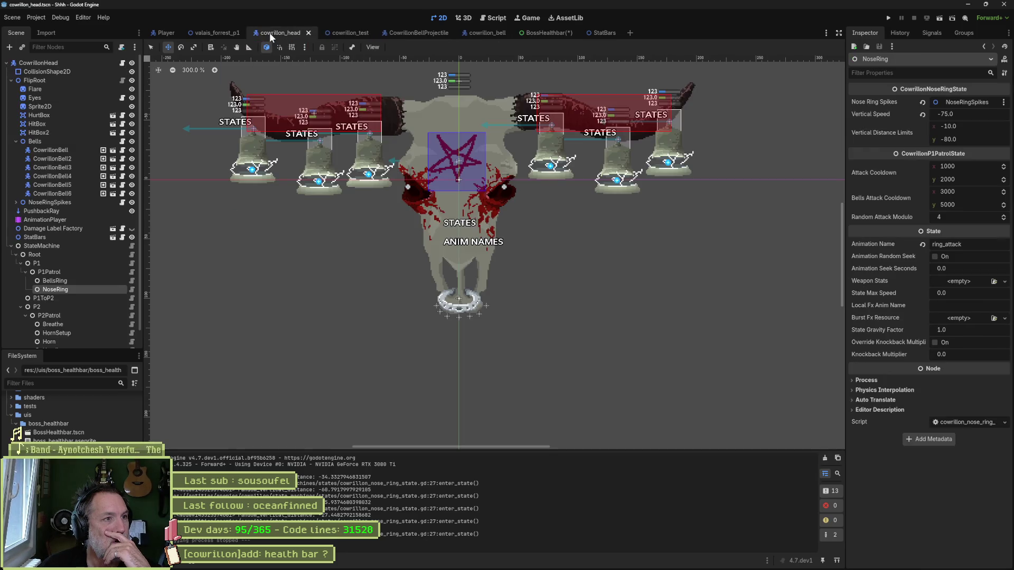
left_click(77, 151)
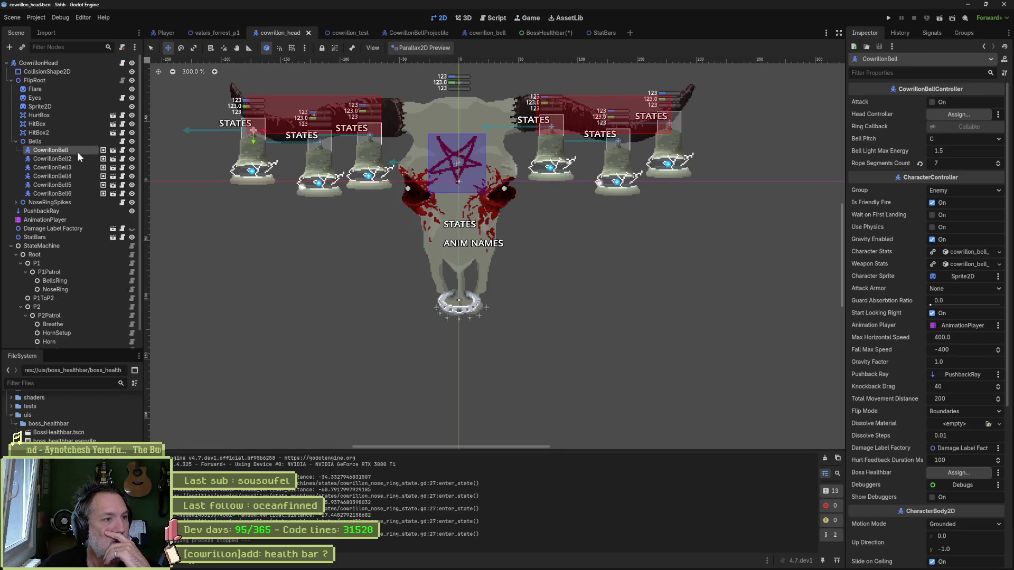
left_click(961, 140)
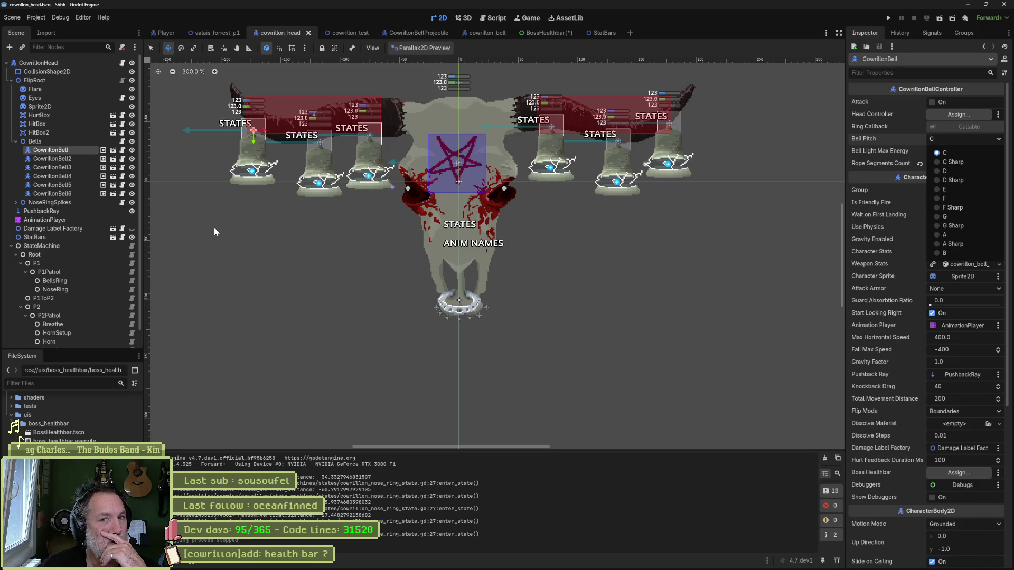
left_click(61, 146)
left_click(61, 141)
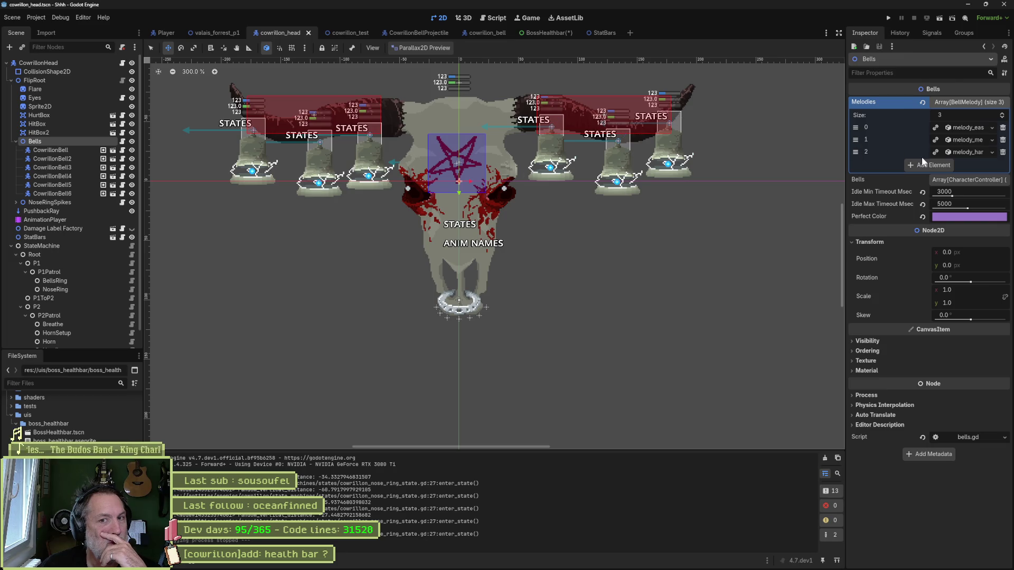
Inspect BellNote 0 of the first melody for its bell ID and duration, then collapse the list.
left_click(978, 128)
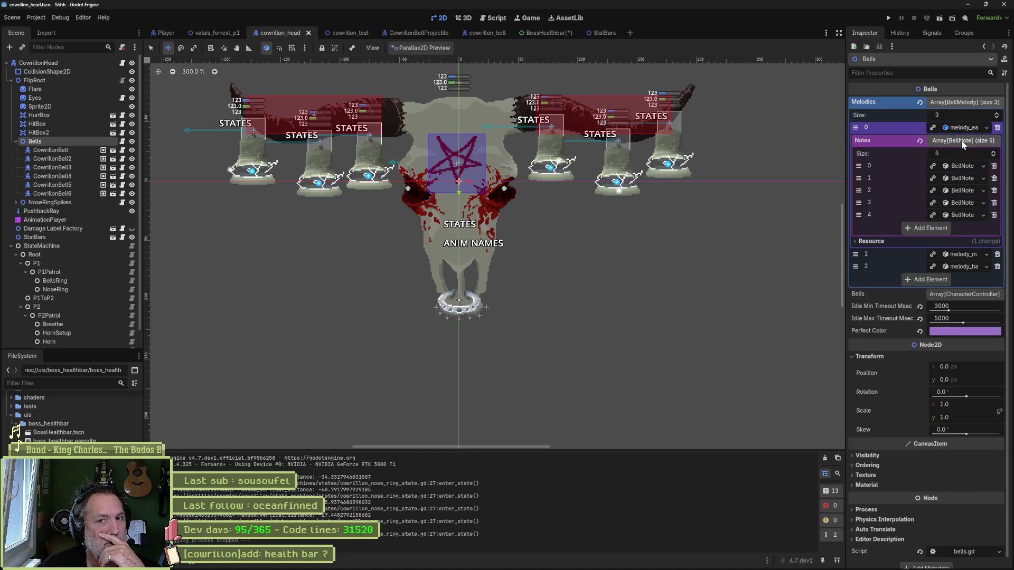
left_click(958, 164)
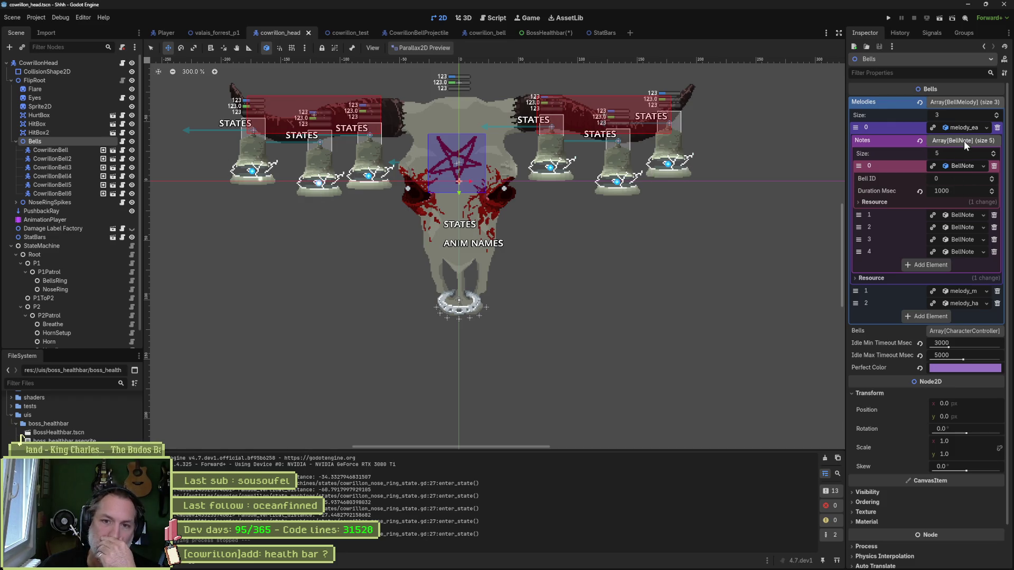
left_click(953, 126)
Add a fourth Melodies element as a new BellMelody with a Notes size of 3.
left_click(937, 164)
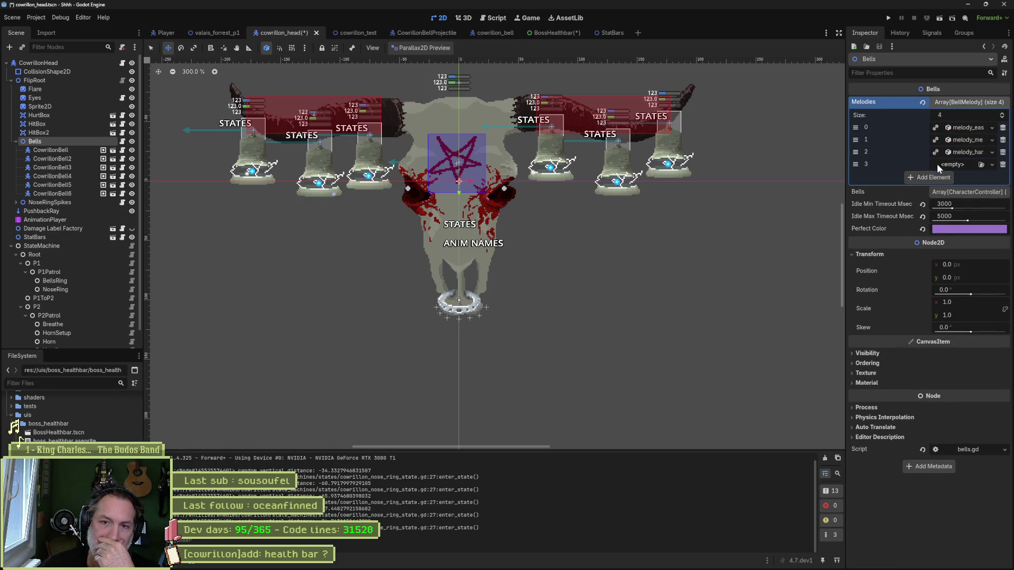
left_click(949, 165)
left_click(963, 176)
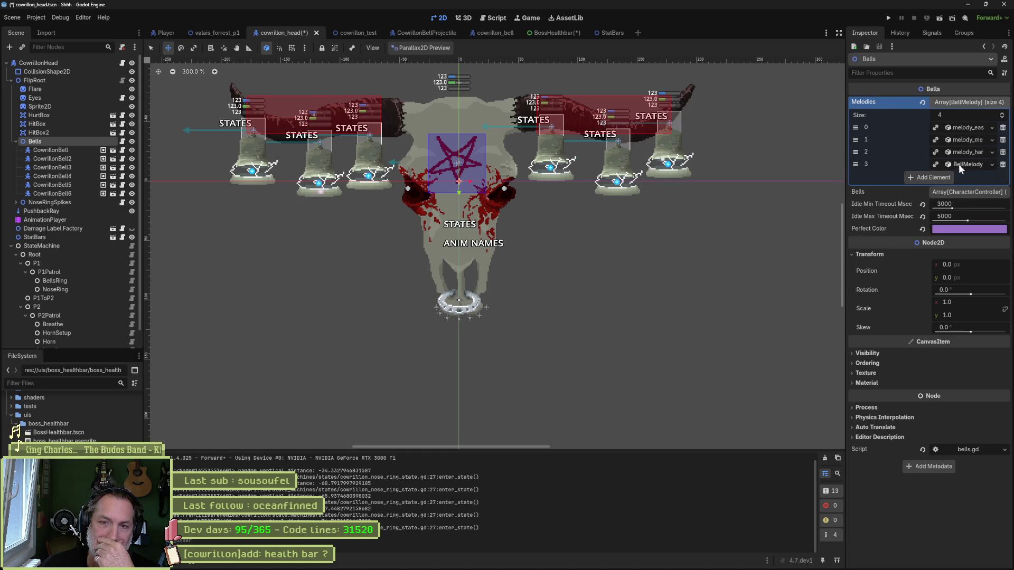
left_click(958, 166)
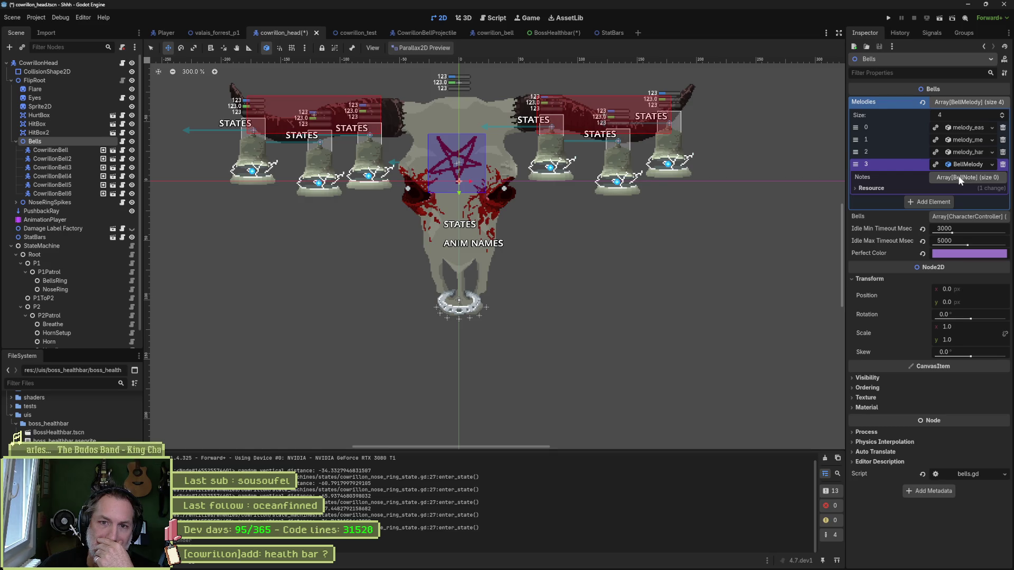
left_click(960, 179)
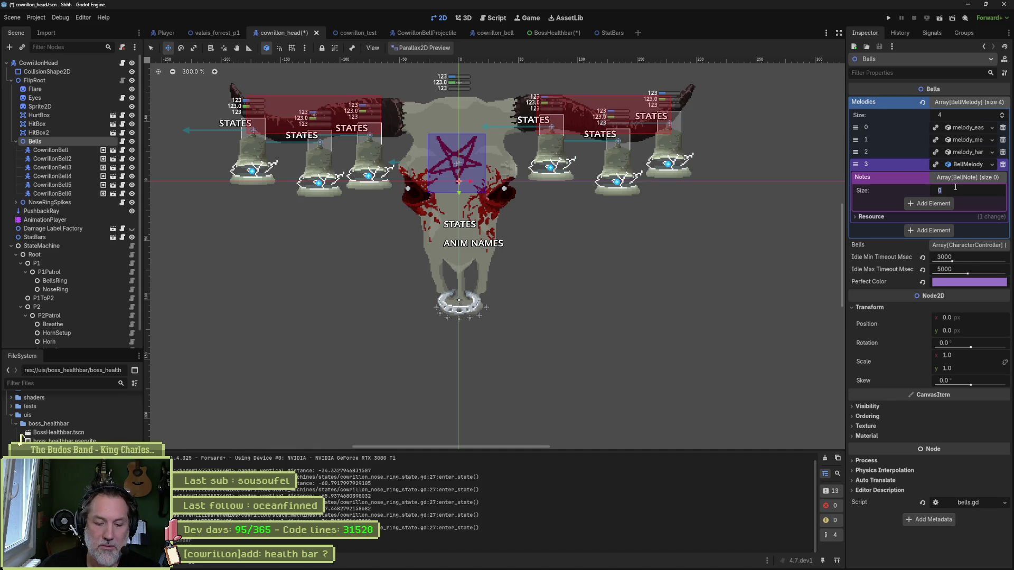
type("3")
key("Return")
Make the new melody's first note a new BellNote with Bell ID 1.
left_click(951, 203)
left_click(958, 225)
left_click(955, 203)
left_click(954, 217)
key("Tab")
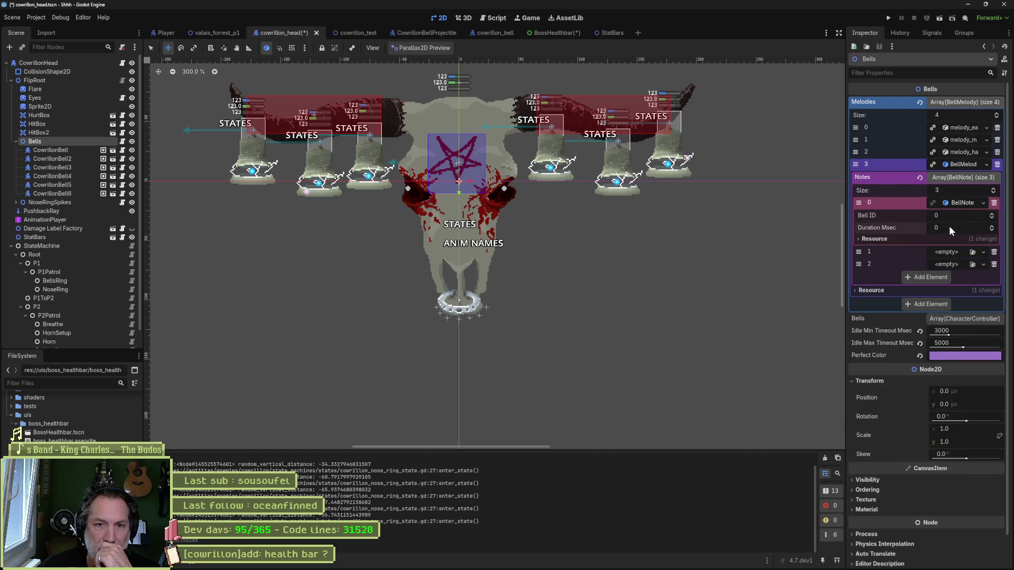
left_click(943, 216)
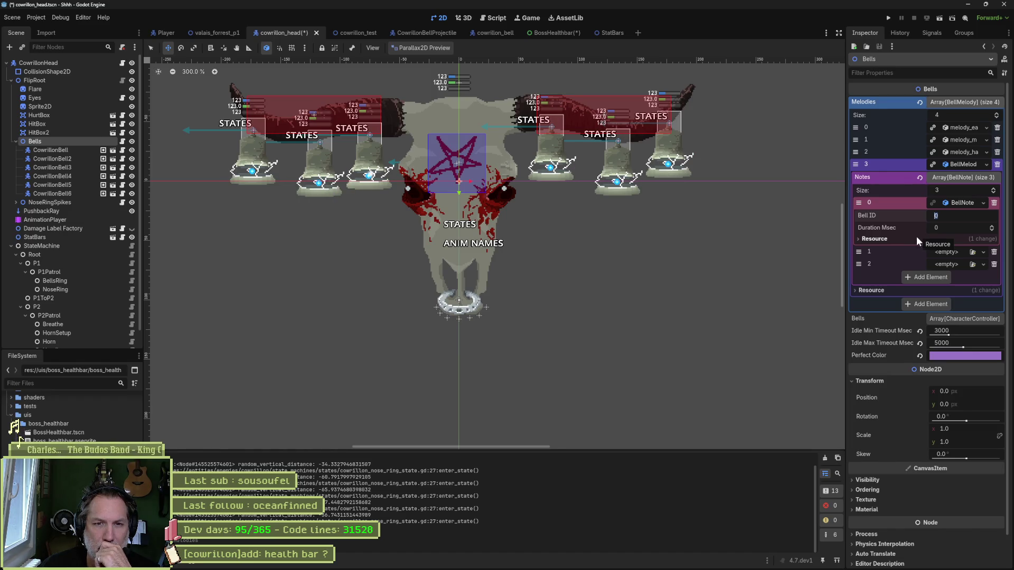
type("1")
key("Return")
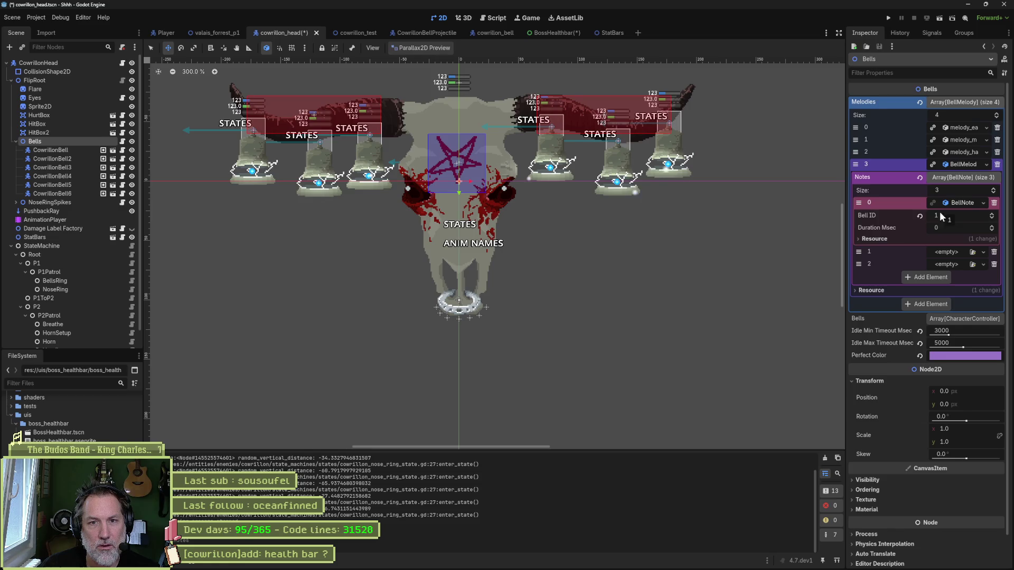
Compare against the third melody's first note values, then collapse its 16 notes.
left_click(964, 151)
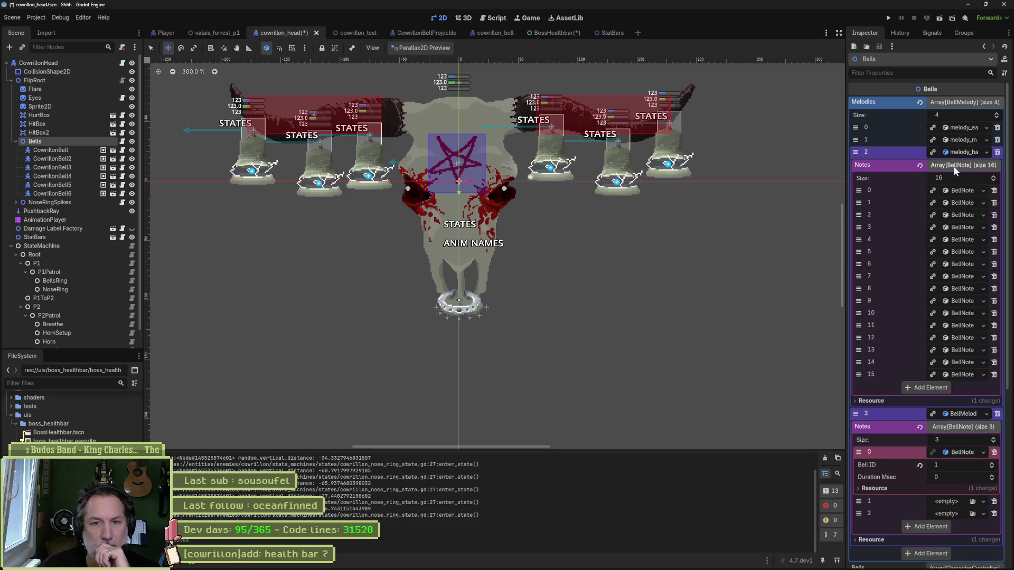
left_click(964, 189)
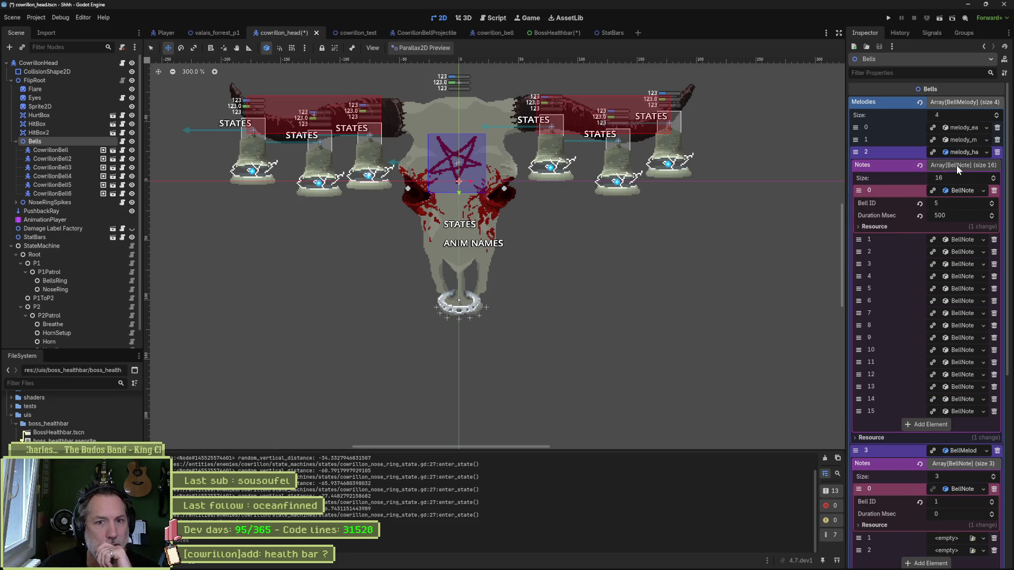
left_click(956, 166)
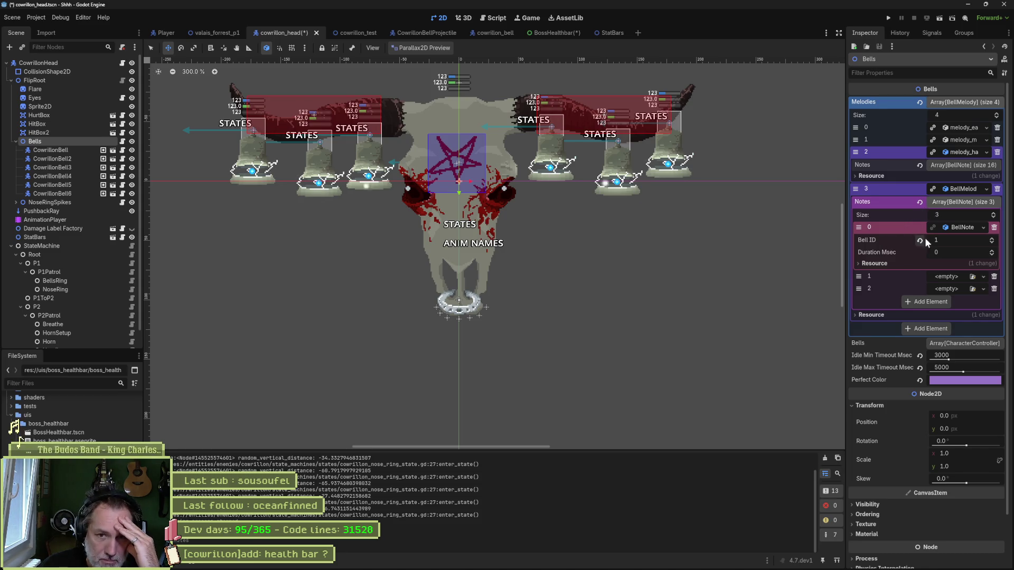
Open the bell_note.gd script through quick file search.
key("ctrl+alt+o")
type("bell_note")
key("Return")
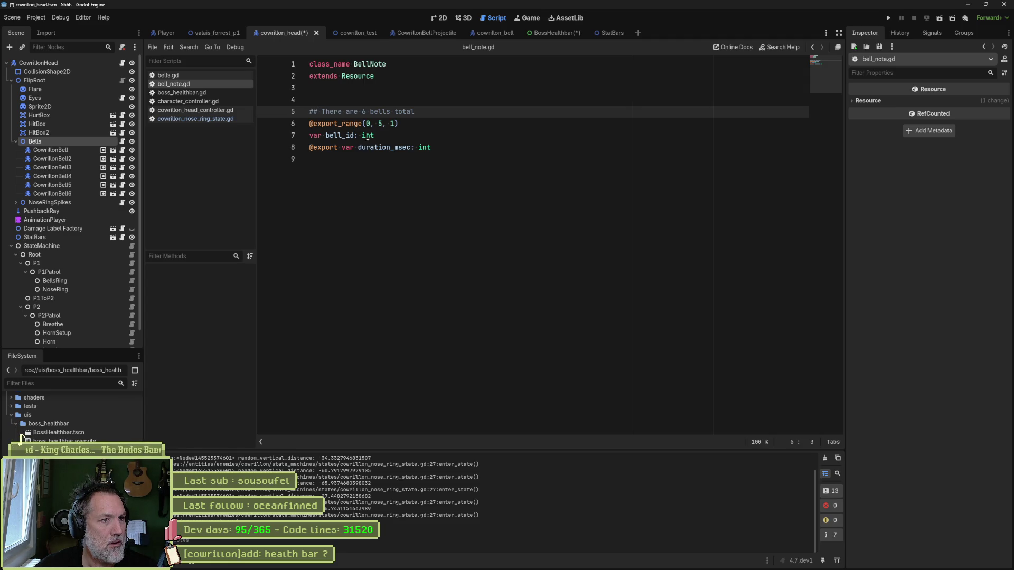
Select the int type on line 7 of bell_note.gd, then switch to Fork.
double_click(368, 136)
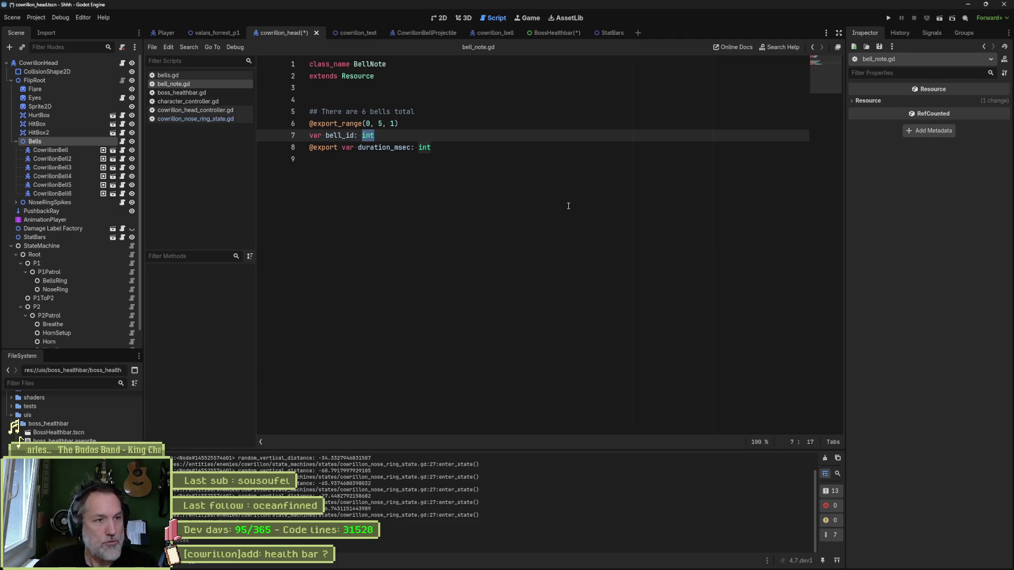
left_click(603, 566)
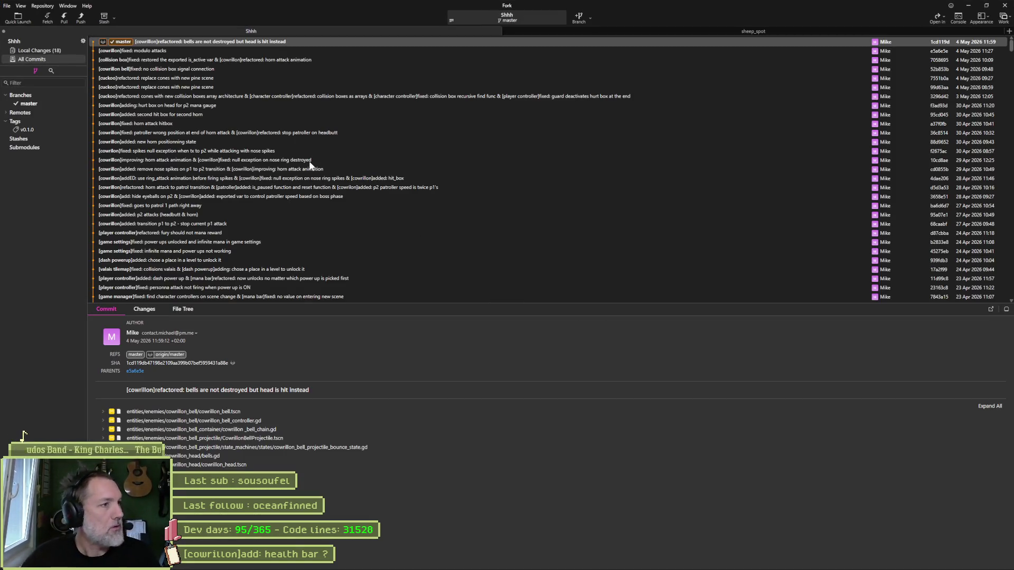
Show Fork's Local Changes, then switch to the Asana task board.
left_click(53, 51)
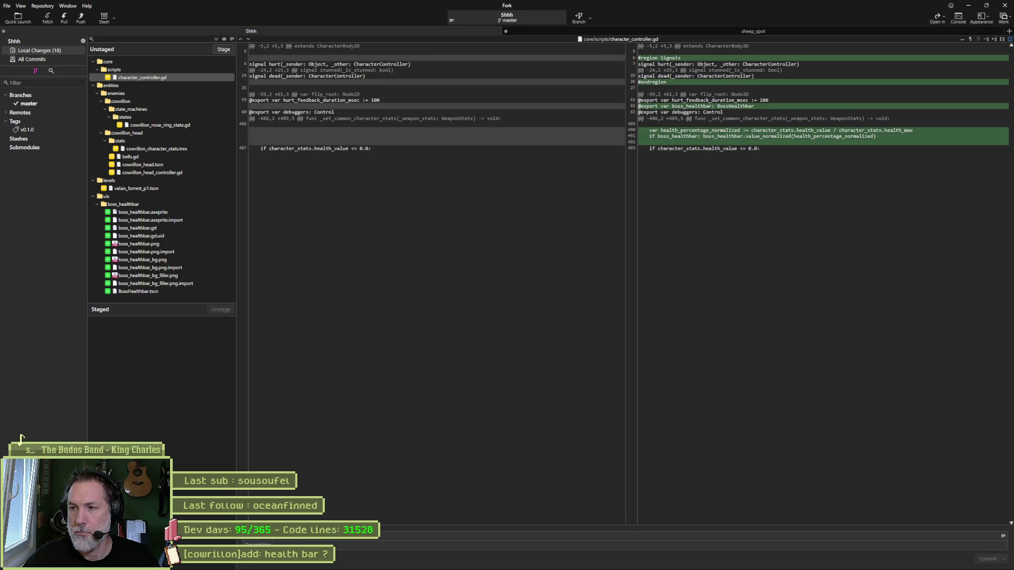
key("alt+Tab")
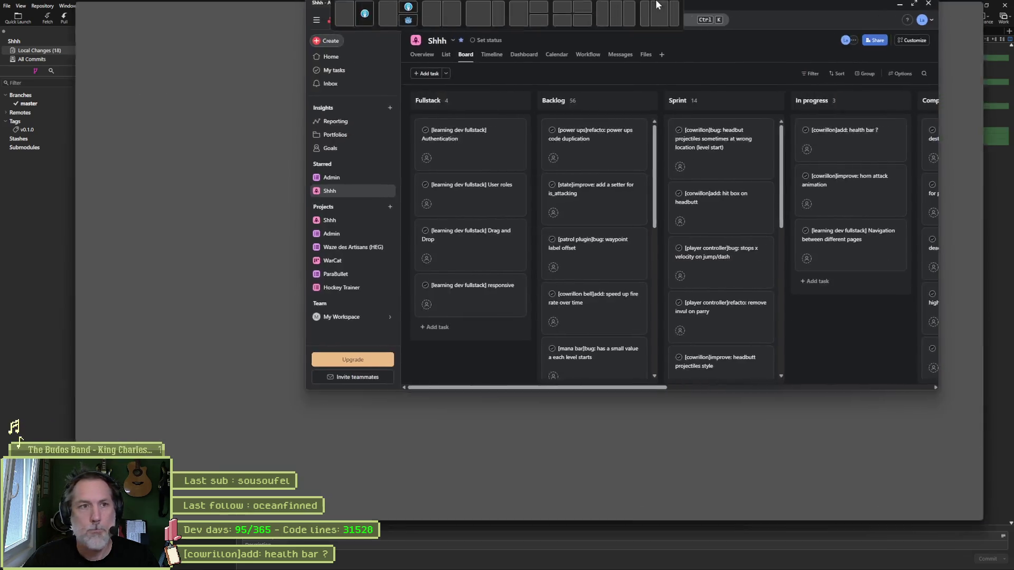
Rename the Asana task to '[cowrillon]add: health bar' without the question mark and return to Fork.
double_click(677, 4)
left_click(561, 147)
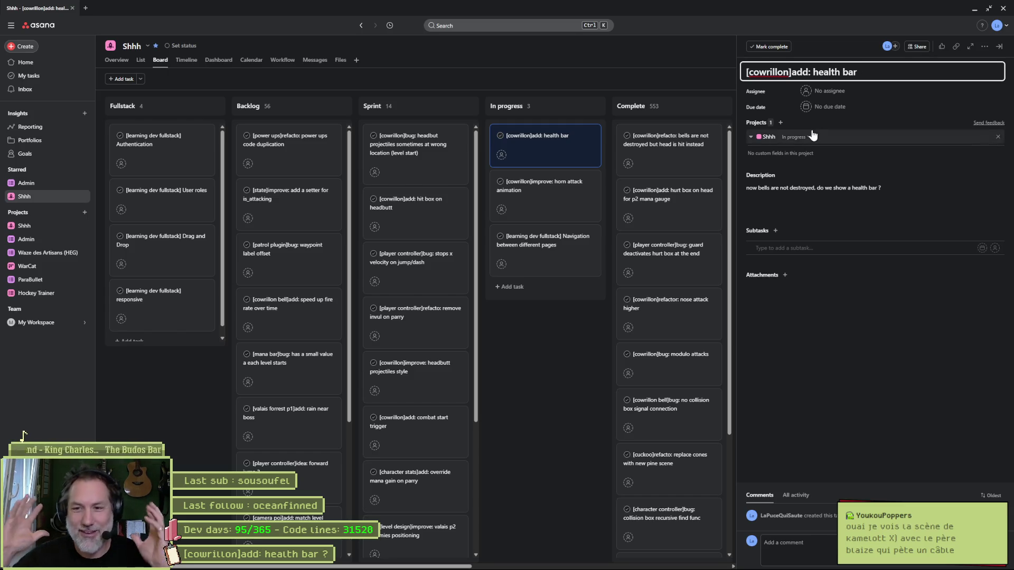
key("Escape")
key("Escape")
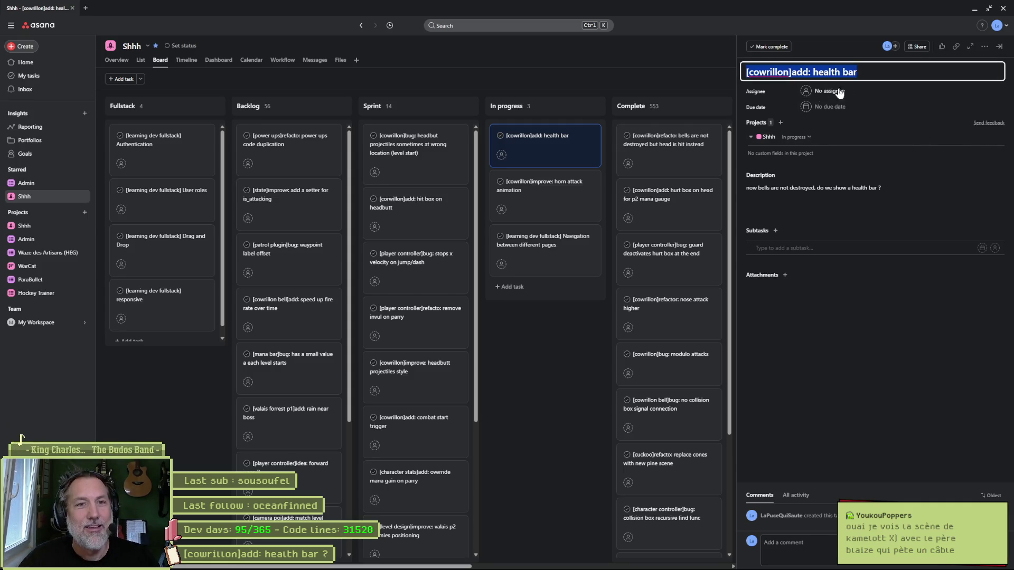
left_click(973, 9)
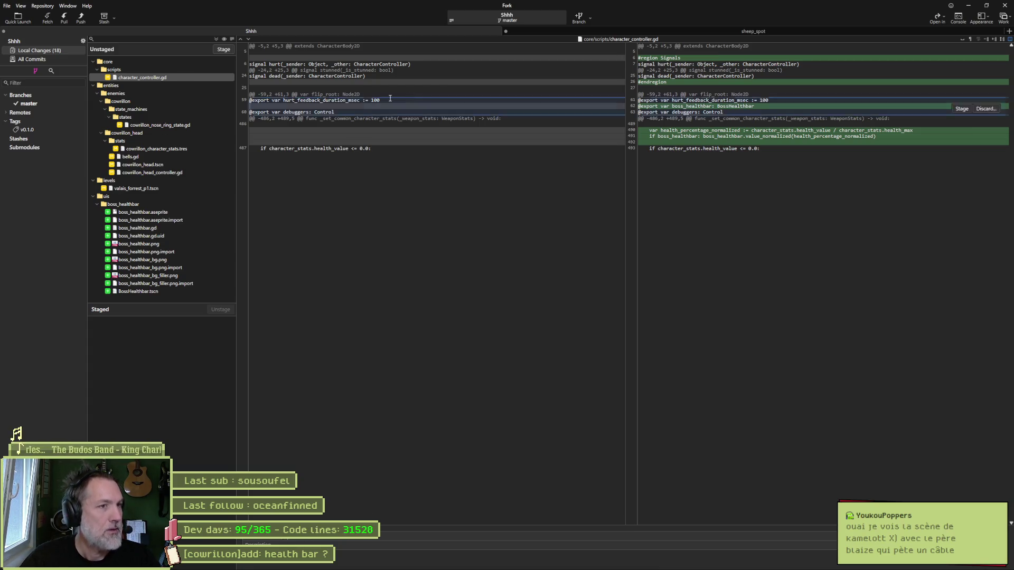
Switch from Fork's diff view back to the Godot editor.
mouse_move(691, 123)
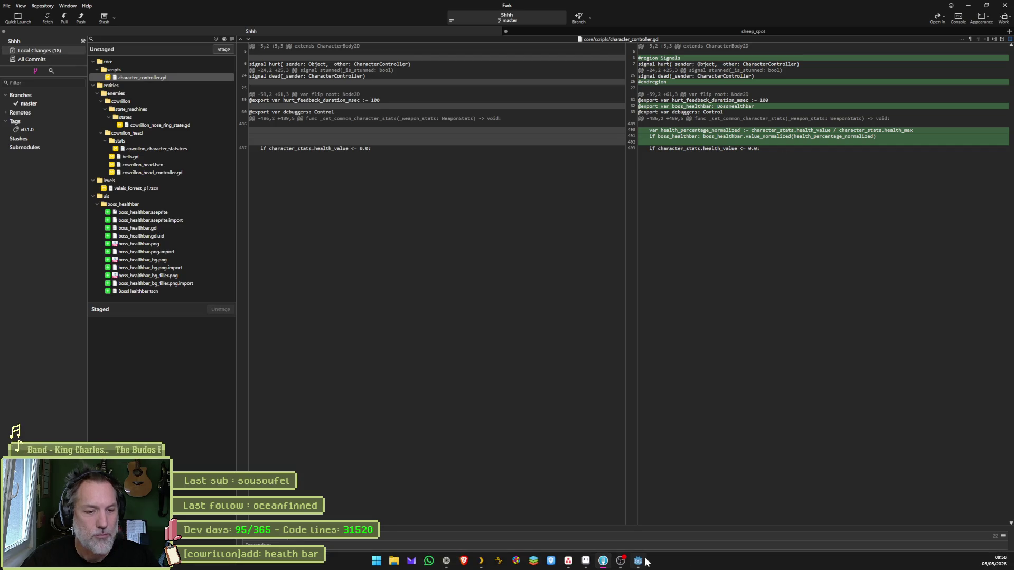
left_click(637, 561)
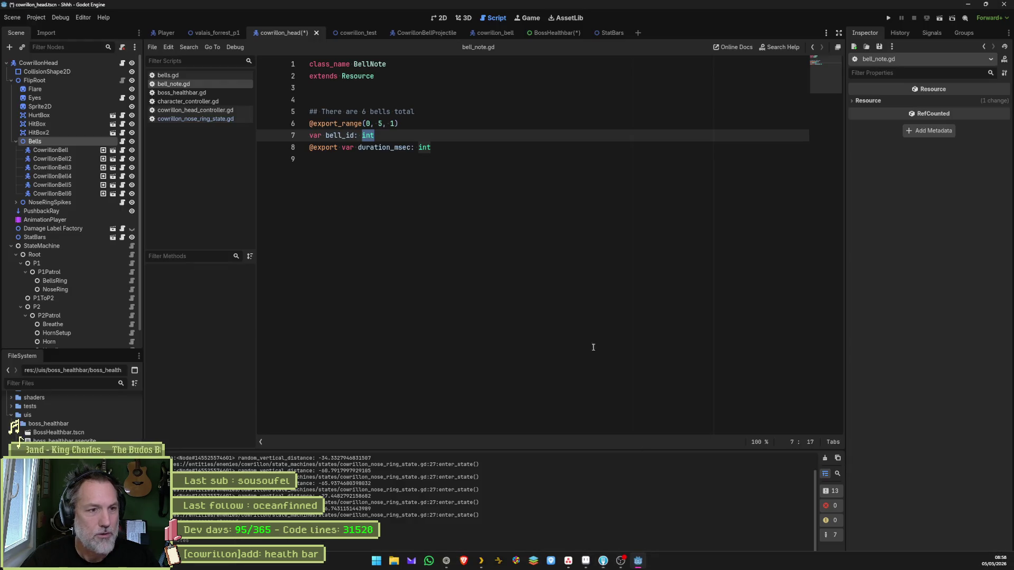
Pass character_stats.health_value / character_stats.health_max directly to value_normalized, delete health_percentage_normalized, and save.
left_click(190, 101)
left_click(492, 278)
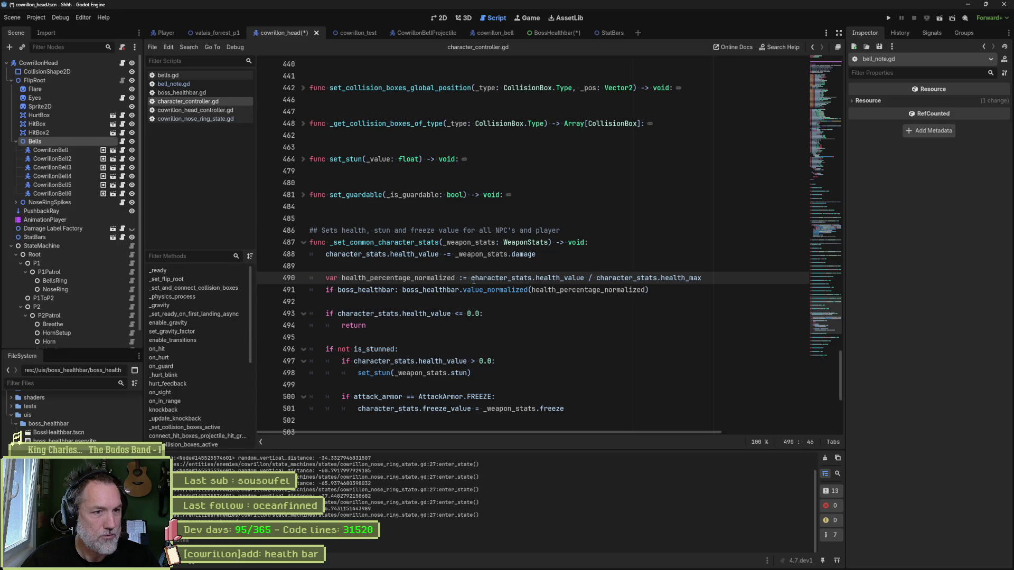
left_click_drag(471, 278, 702, 278)
key("ctrl+c")
double_click(585, 290)
key("ctrl+v")
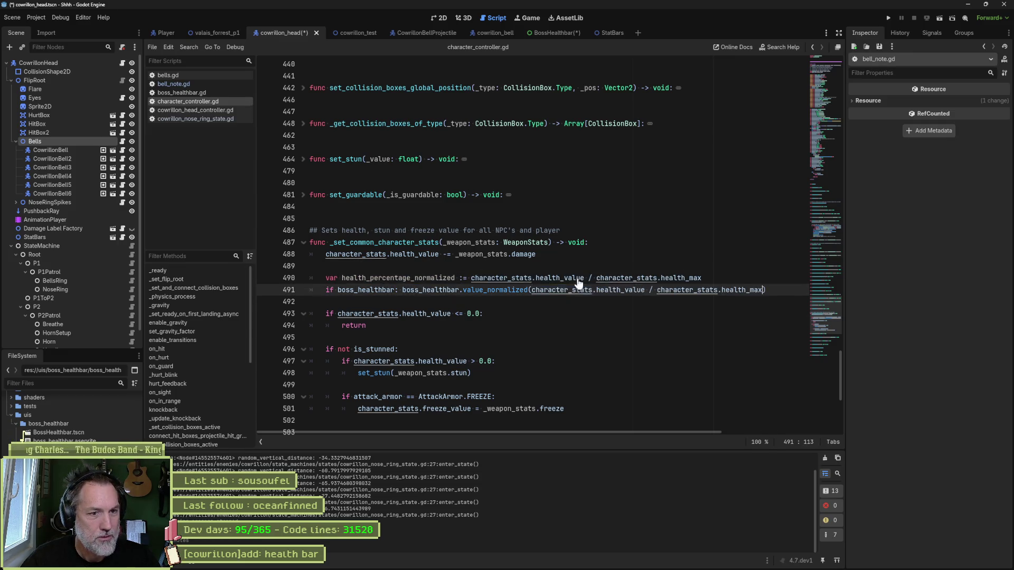
left_click(584, 279)
key("ctrl+shift+k")
key("ctrl+s")
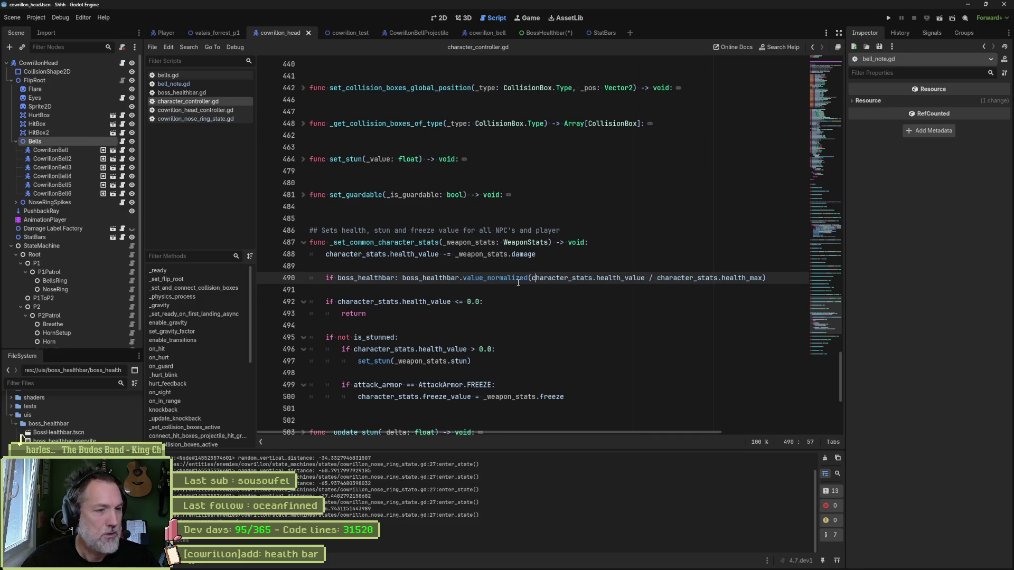
key("alt+Tab")
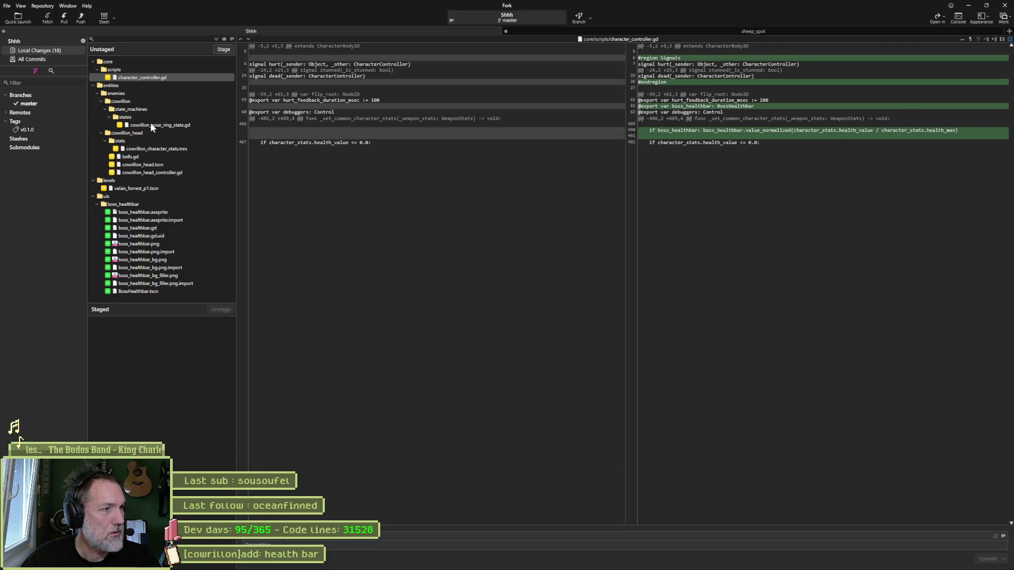
Review diffs of cowrillon_nose_ring_state.gd, bells.gd, cowrillon_head.tscn and cowrillon_head_controller.gd.
left_click(151, 125)
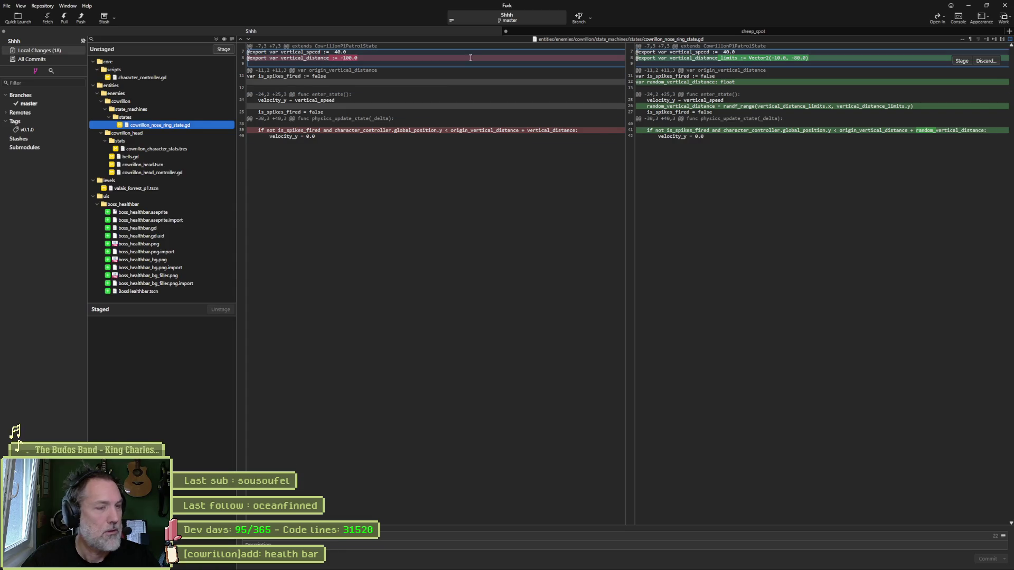
mouse_move(619, 98)
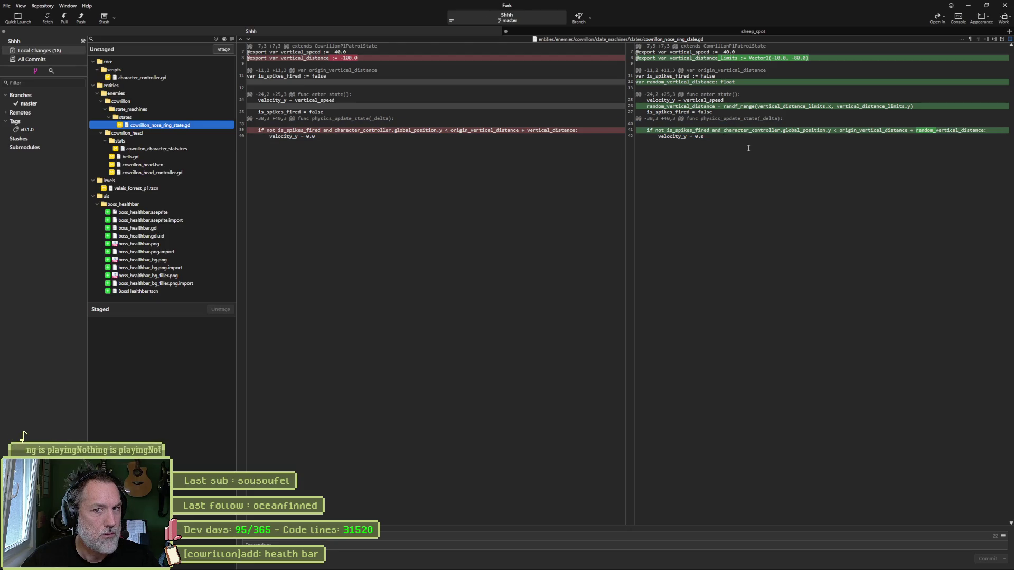
left_click(159, 157)
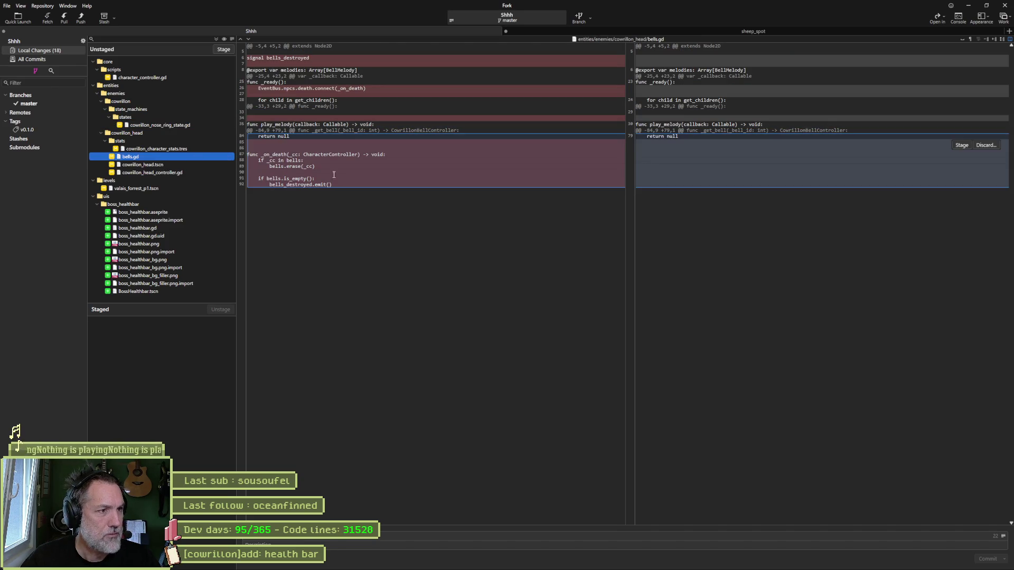
left_click(166, 164)
left_click(180, 172)
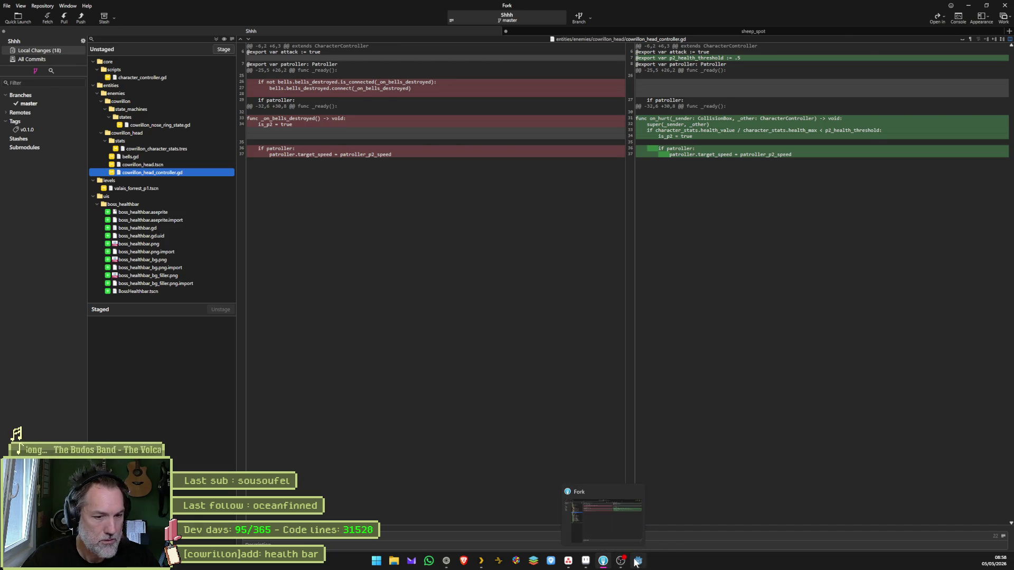
Save cowrillon_head_controller.gd in Godot and return to Fork.
left_click(637, 560)
left_click(213, 109)
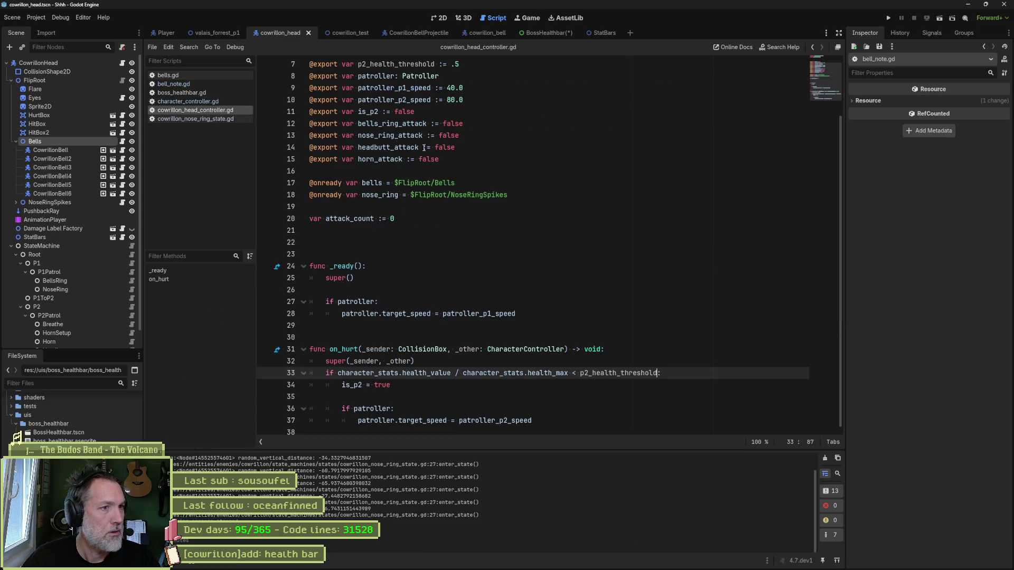
left_click(449, 360)
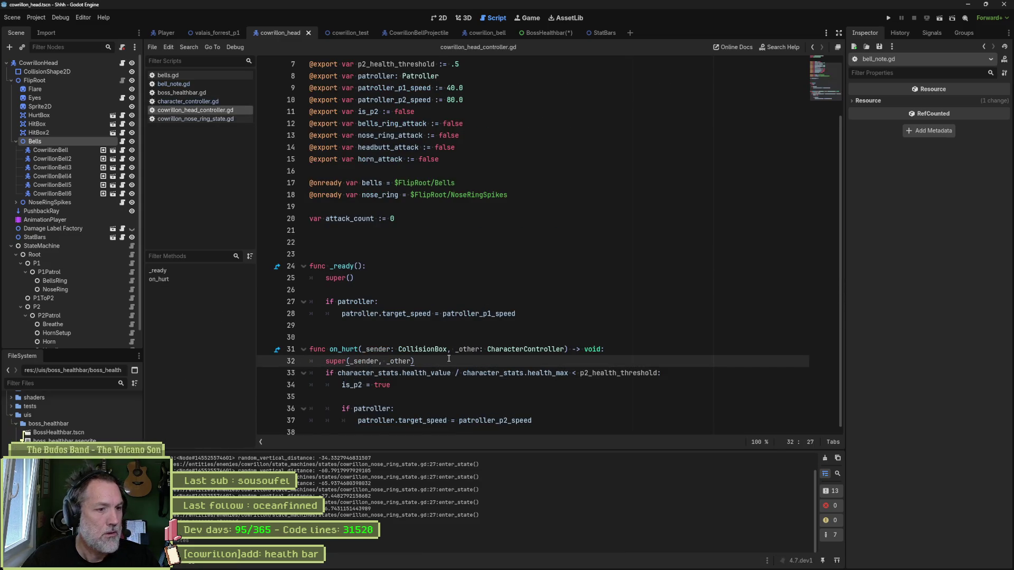
key("ctrl+s")
key("alt+Tab")
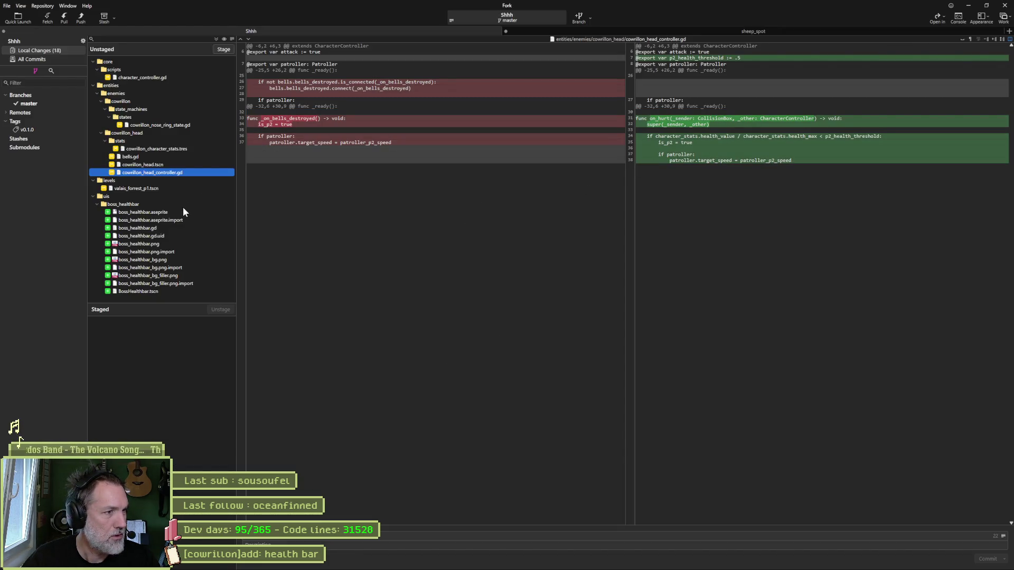
Review the new boss_healthbar.gd, boss_healthbar.png and boss_healthbar_bg.png files.
left_click(177, 229)
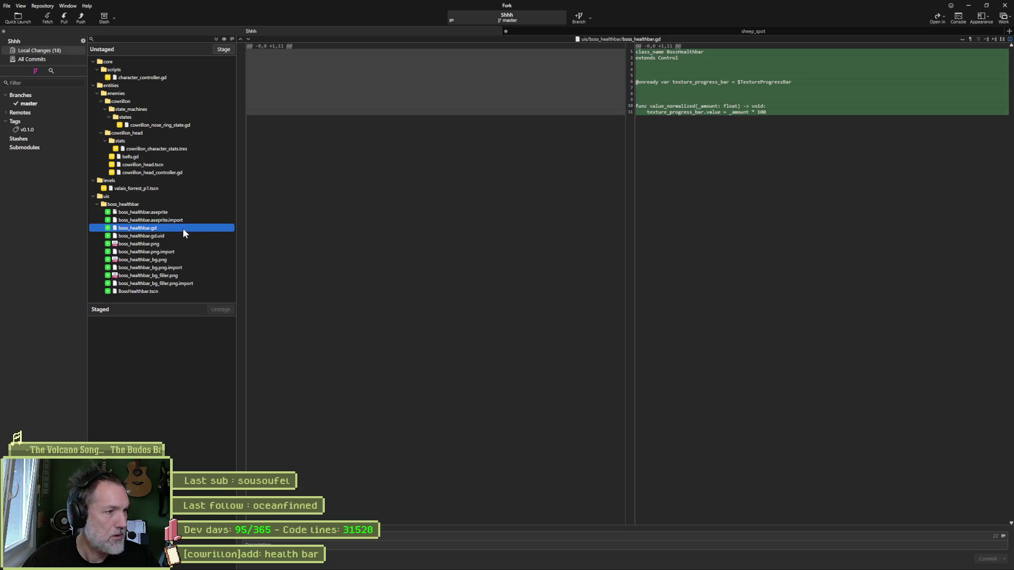
left_click(169, 245)
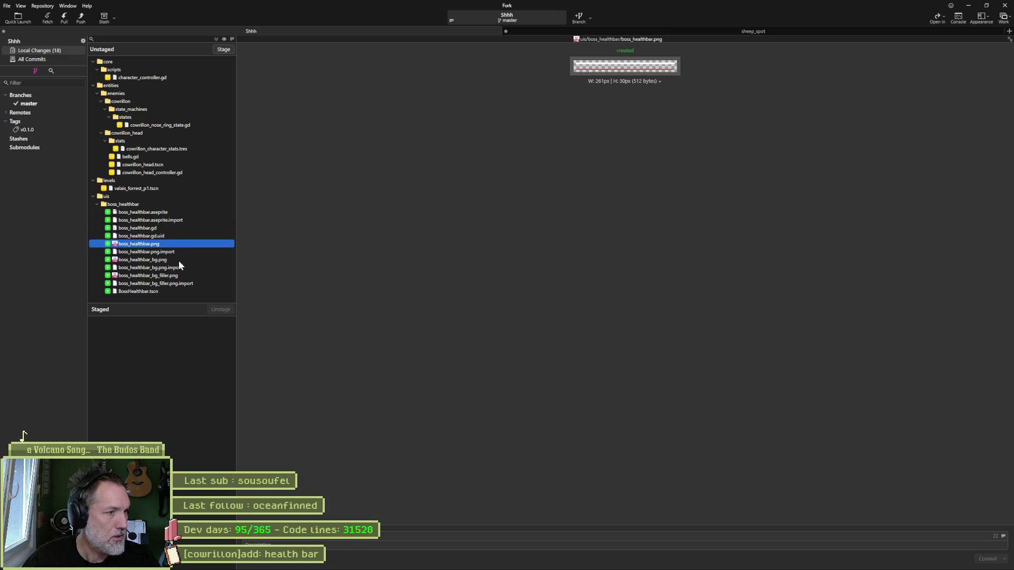
left_click(178, 260)
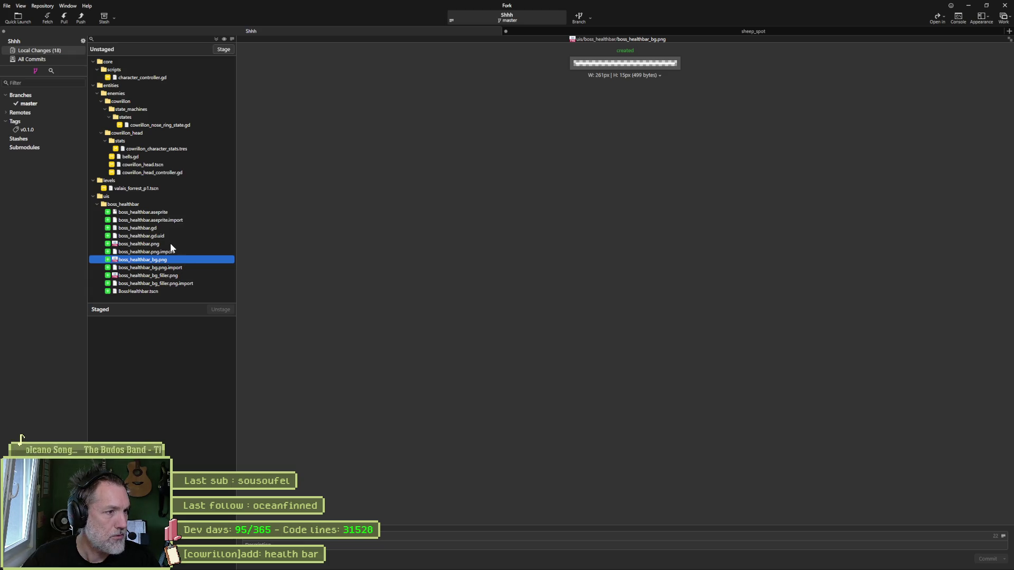
left_click(170, 244)
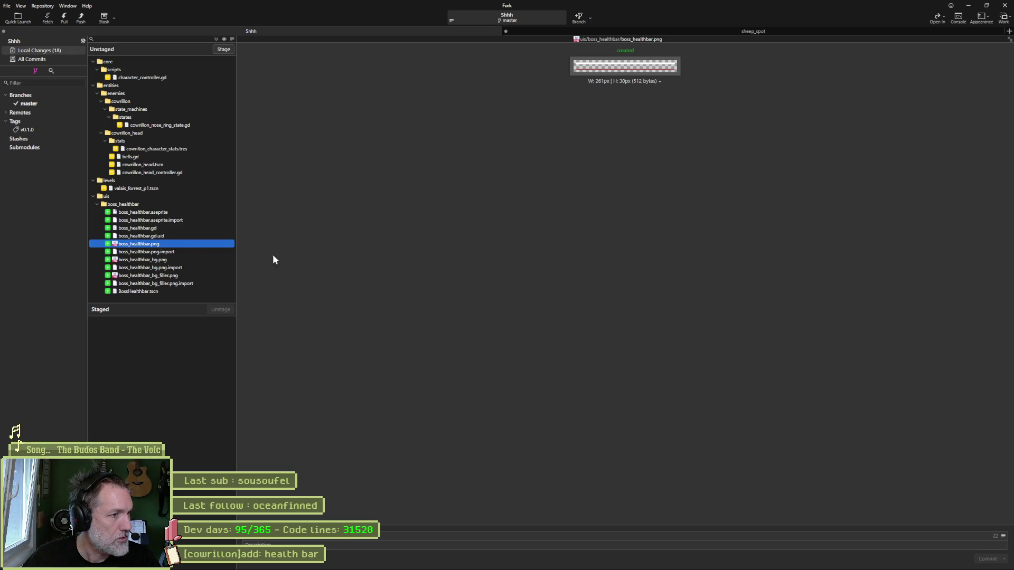
Delete boss_healthbar.png from the Godot project and go back to Fork.
mouse_move(586, 561)
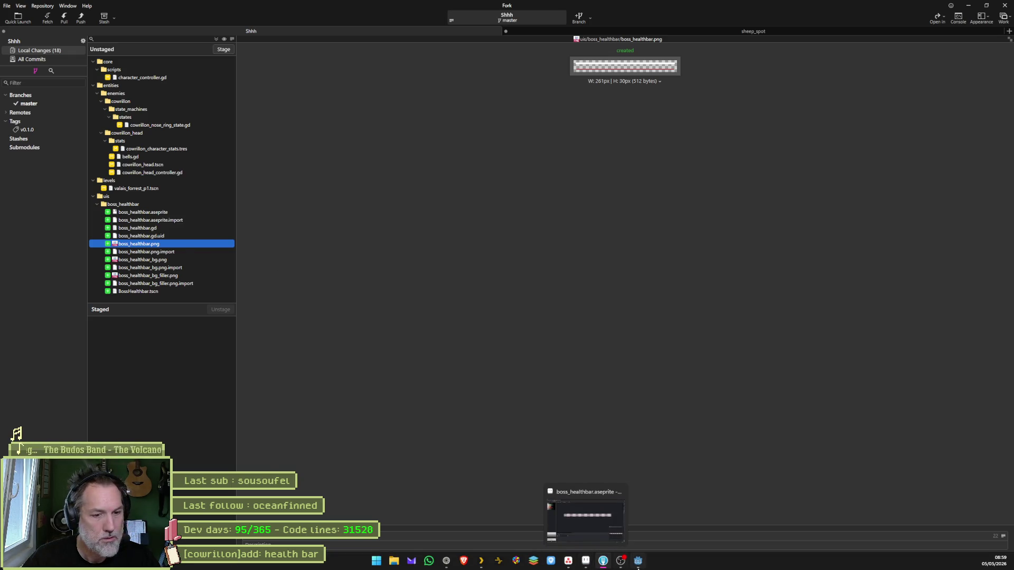
left_click(638, 561)
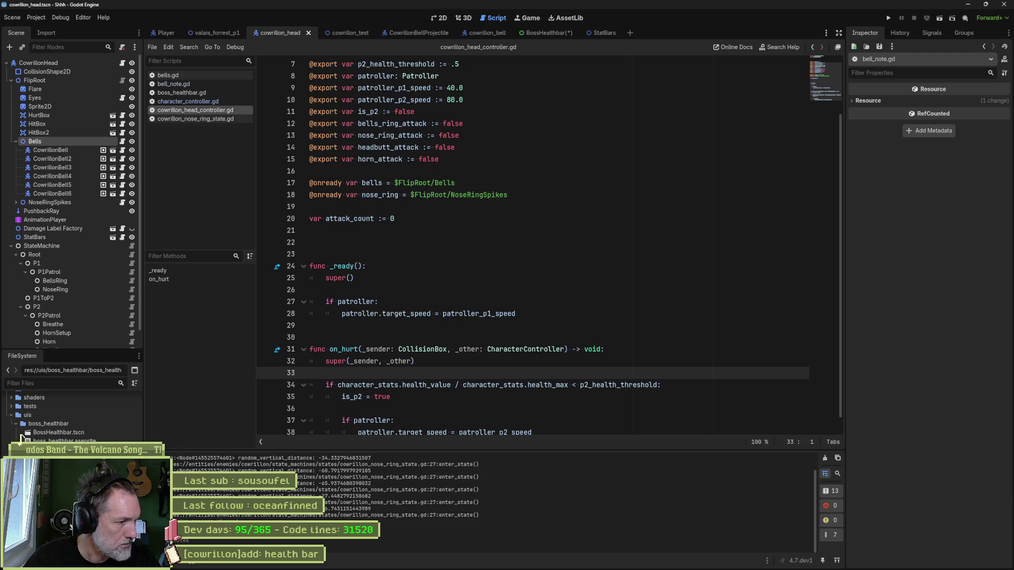
key("Delete")
key("Return")
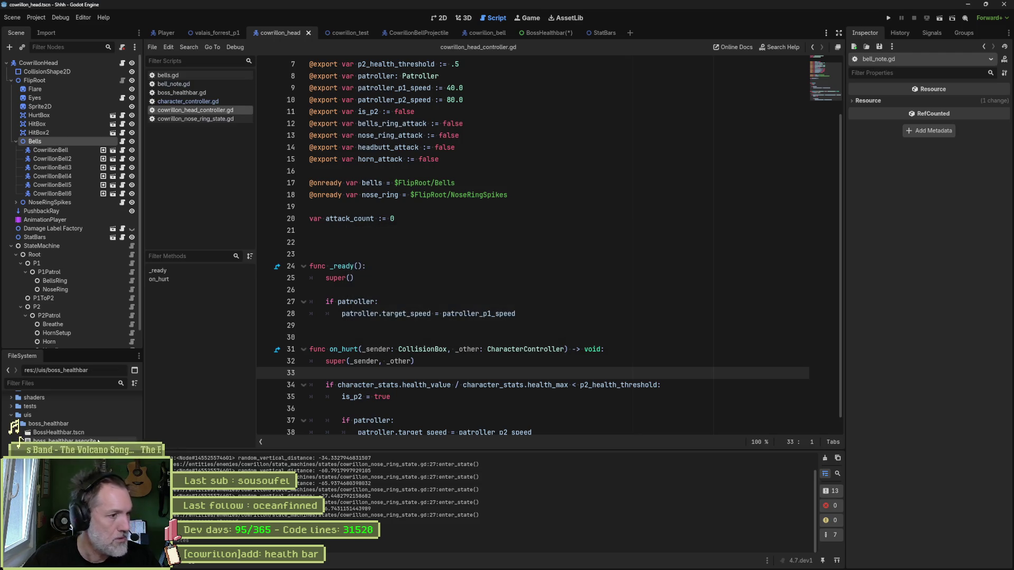
key("alt+Tab")
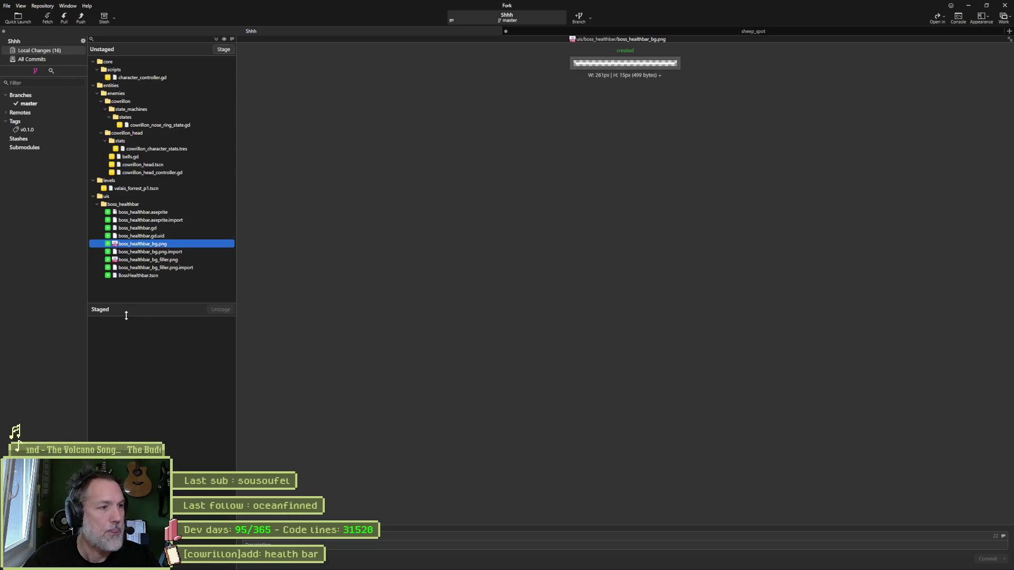
Stage all 16 changed files, commit them, and push master to origin.
left_click(169, 274)
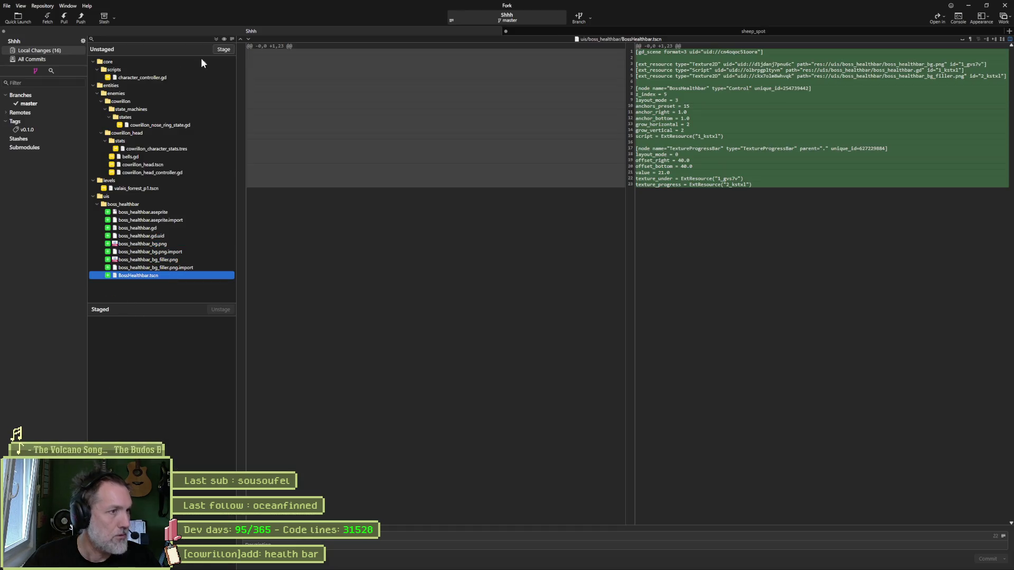
left_click(224, 49)
left_click(978, 558)
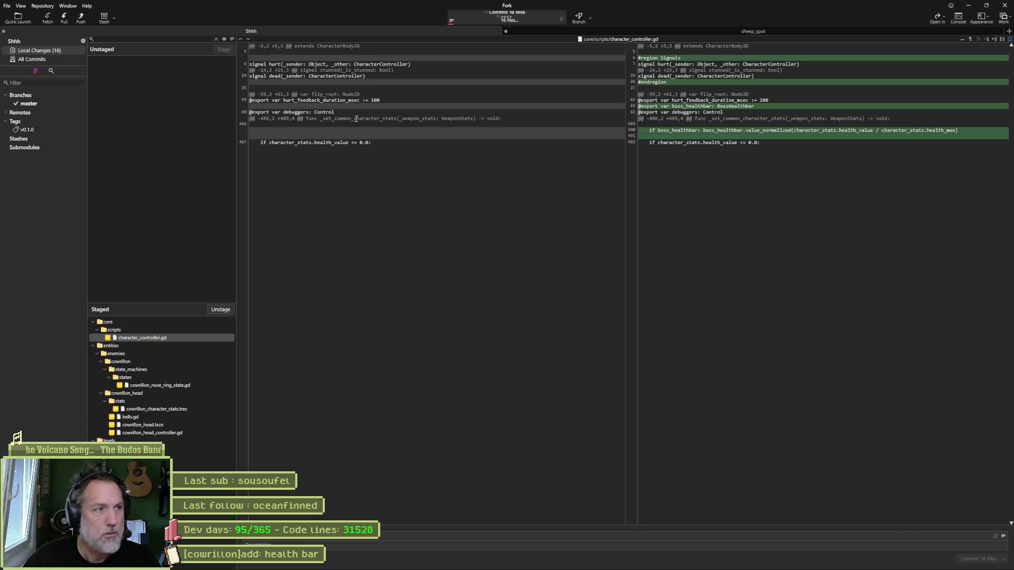
left_click(81, 18)
left_click(558, 312)
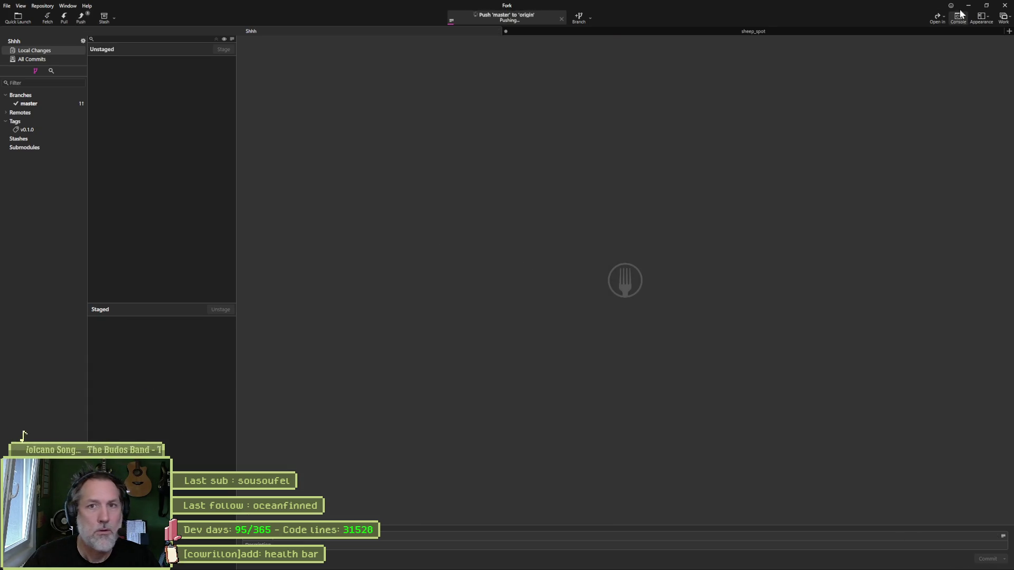
left_click(970, 9)
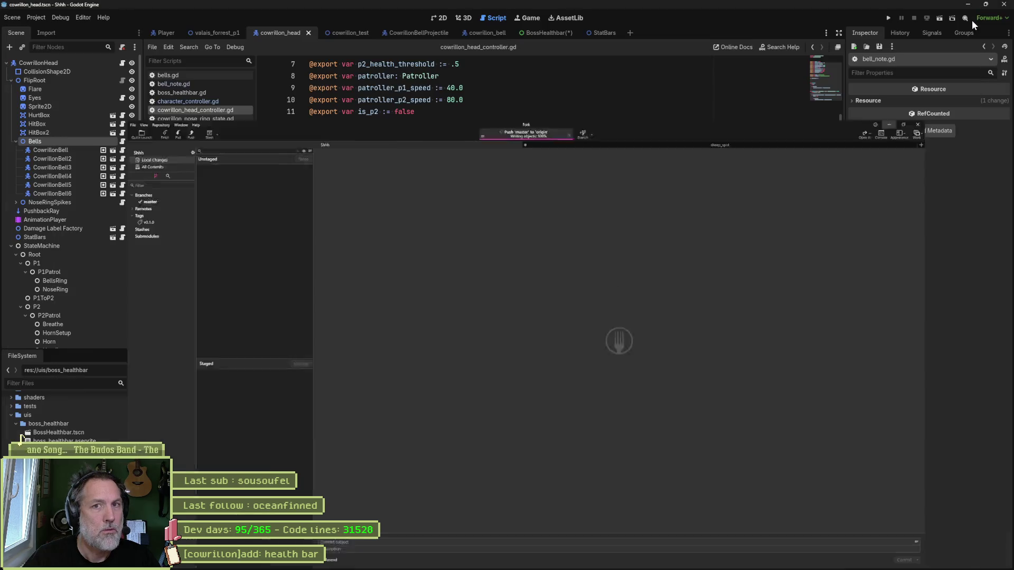
In bell_note.gd, try BellMelody as bell_id's type, then delete it, leaving 'var bell_id:'.
left_click(584, 233)
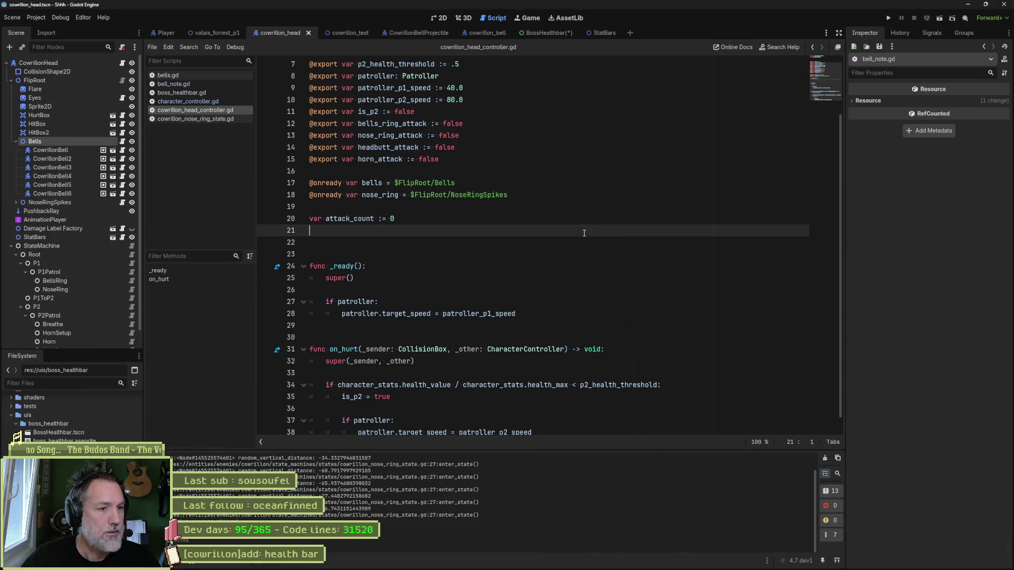
left_click(177, 84)
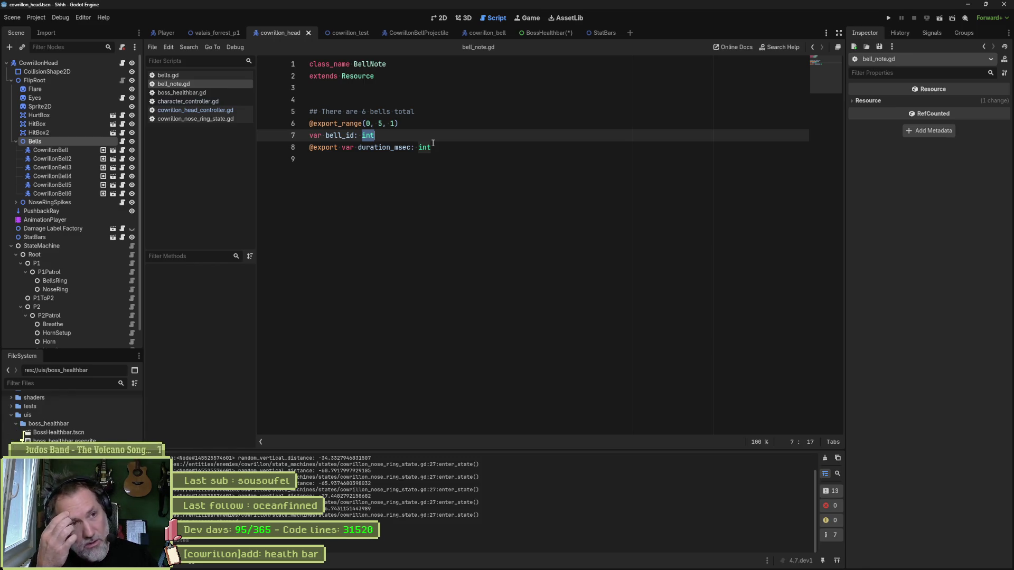
type("Be")
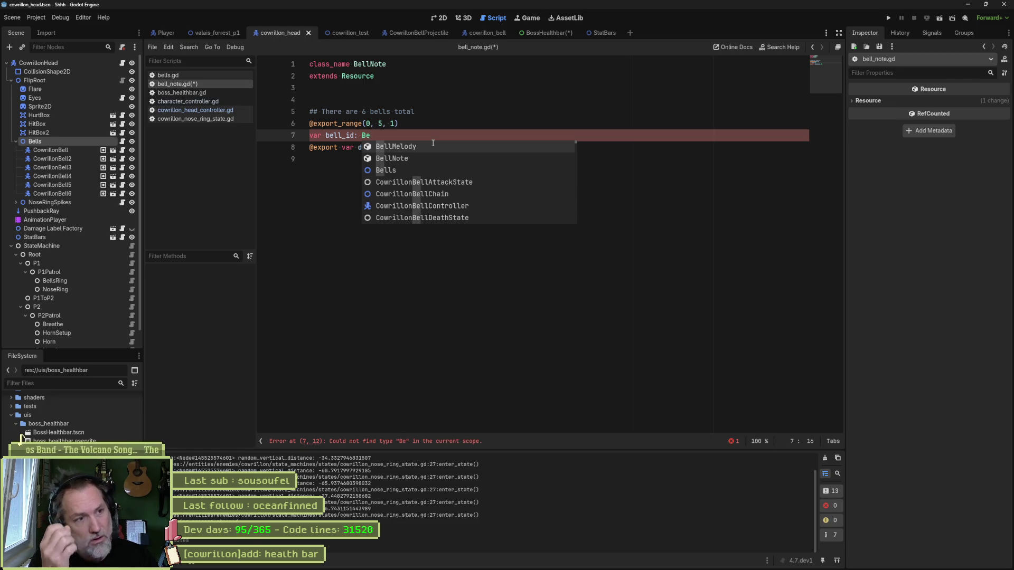
key("Down")
key("Down")
key("Up")
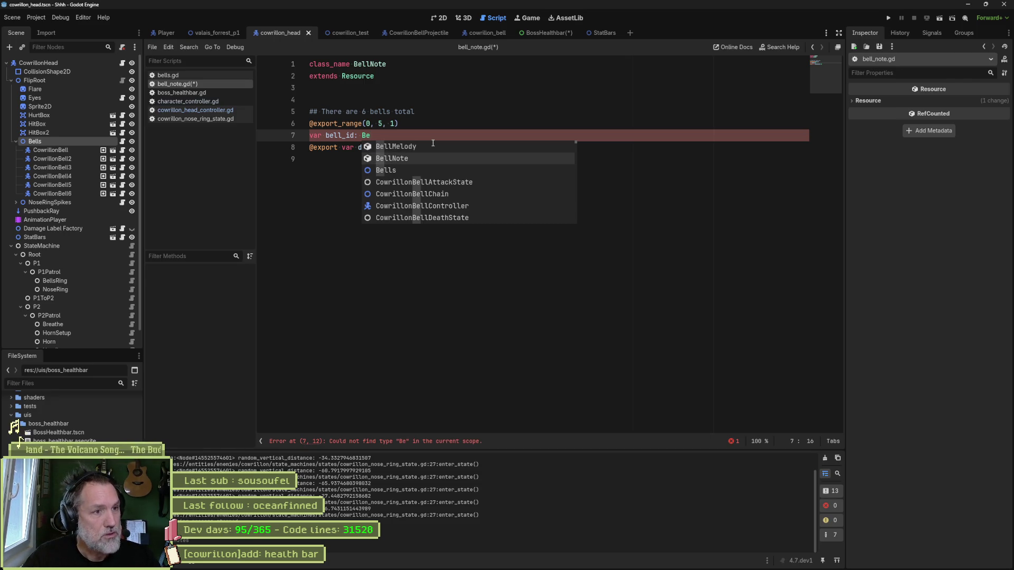
key("Up")
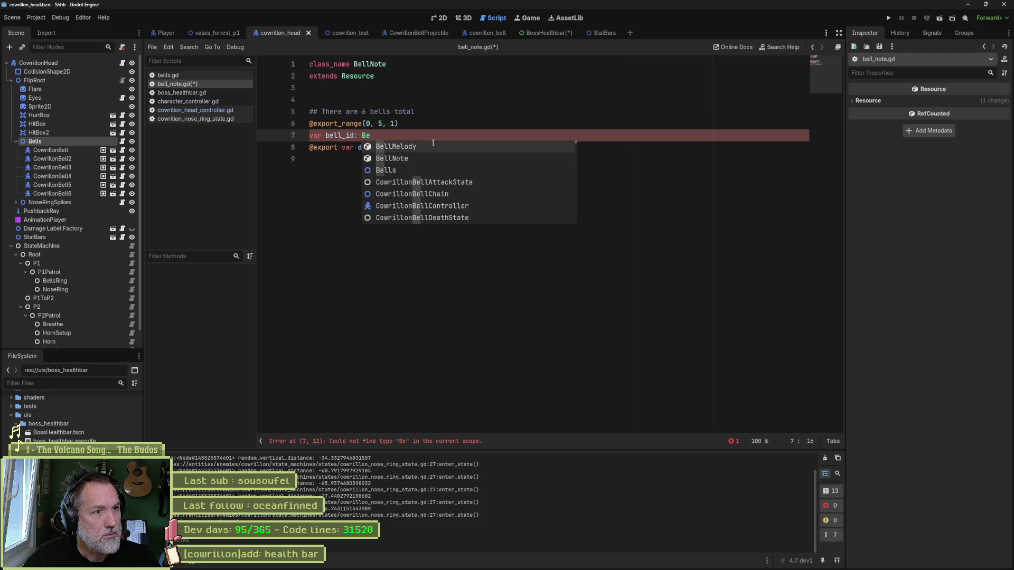
key("Return")
type(",.")
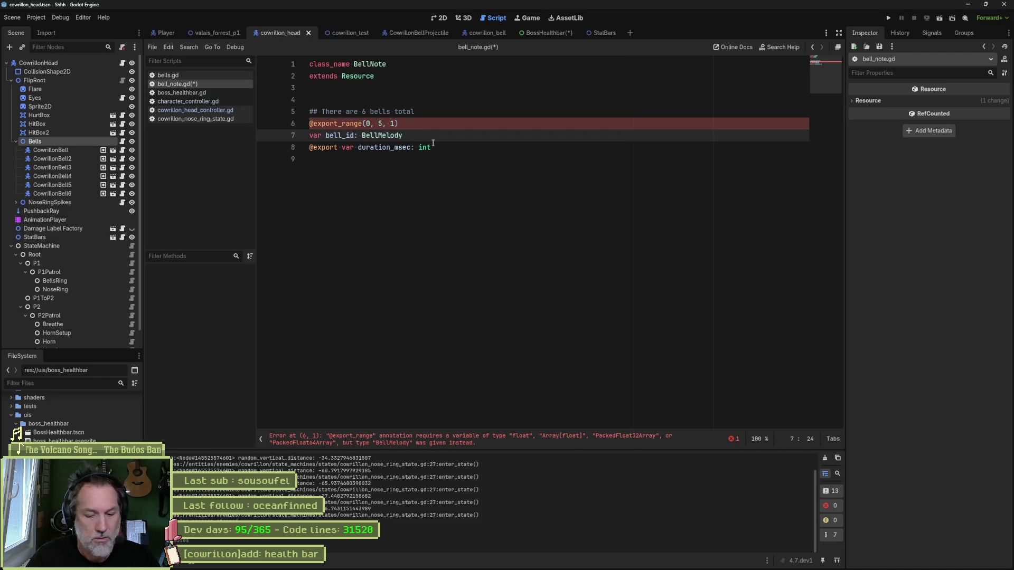
type(".")
key("BackSpace")
key("BackSpace")
key("BackSpace")
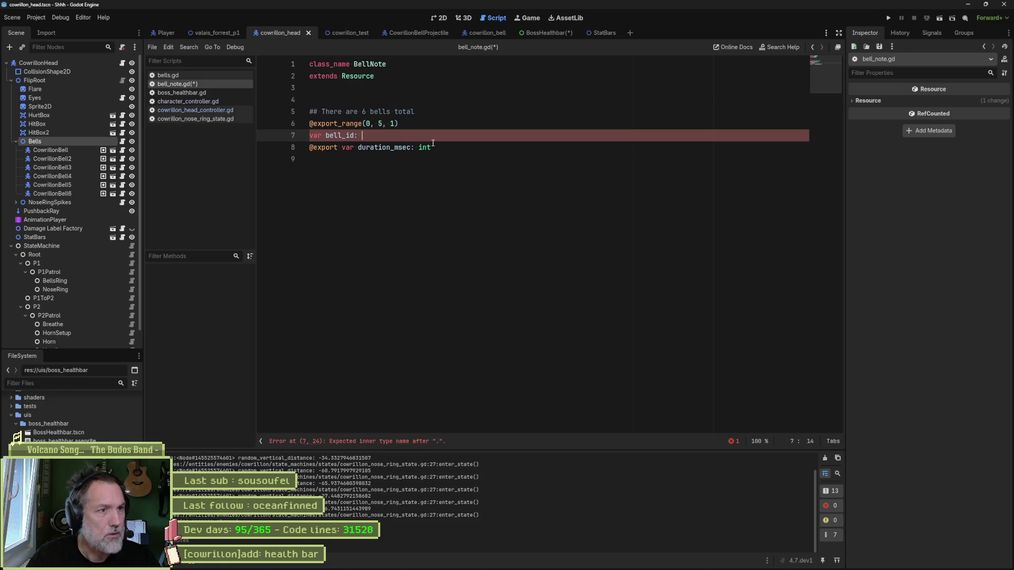
Look over the bells.gd script, then return to bell_note.gd.
left_click(202, 78)
scroll(696, 147, "up", 1)
scroll(695, 147, "down", 1)
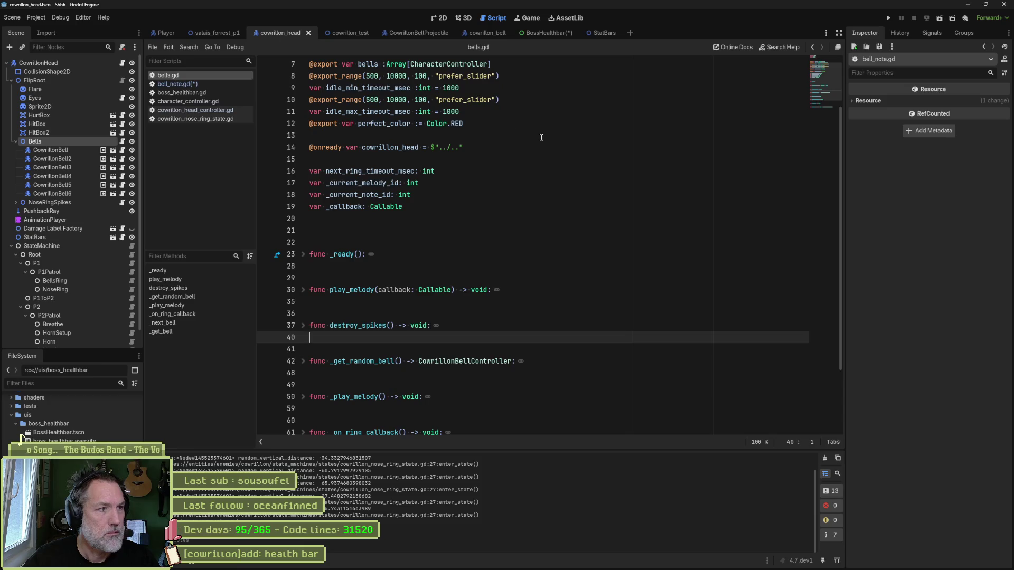
left_click(208, 85)
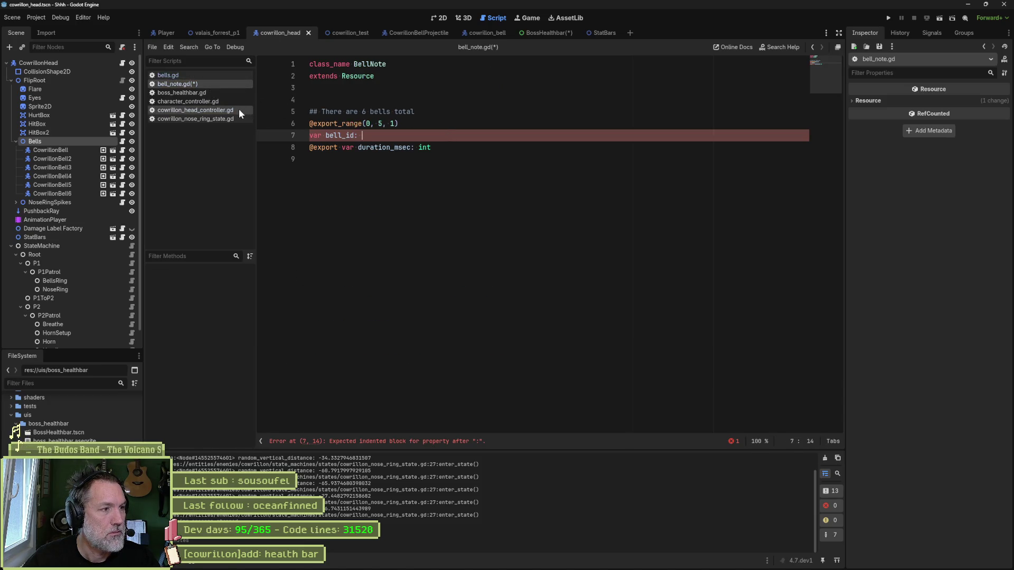
Check the cowrillon_bell scene, then select the first CowrillonBell in cowrillon_head, showing Bell Pitch C.
left_click(494, 33)
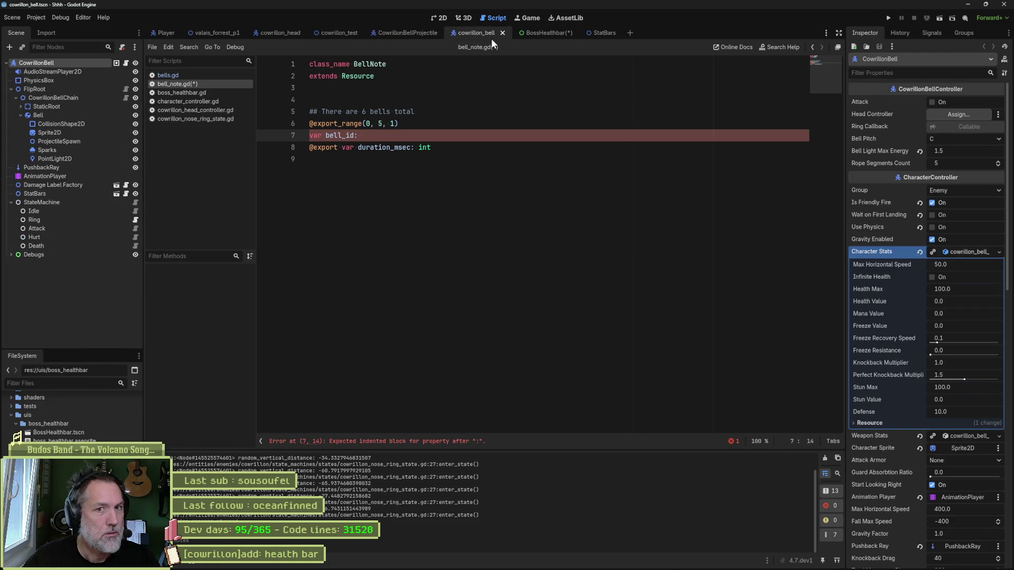
left_click(281, 34)
left_click(74, 152)
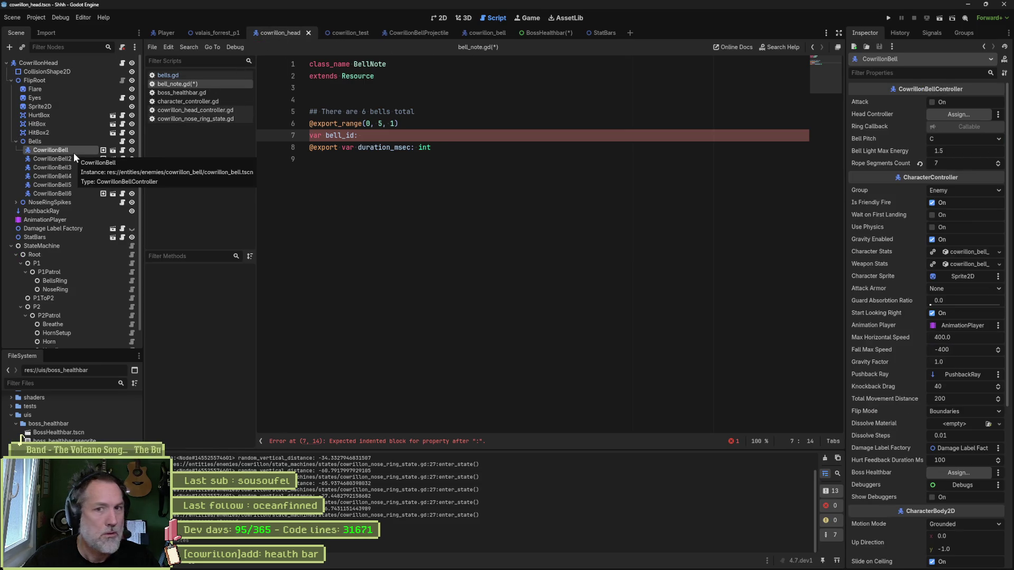
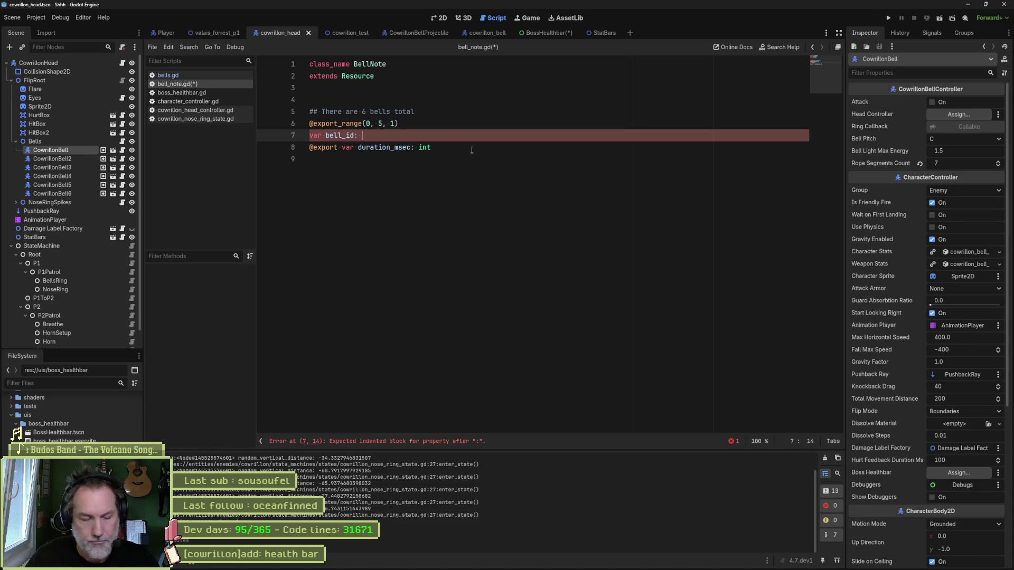
Type bell_id as CowrillonBellController.Notes via autocomplete and save bell_note.gd.
type("BellCon")
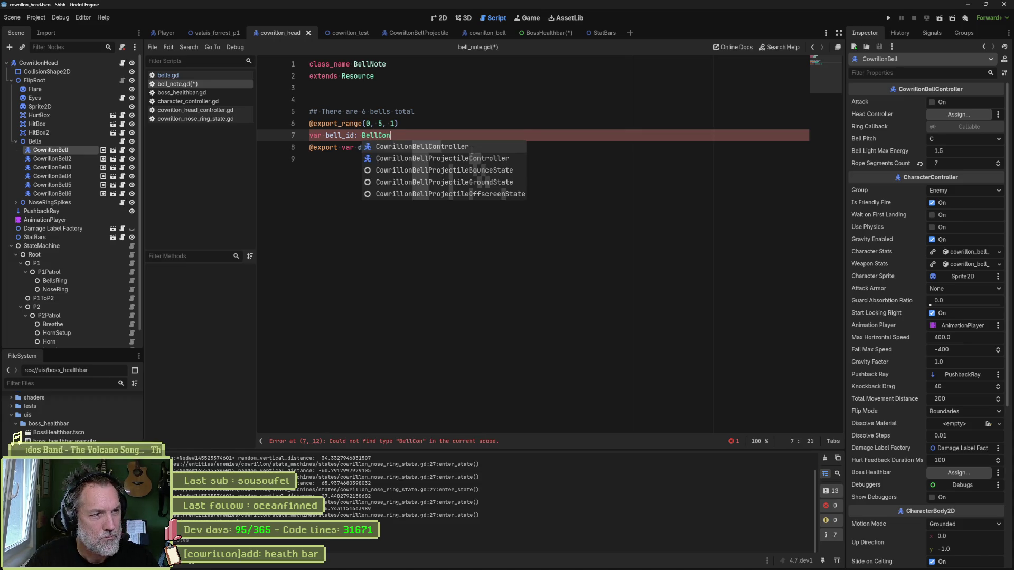
key("Return")
type(".")
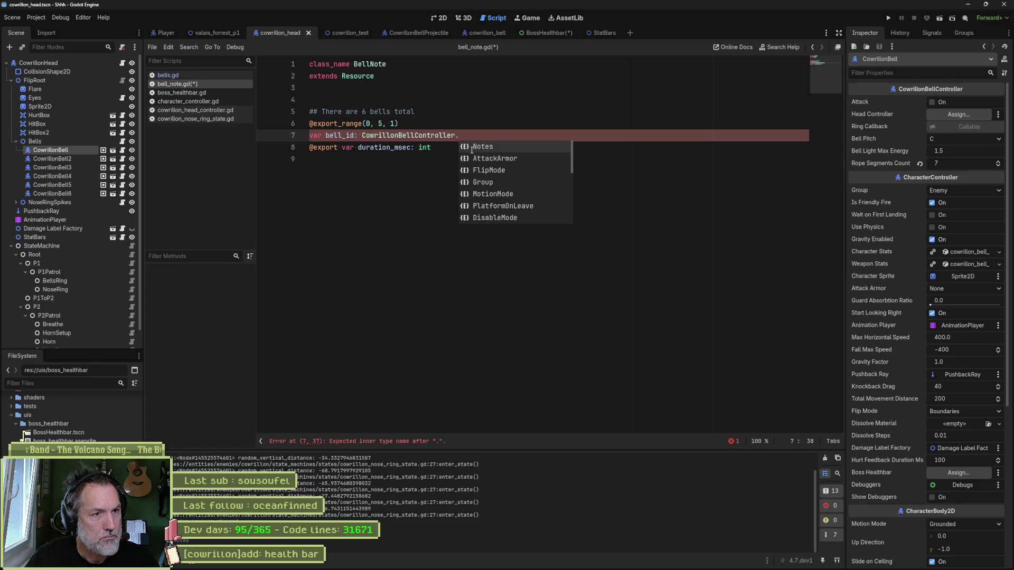
key("Return")
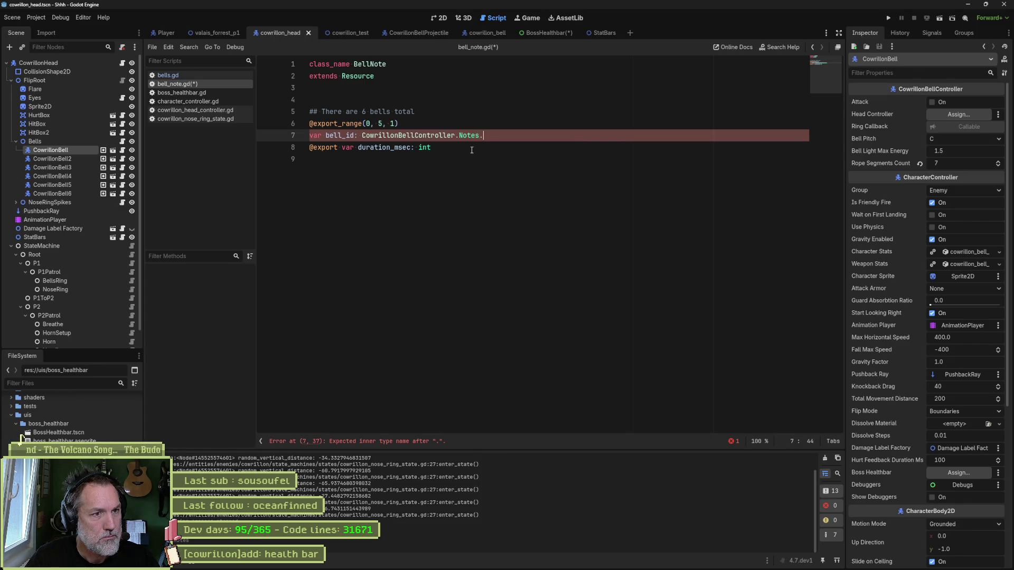
key("ctrl+s")
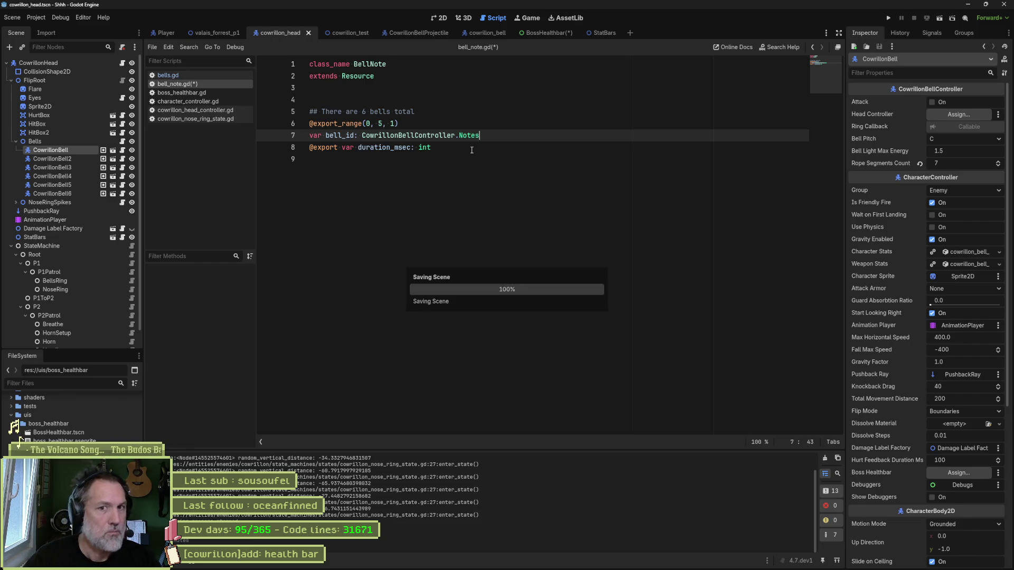
left_click(79, 158)
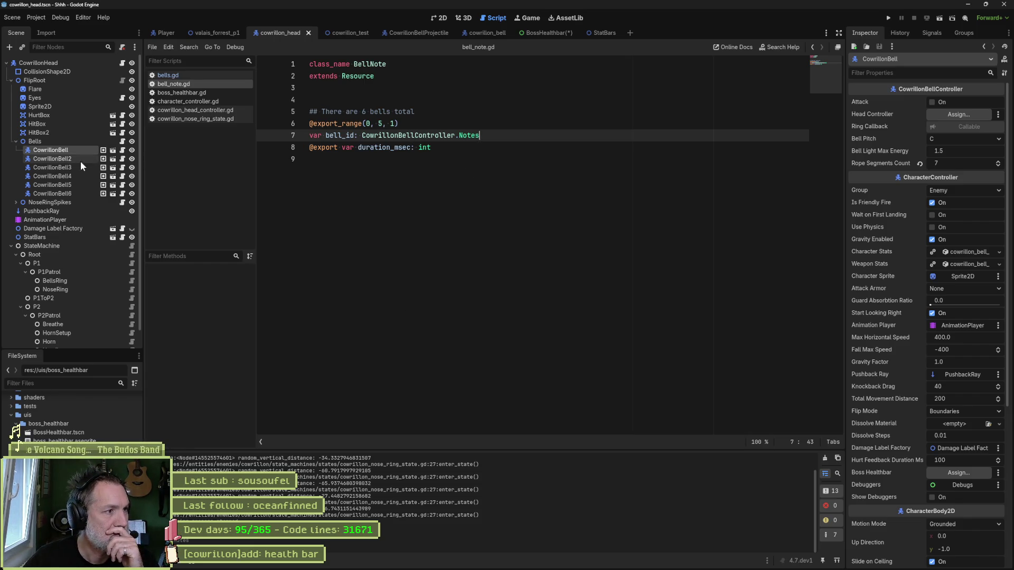
Replace the fourth melody's first note with a fresh BellNote resource.
left_click(68, 141)
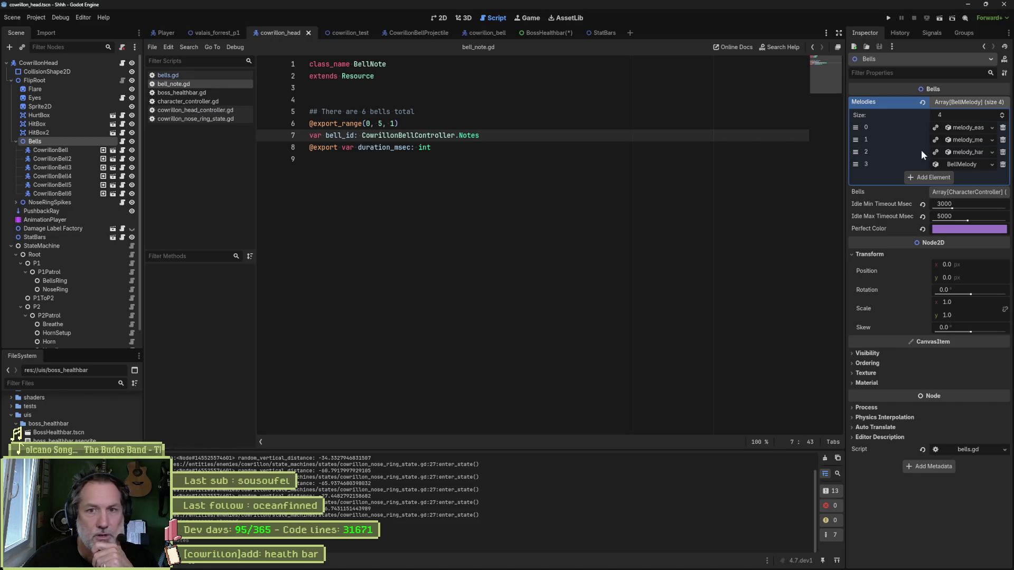
left_click(961, 163)
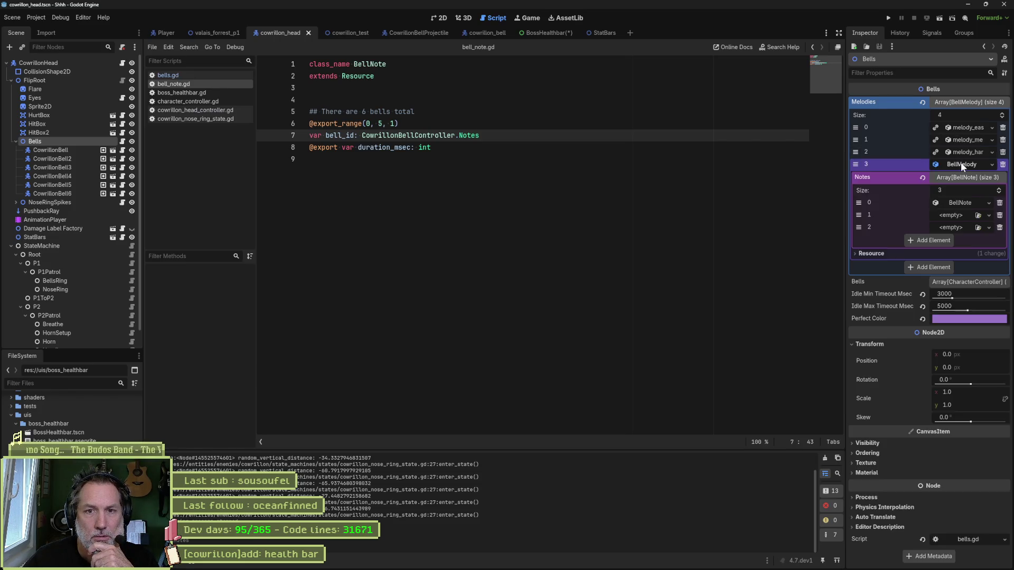
left_click(967, 204)
left_click(919, 216)
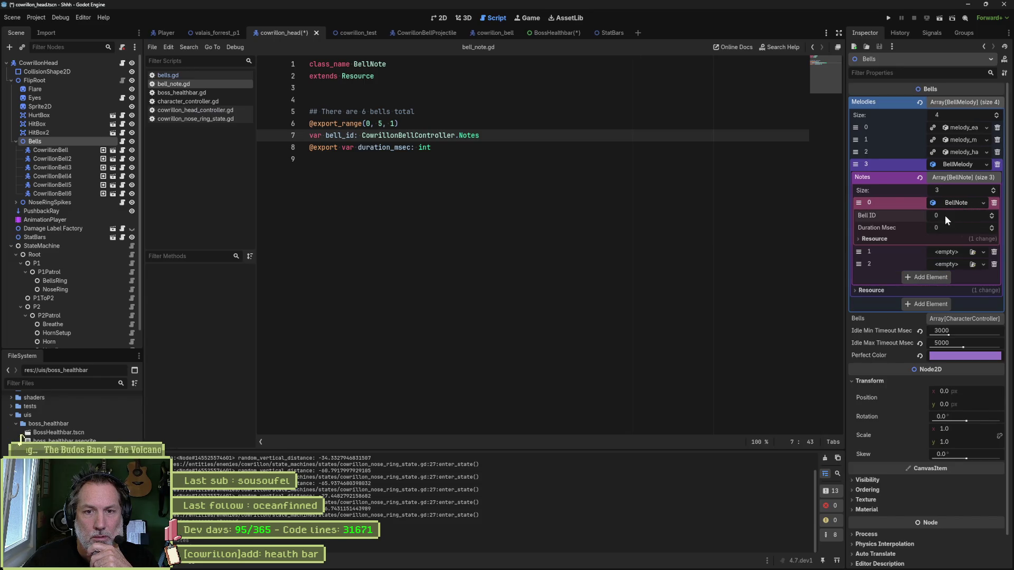
left_click(993, 204)
left_click(991, 204)
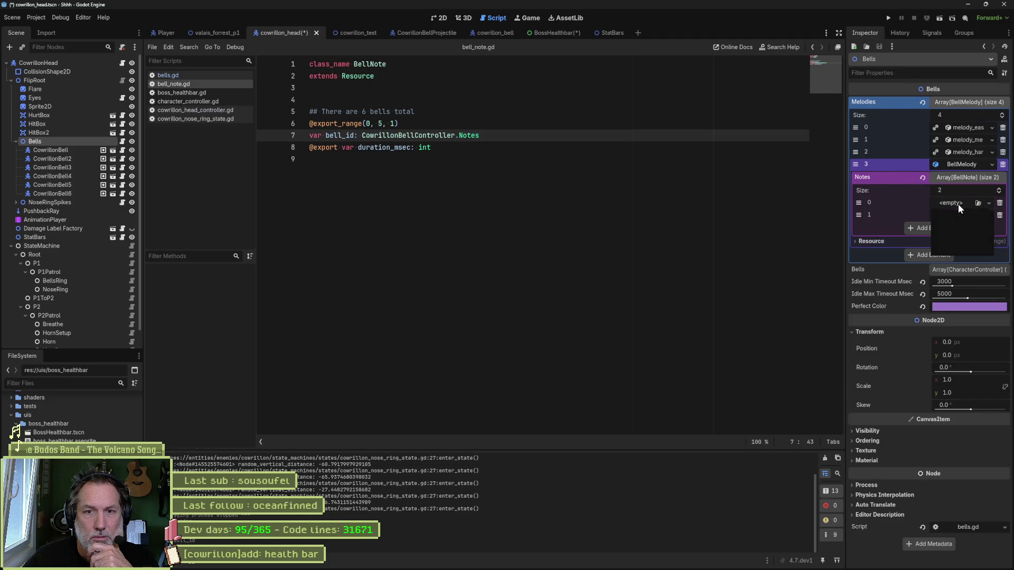
left_click(960, 223)
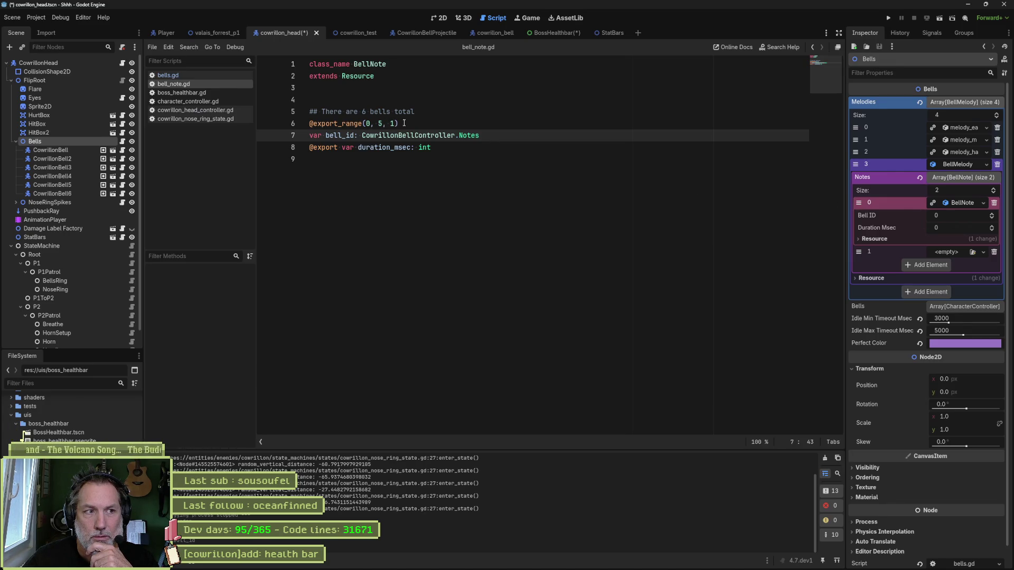
left_click_drag(403, 123, 308, 123)
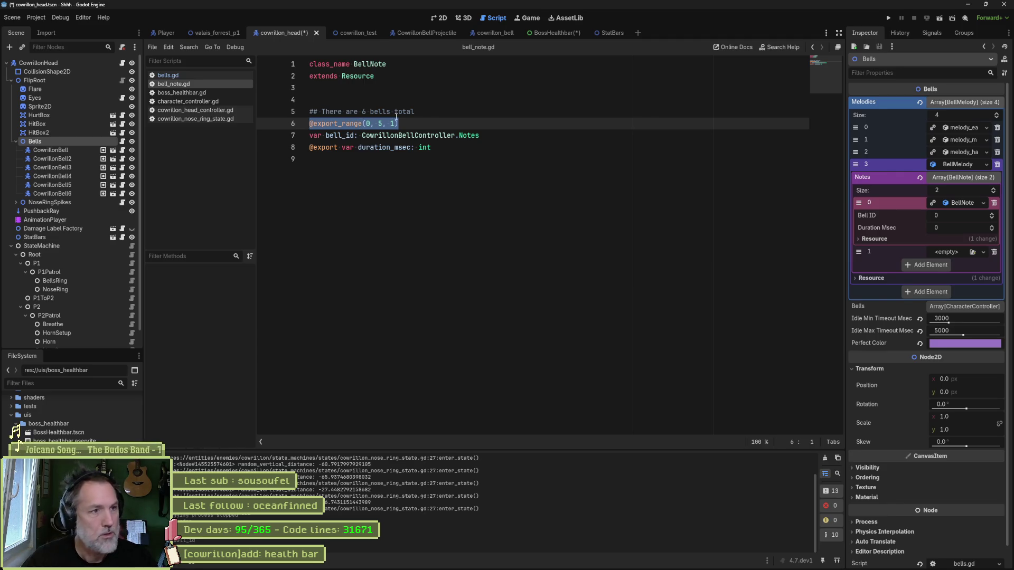
key("BackSpace")
left_click_drag(341, 147, 309, 148)
key("ctrl+c")
left_click(309, 135)
key("ctrl+v")
key("ctrl+s")
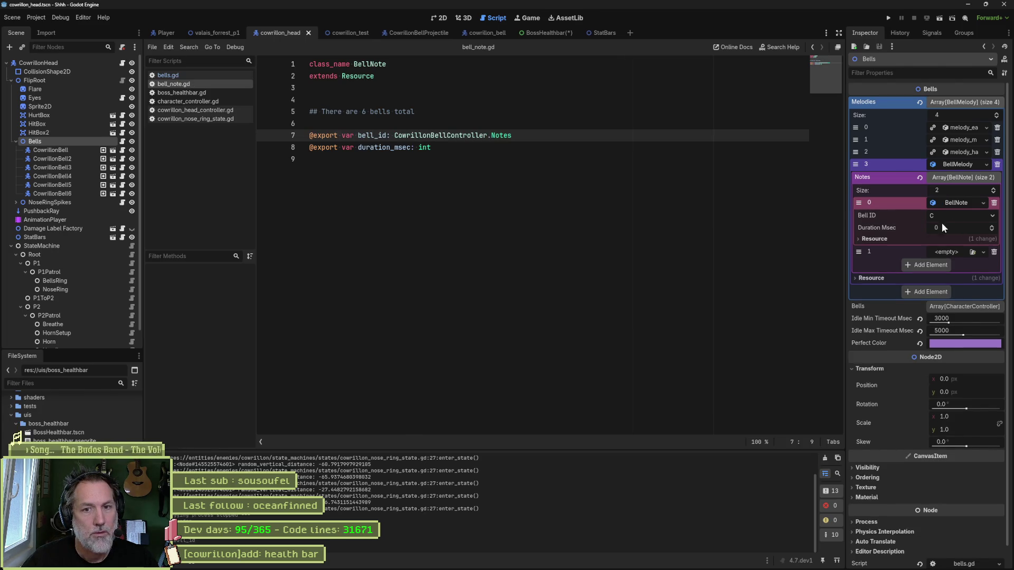
Delete the empty line 6, save bell_note.gd, and review the diff in Fork.
left_click(392, 125)
key("Delete")
key("ctrl+s")
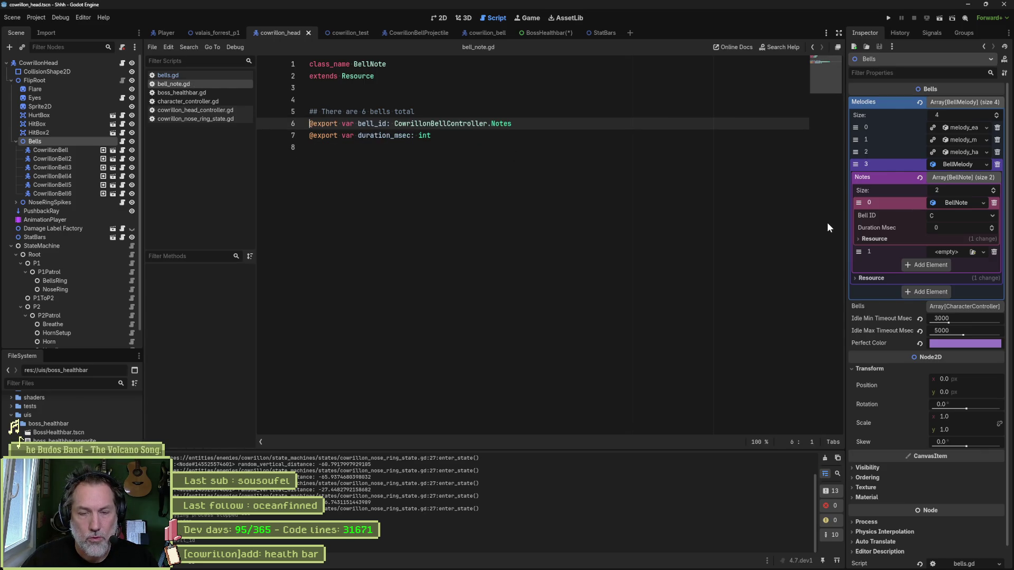
key("alt+Tab")
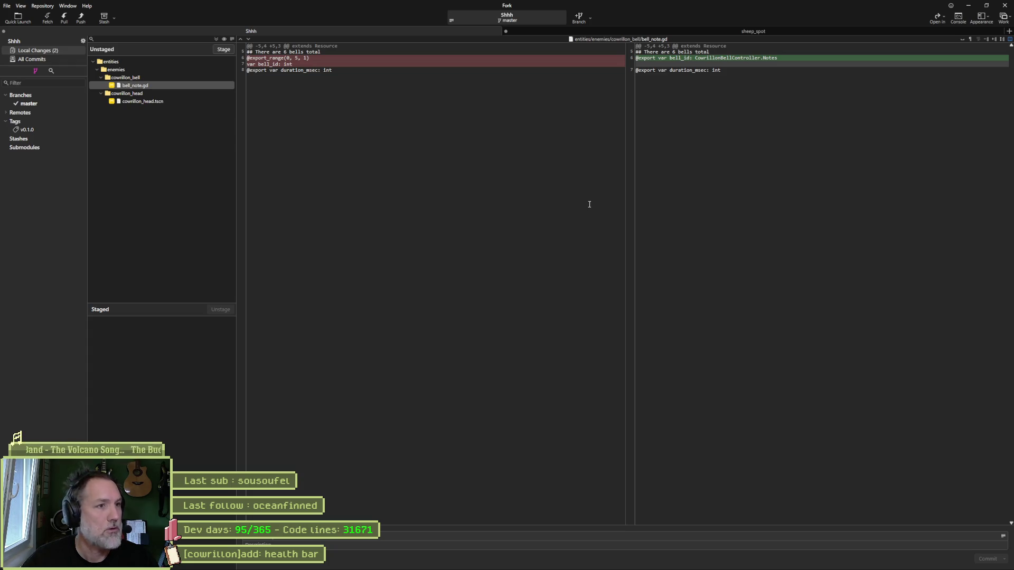
mouse_move(551, 568)
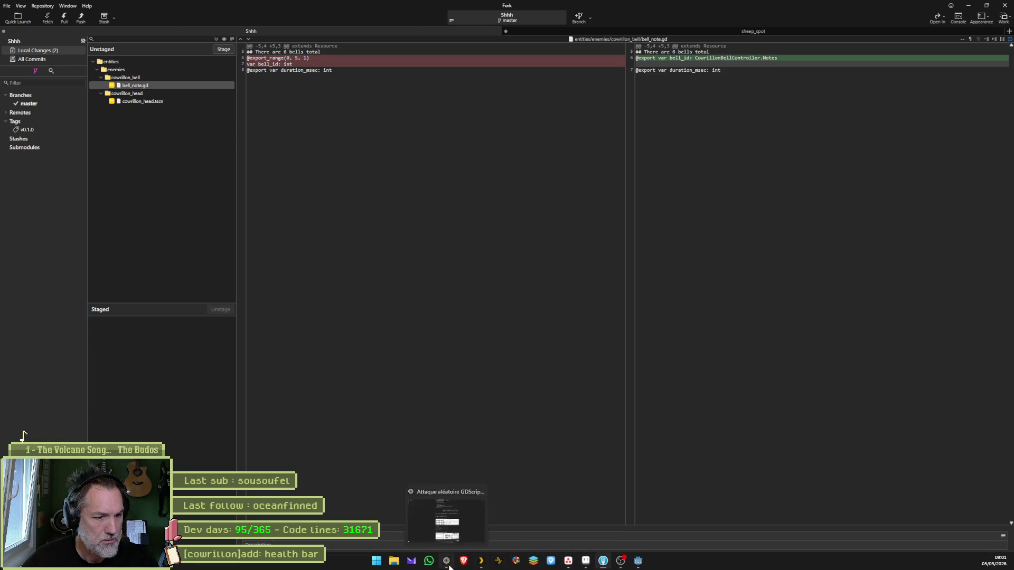
left_click(447, 560)
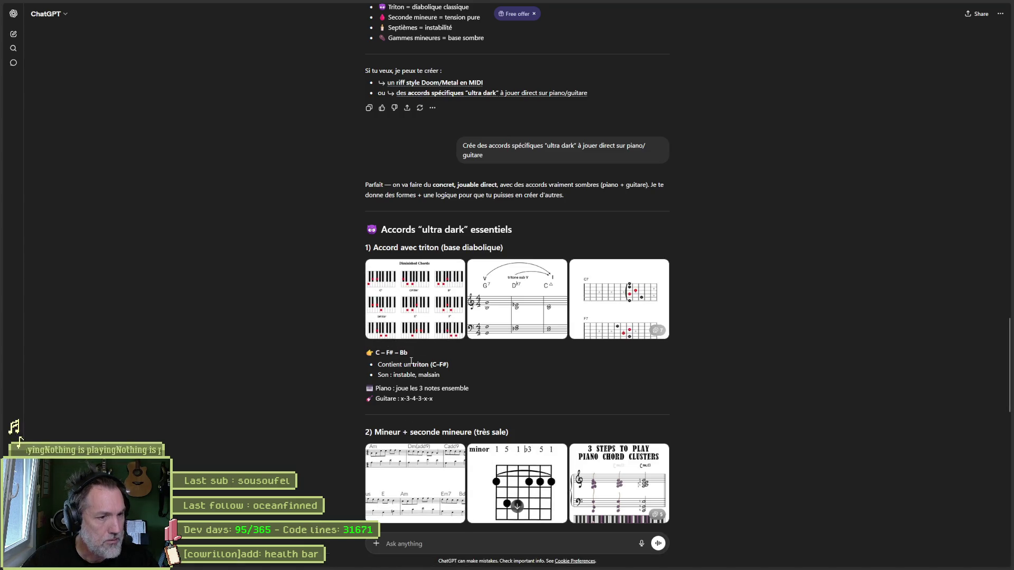
key("alt+Tab")
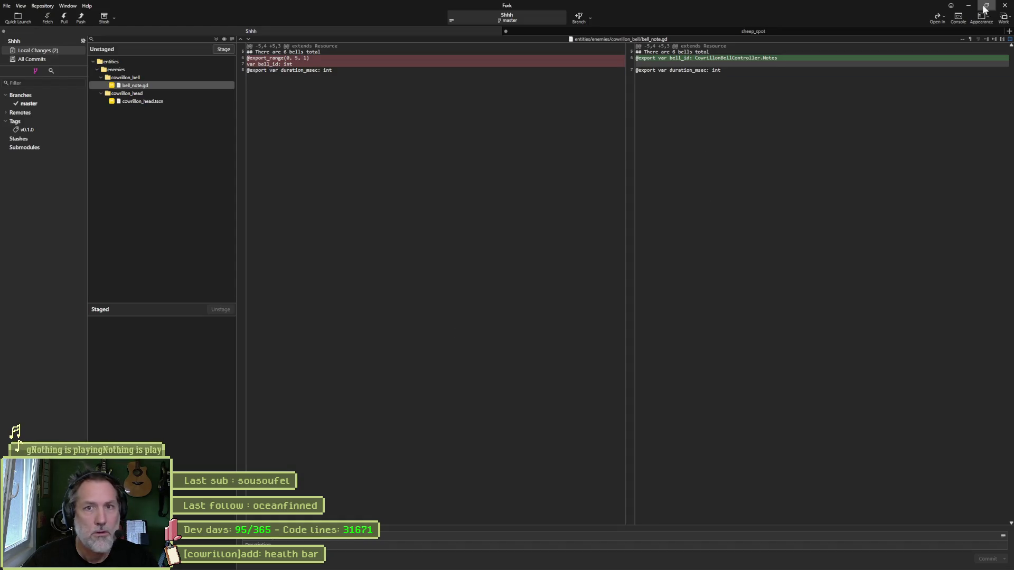
key("alt+Tab")
left_click(638, 561)
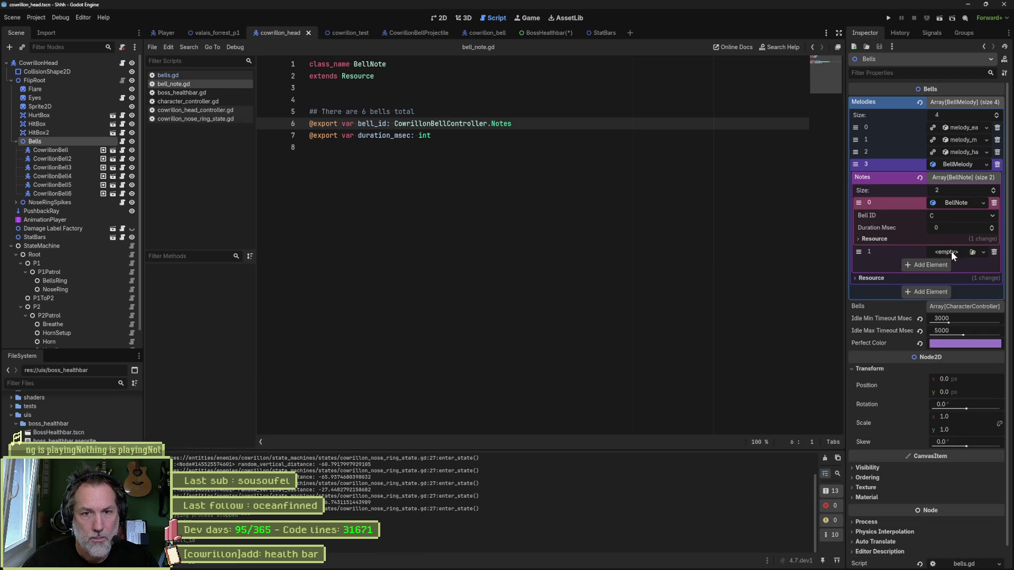
Add a second note to the fourth melody as a new BellNote set to F Sharp.
left_click(993, 188)
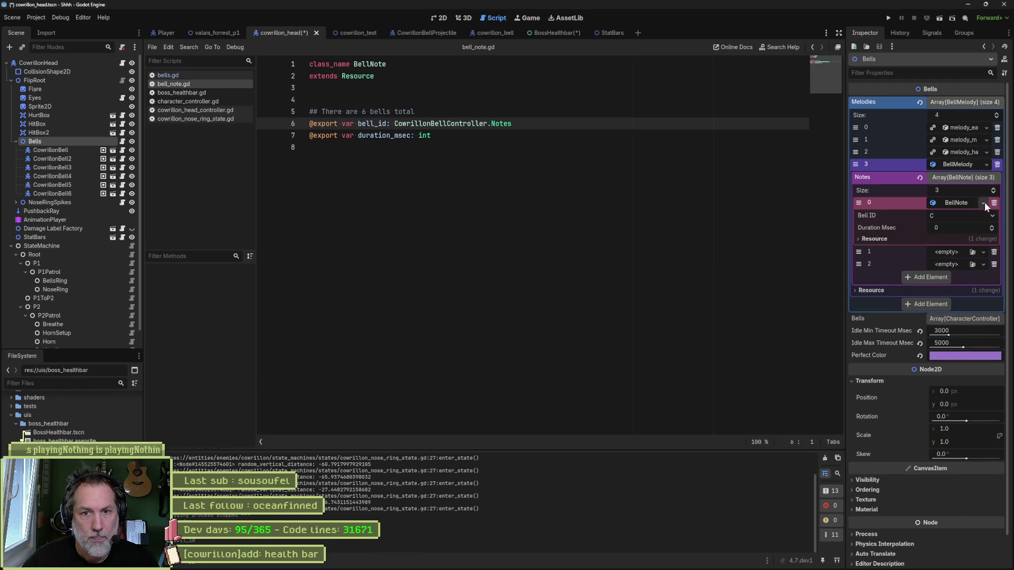
left_click(959, 252)
left_click(945, 288)
left_click(961, 248)
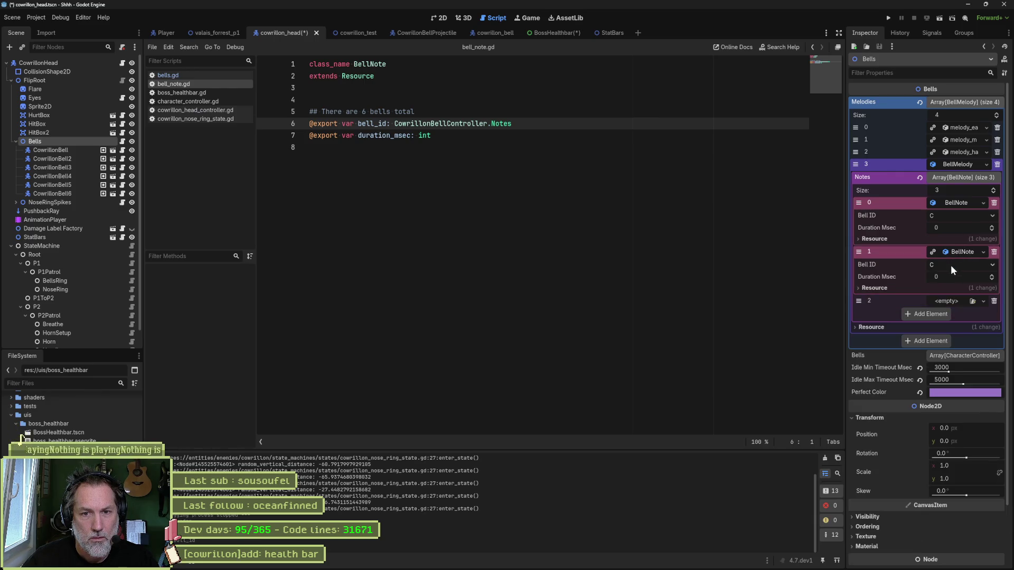
left_click(950, 265)
left_click(961, 335)
Create a third BellNote set to E and save the scene.
left_click(959, 303)
left_click(948, 321)
left_click(958, 303)
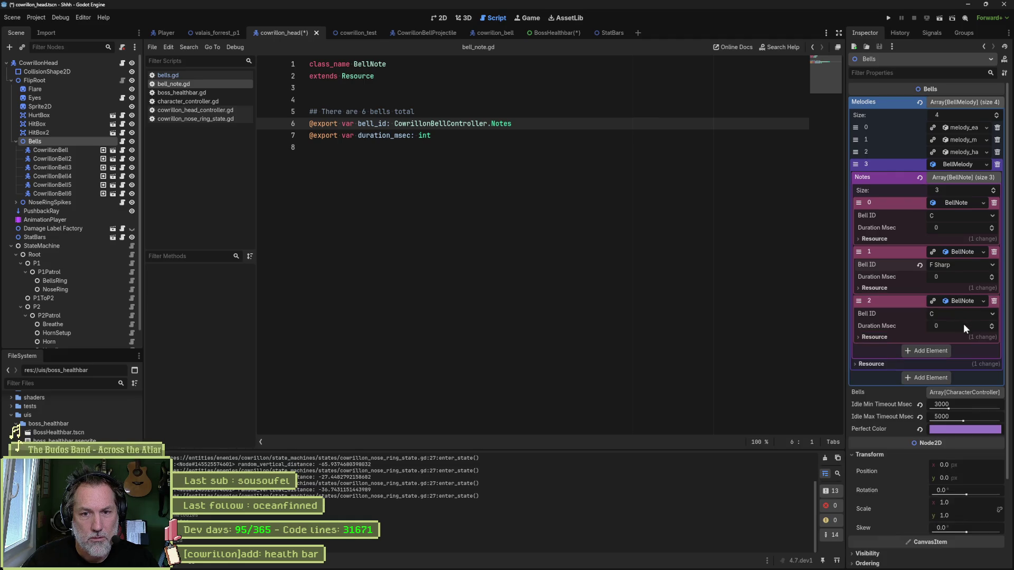
left_click(961, 313)
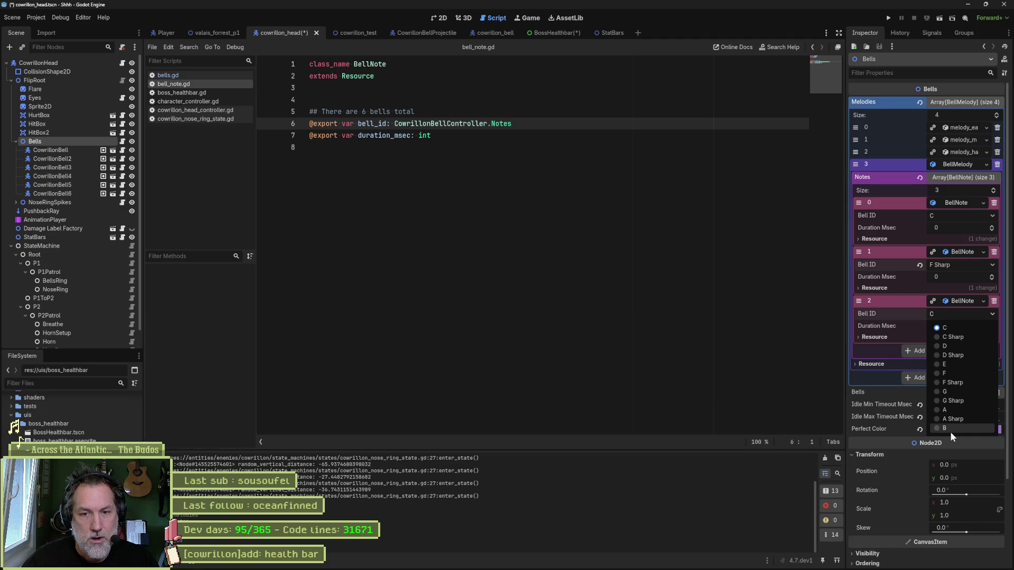
left_click(966, 366)
key("ctrl+s")
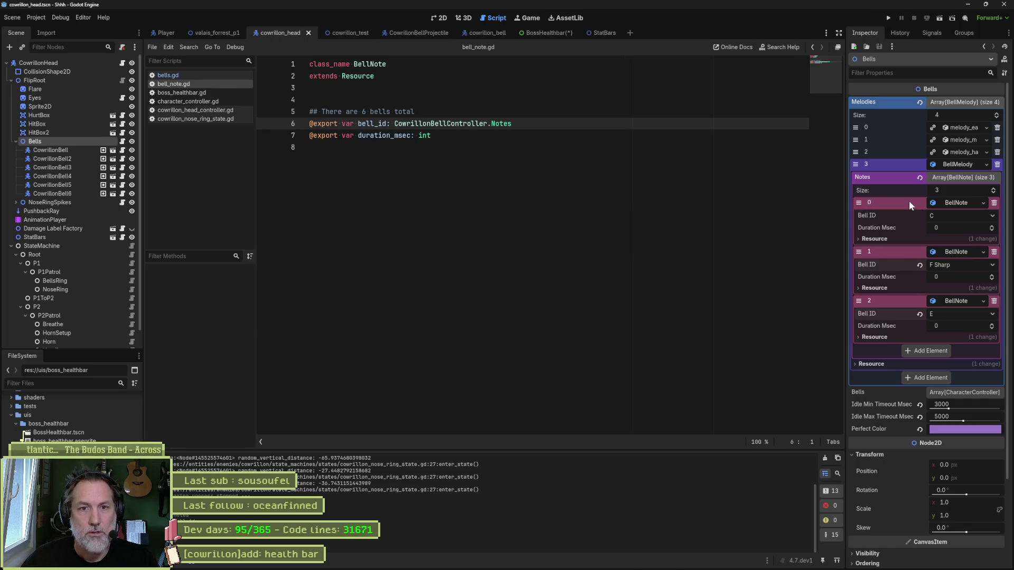
Open bells.gd, unfold play_melody, and duplicate the melody-choosing line 31.
left_click(194, 77)
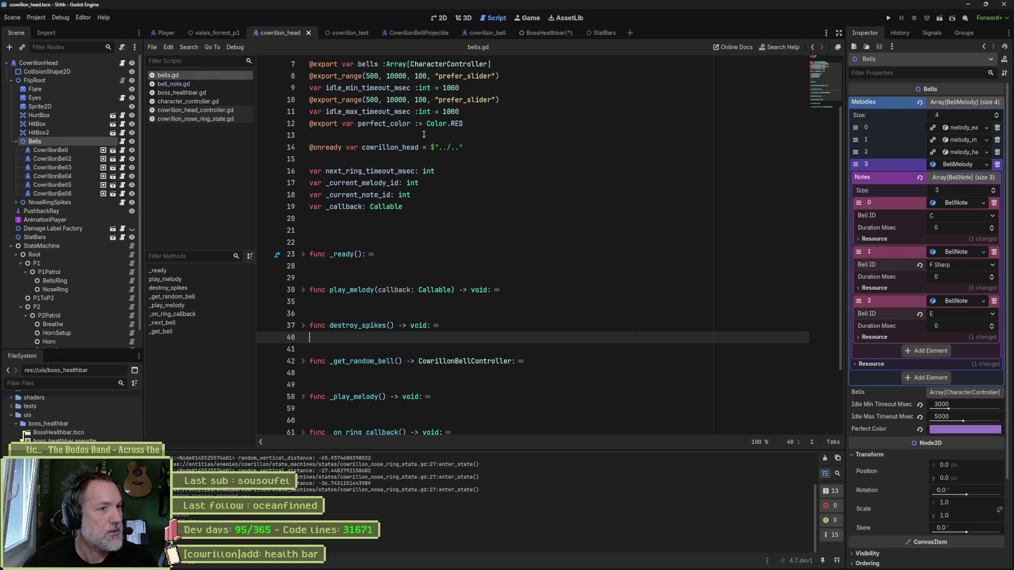
left_click(303, 254)
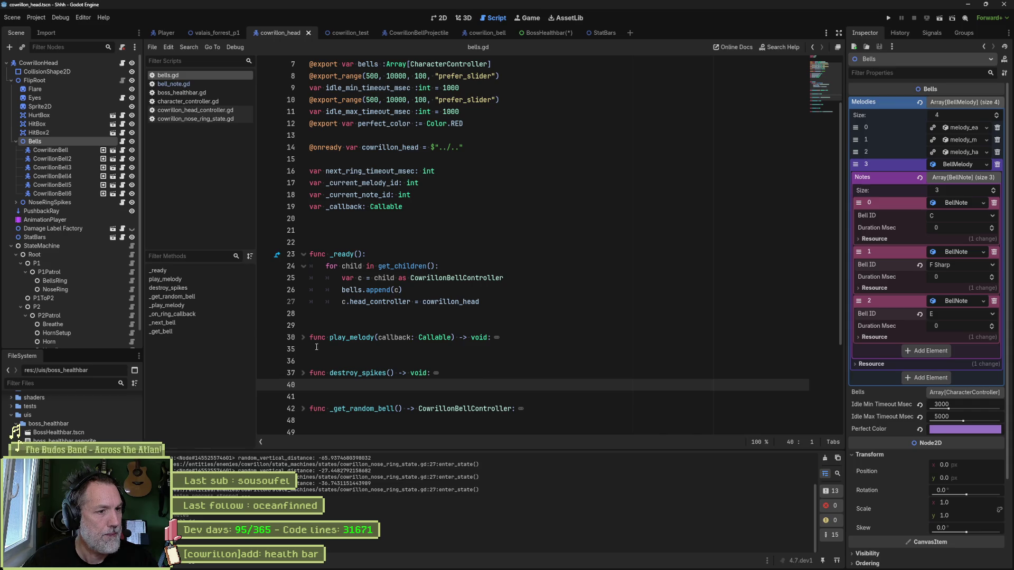
left_click(303, 337)
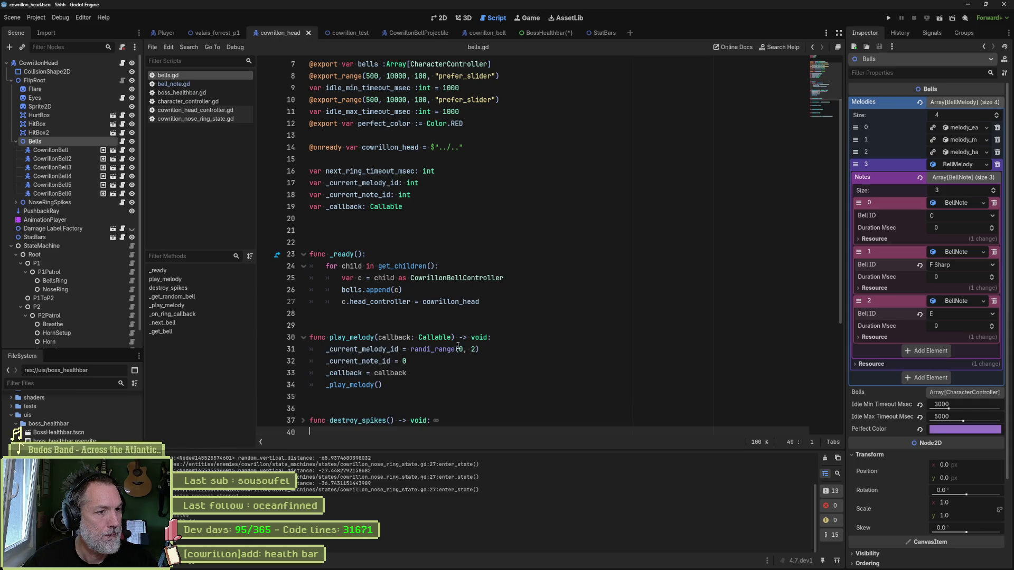
double_click(445, 351)
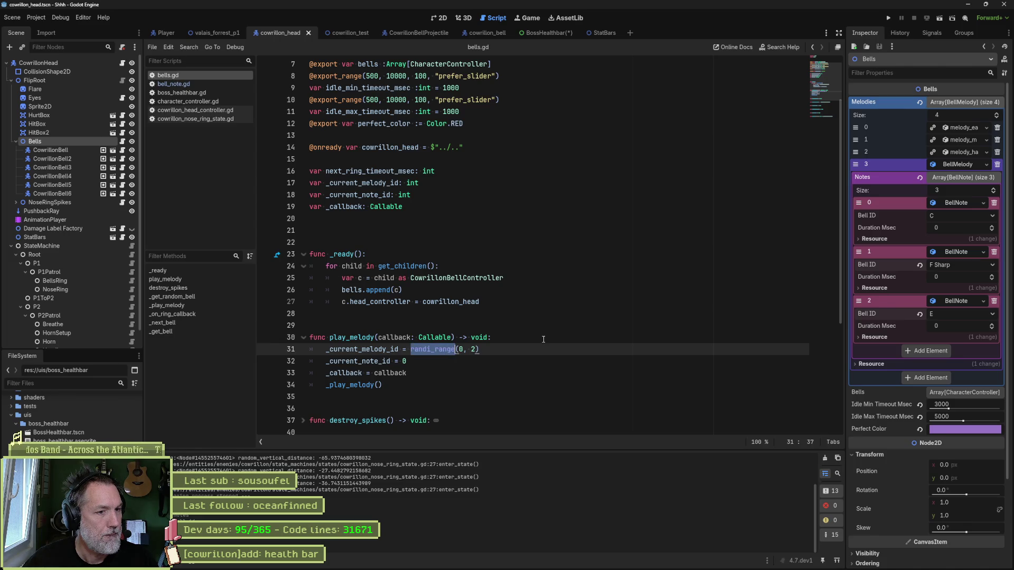
triple_click(503, 350)
key("ctrl+shift+d")
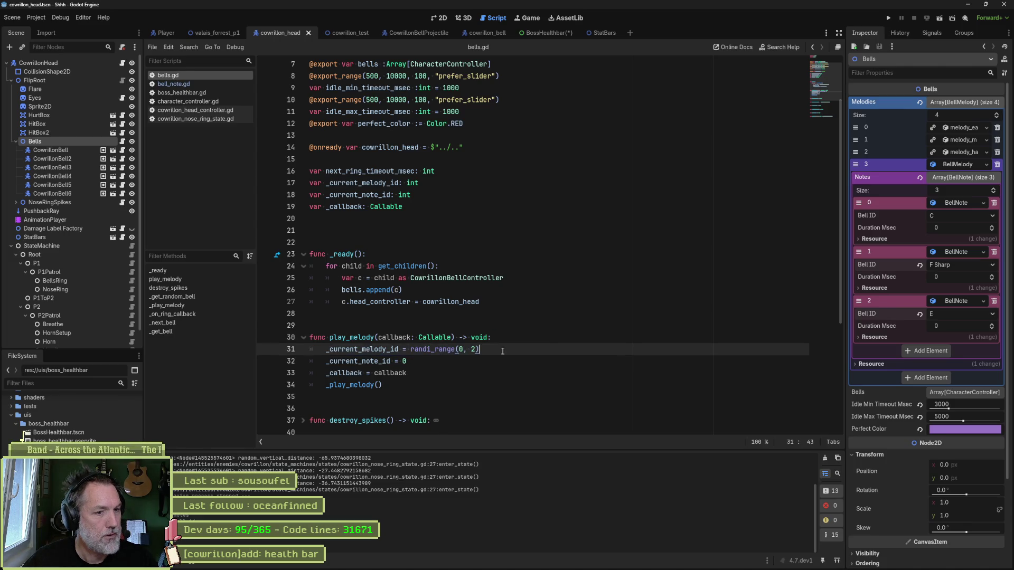
Replace randi_range(0, 2) with 3 on the copy, save, and run the valais_forrest_p1 scene.
left_click_drag(411, 361, 479, 361)
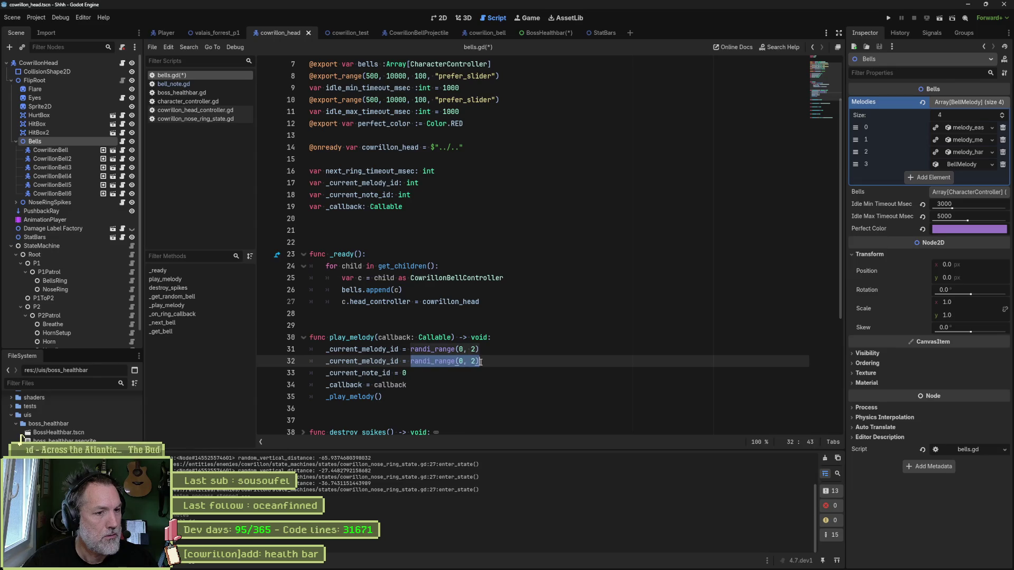
type("3")
key("Up")
key("Home")
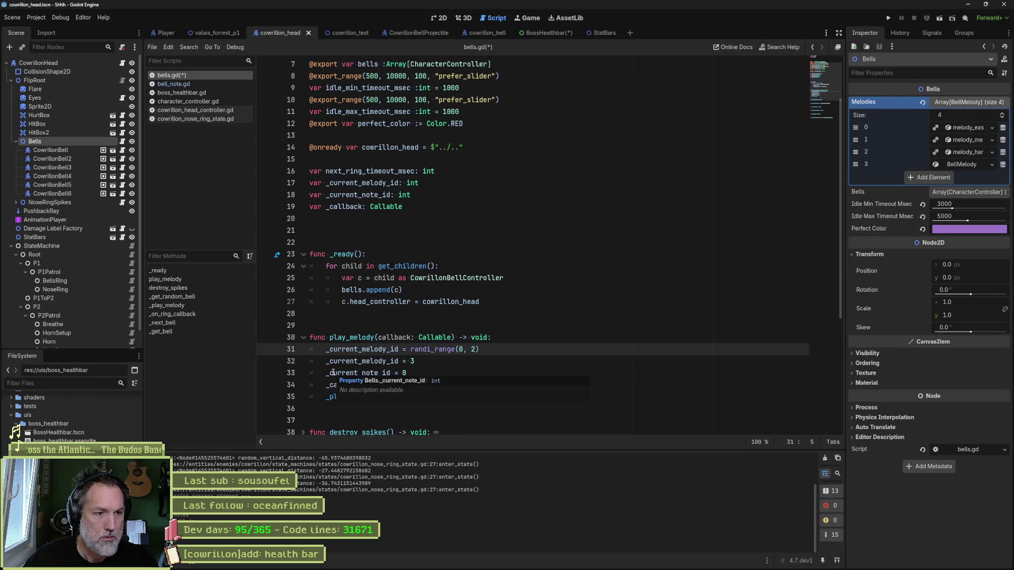
key("ctrl+s")
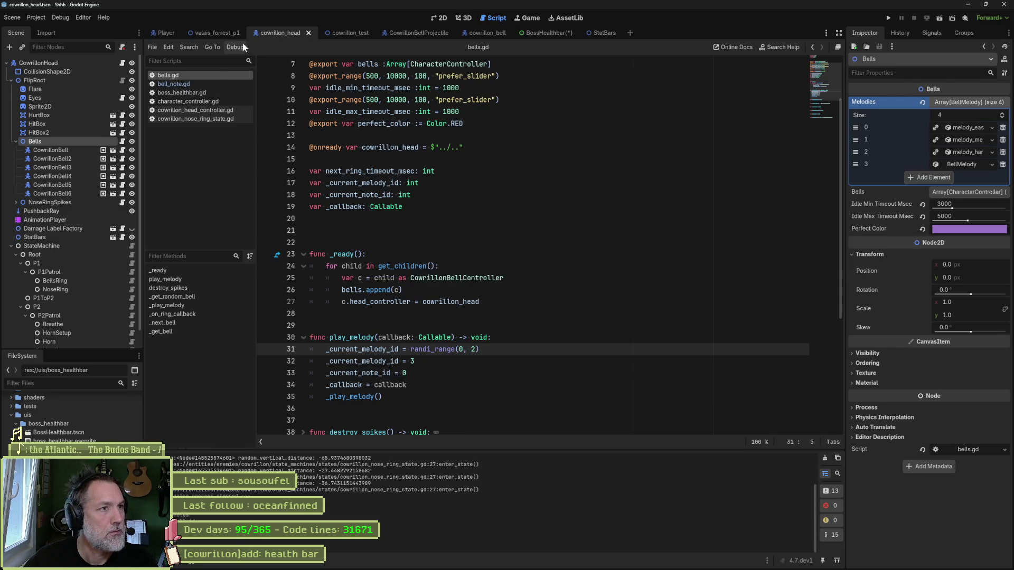
left_click(223, 34)
key("F6")
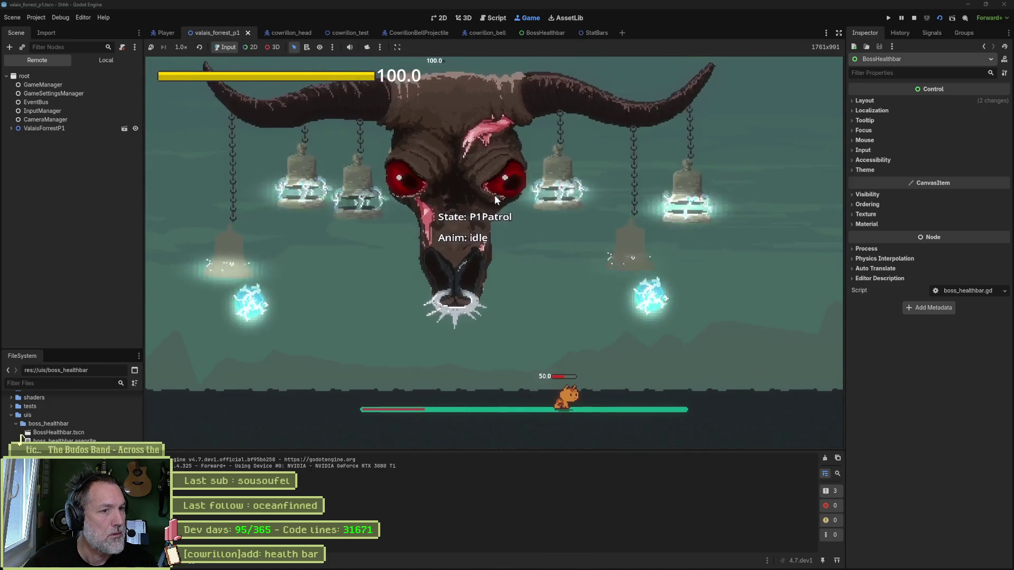
Stop and rerun the test, then return to line 32 of bells.gd and open cowrillon_head.
key("F8")
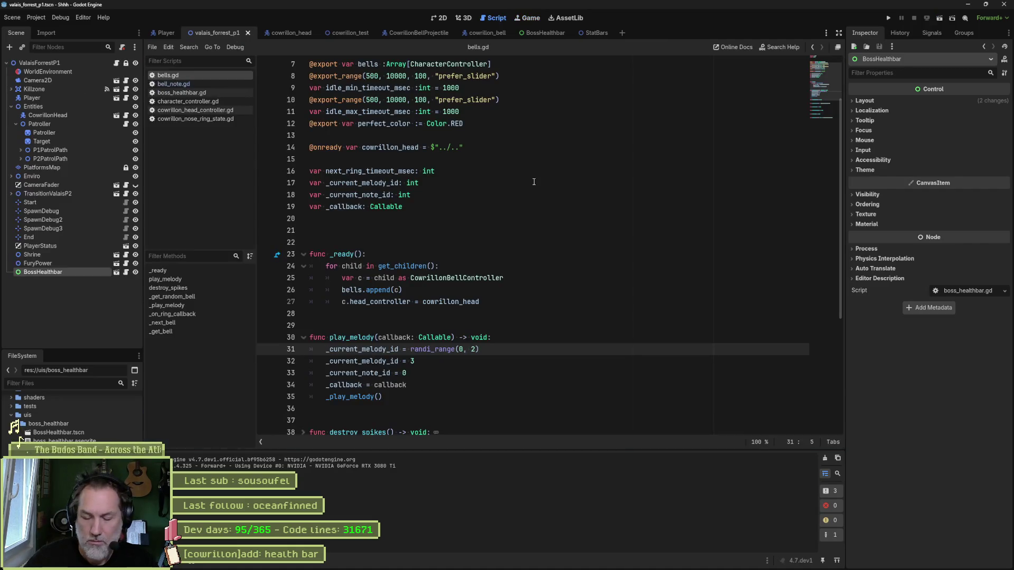
key("F6")
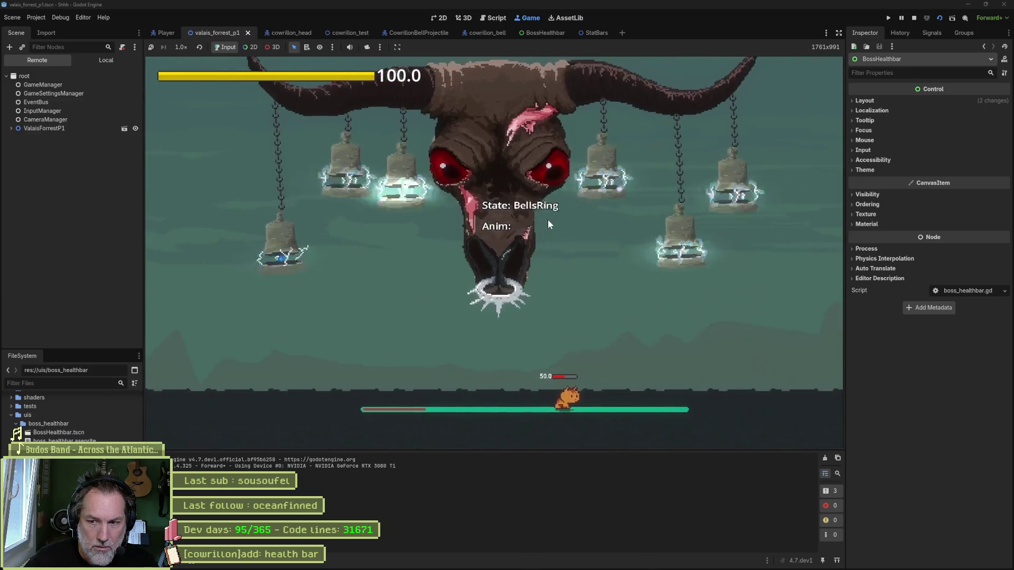
key("F8")
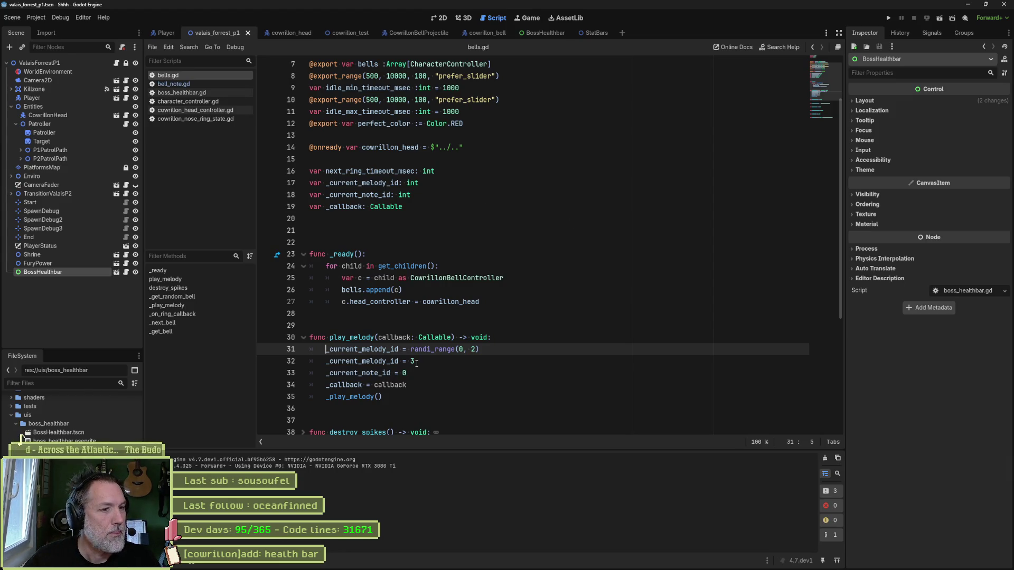
left_click(374, 361)
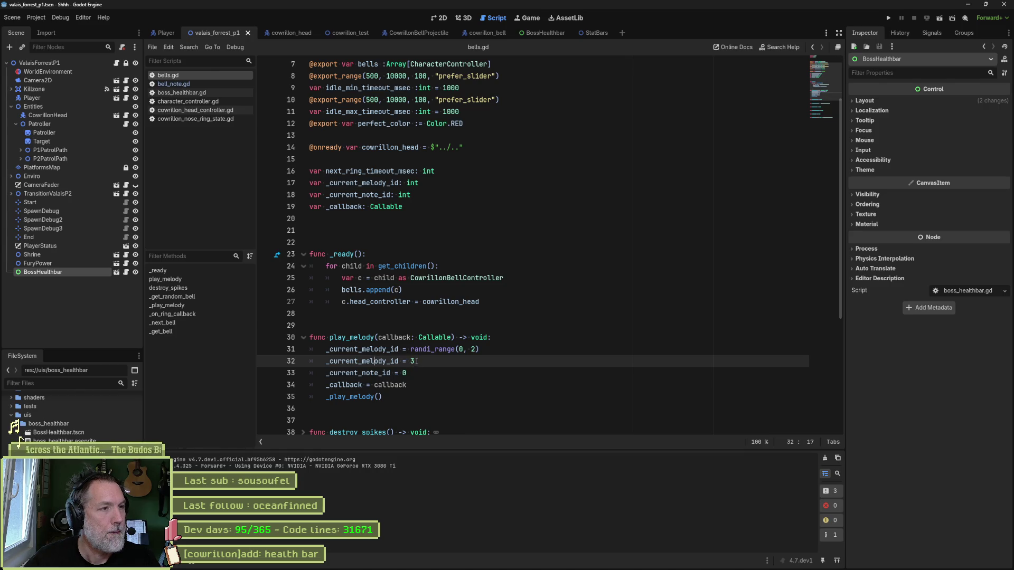
left_click(292, 33)
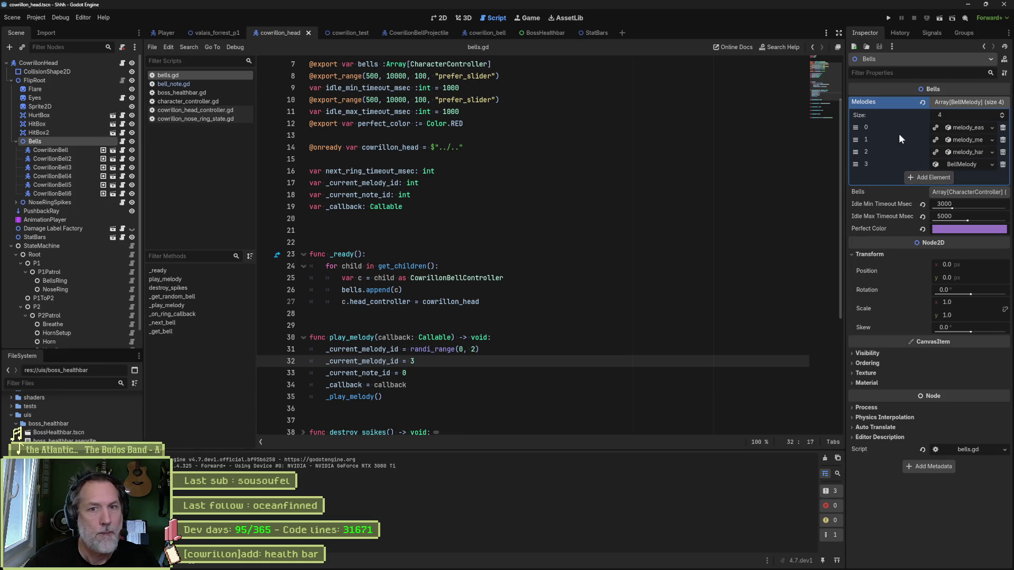
Set the fourth melody's first C note duration to 100 ms and run the game.
left_click(969, 164)
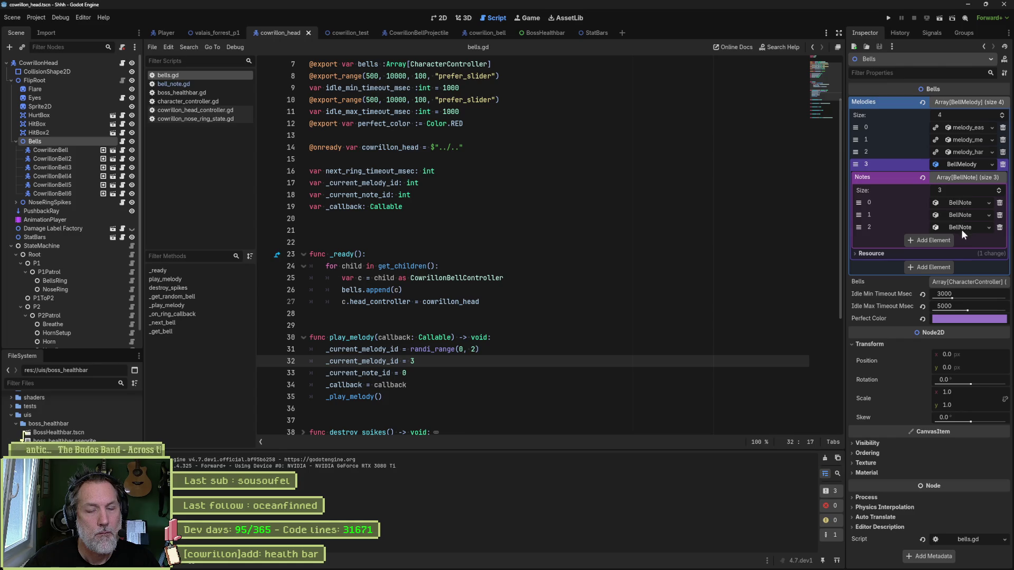
left_click(964, 203)
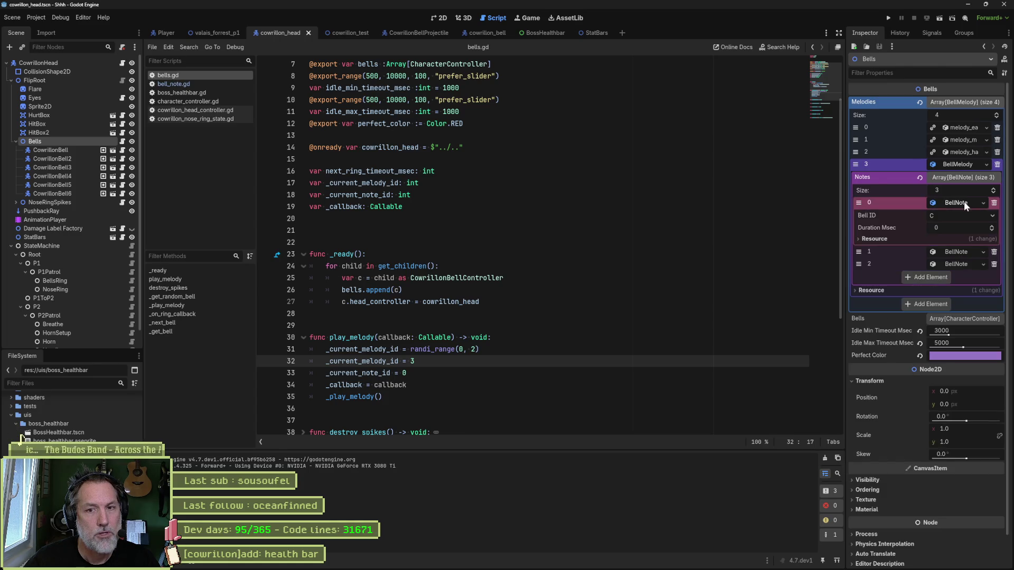
left_click(955, 228)
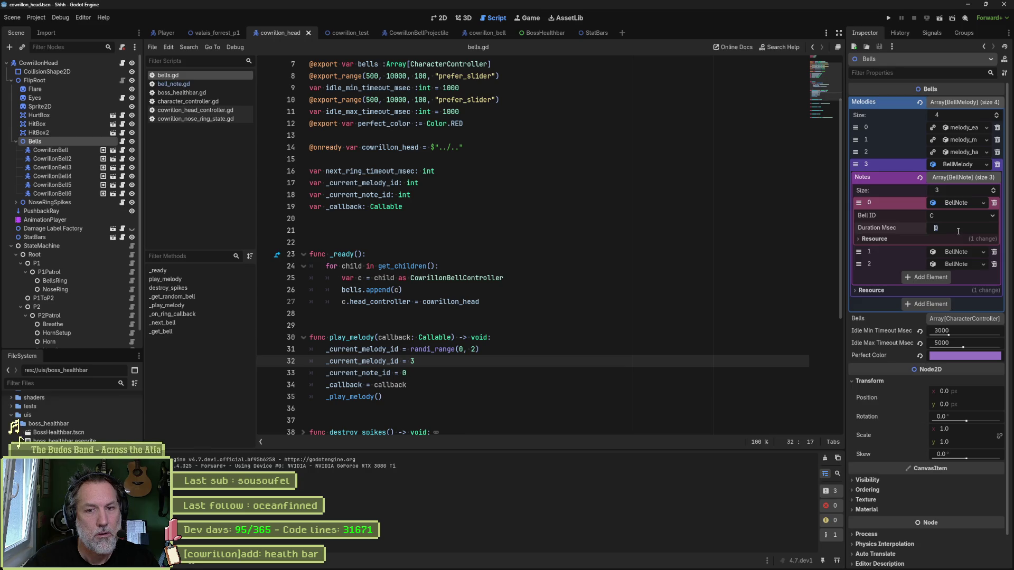
type("100")
key("Return")
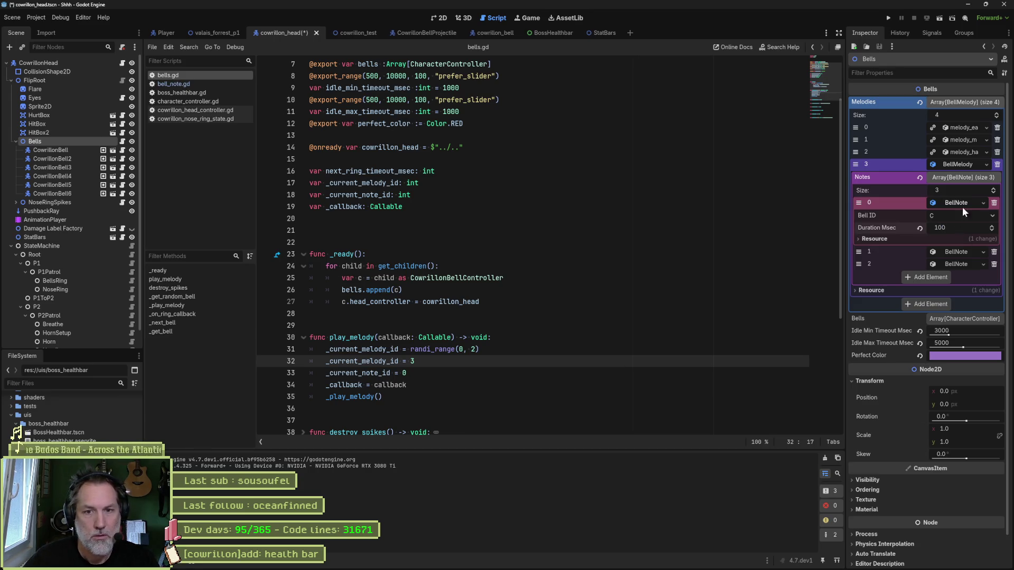
left_click(948, 252)
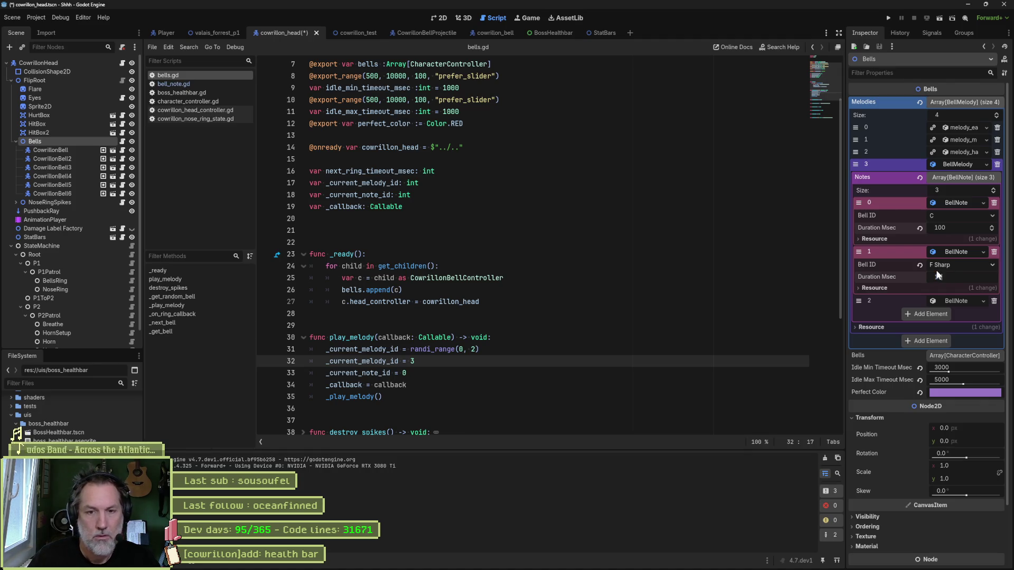
key("F5")
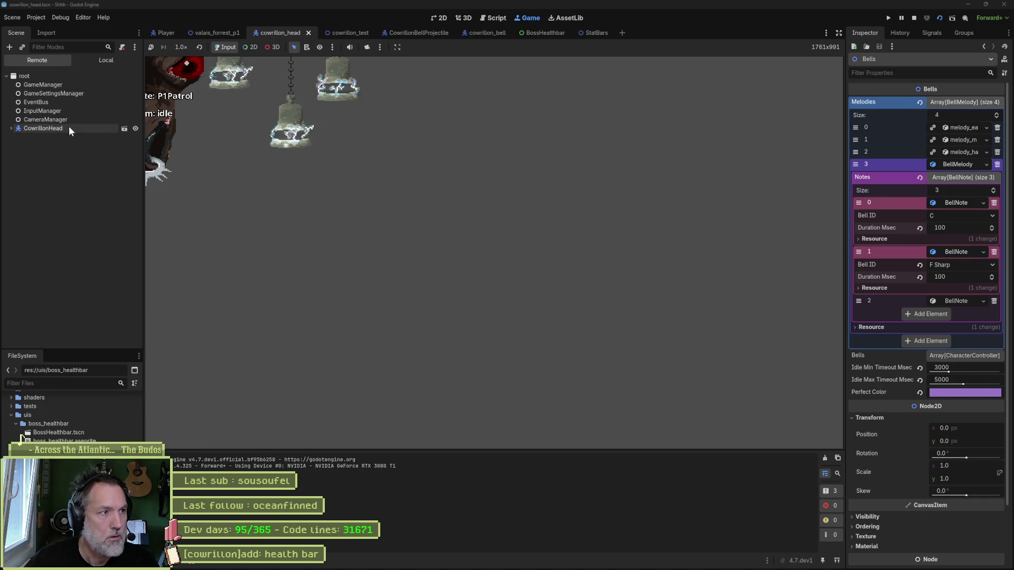
Stop the game and step through CowrillonBell to CowrillonBell6, checking each Bell Pitch.
left_click(68, 128)
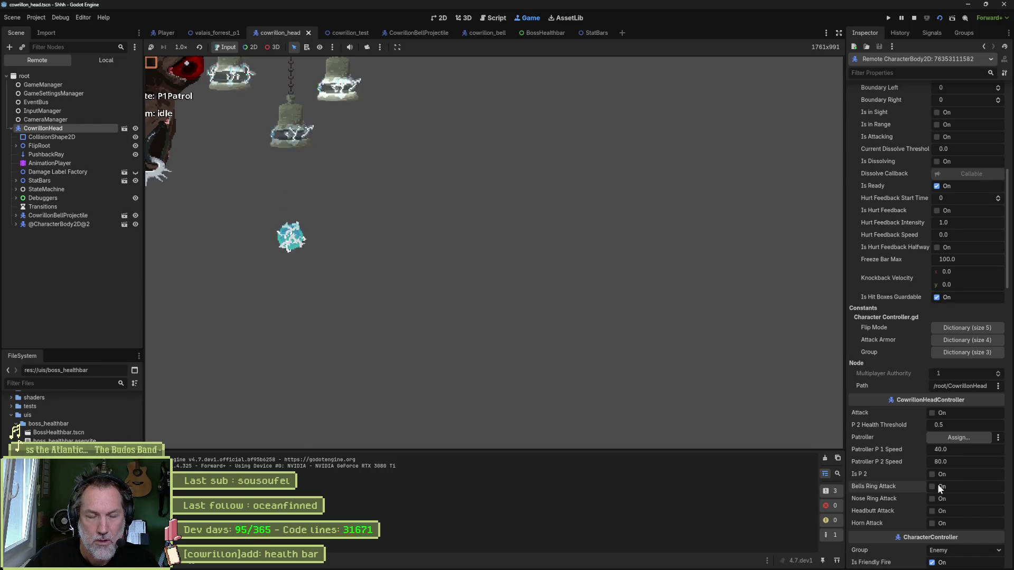
key("F8")
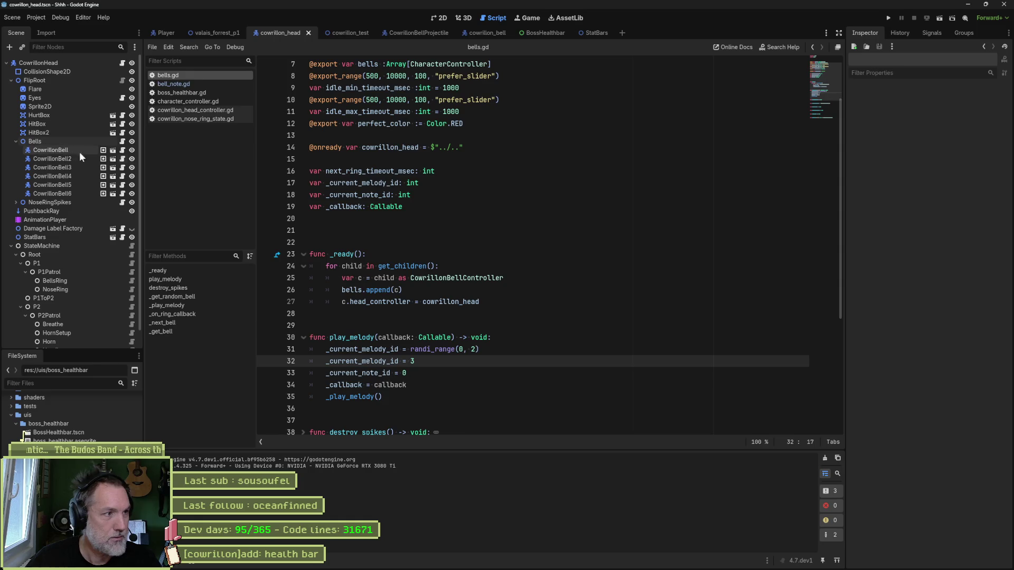
left_click(53, 148)
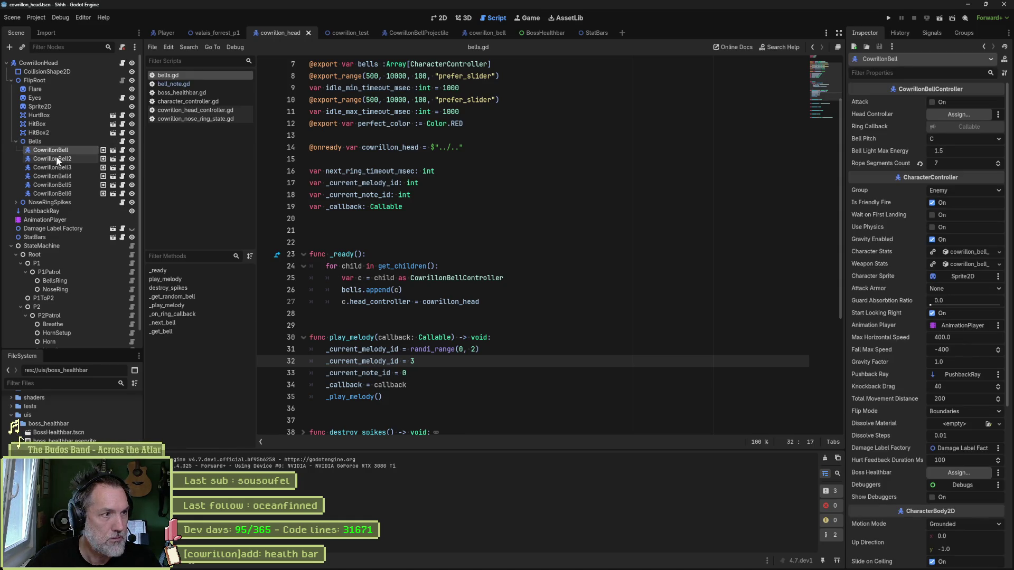
left_click(56, 157)
key("Down")
key("Down")
key("Down")
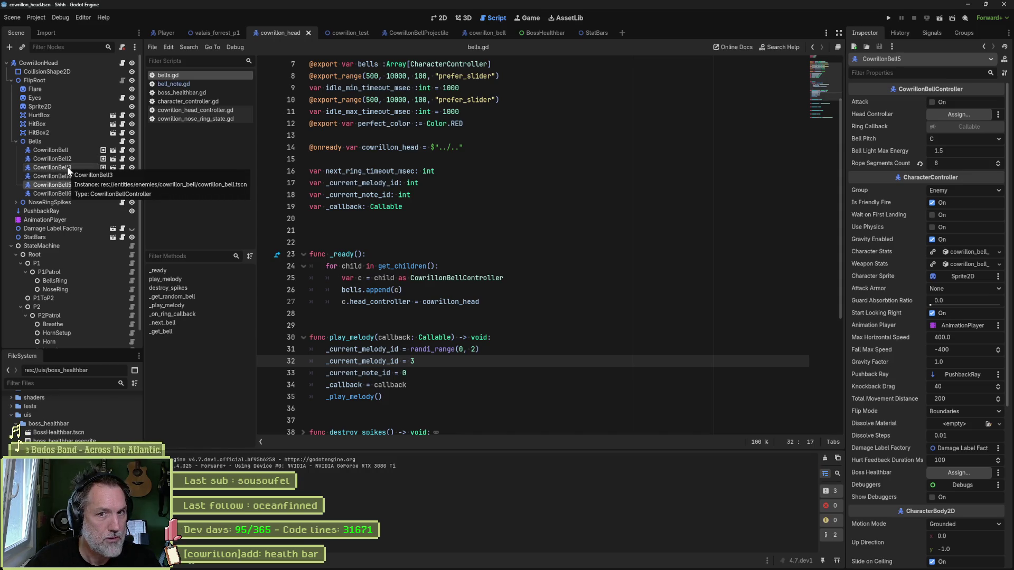
key("Up")
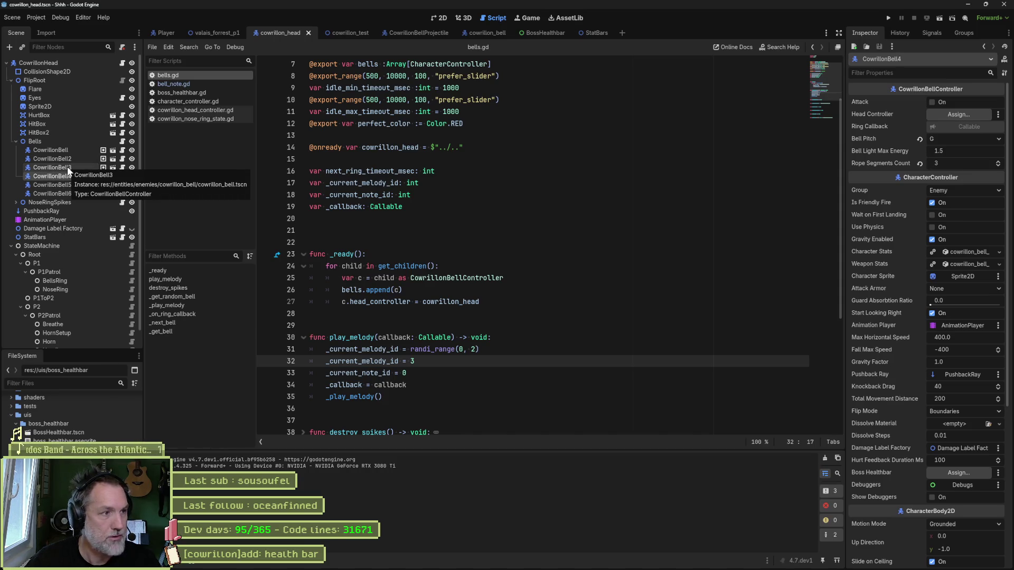
key("Down")
key("Down")
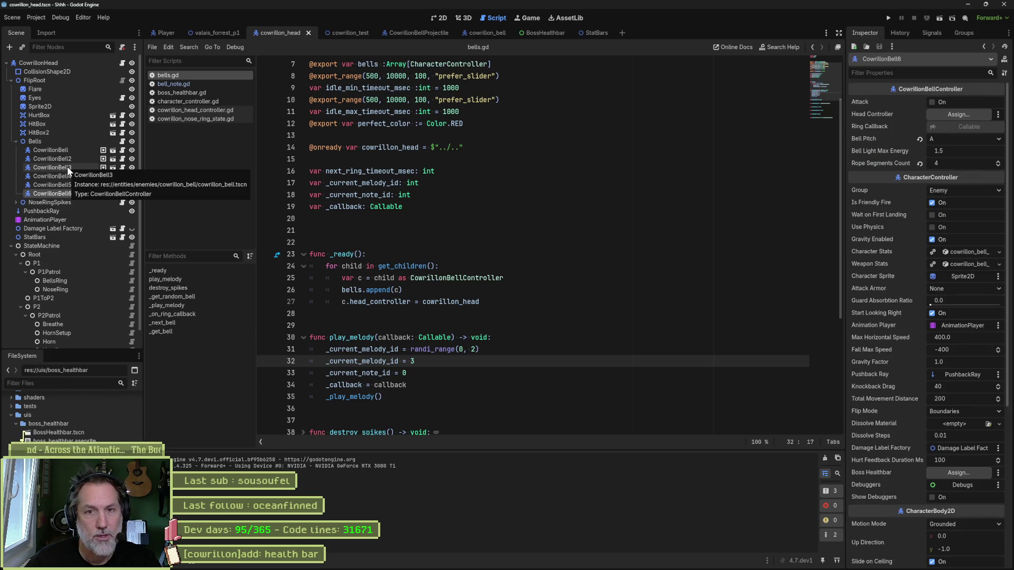
key("Up")
key("Up")
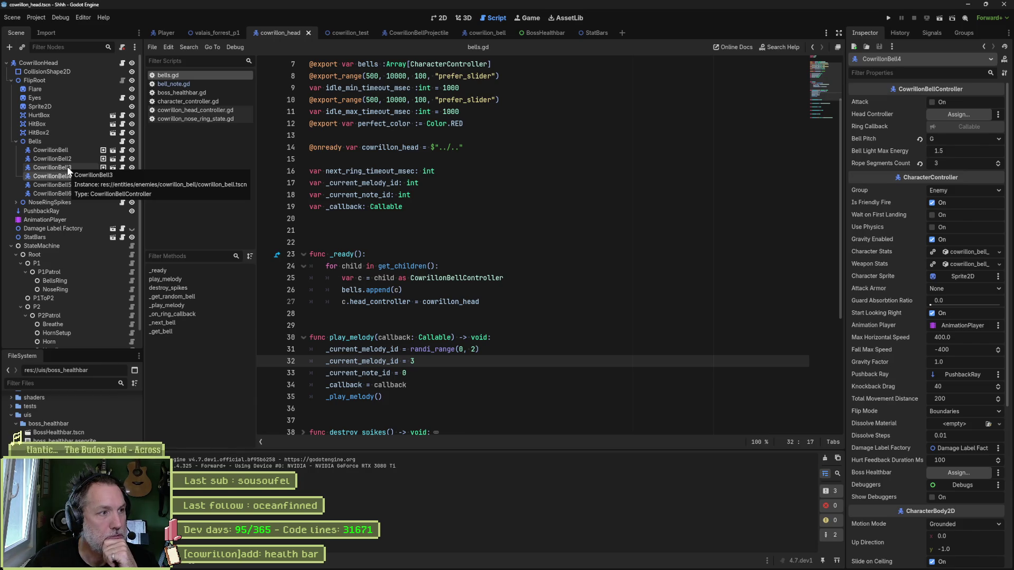
key("Up")
key("Up")
key("Up")
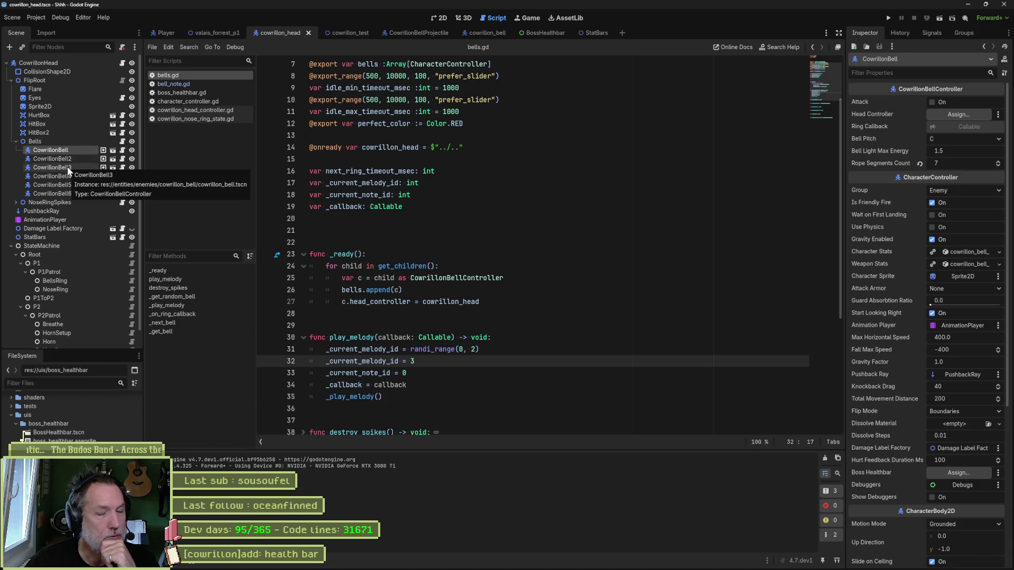
key("Down")
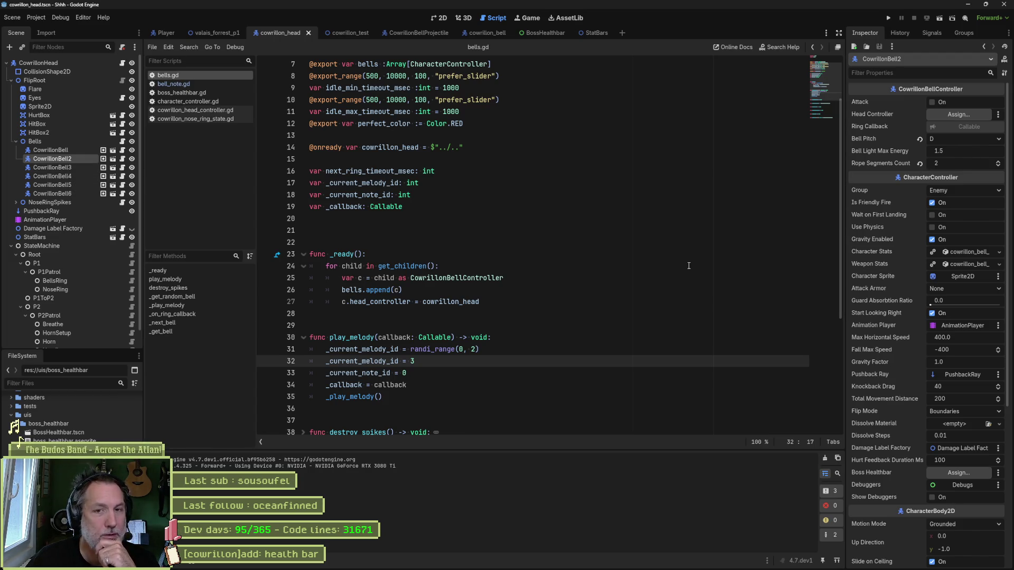
Check CowrillonBell3's pitch and retune CowrillonBell4 to F Sharp.
left_click(88, 168)
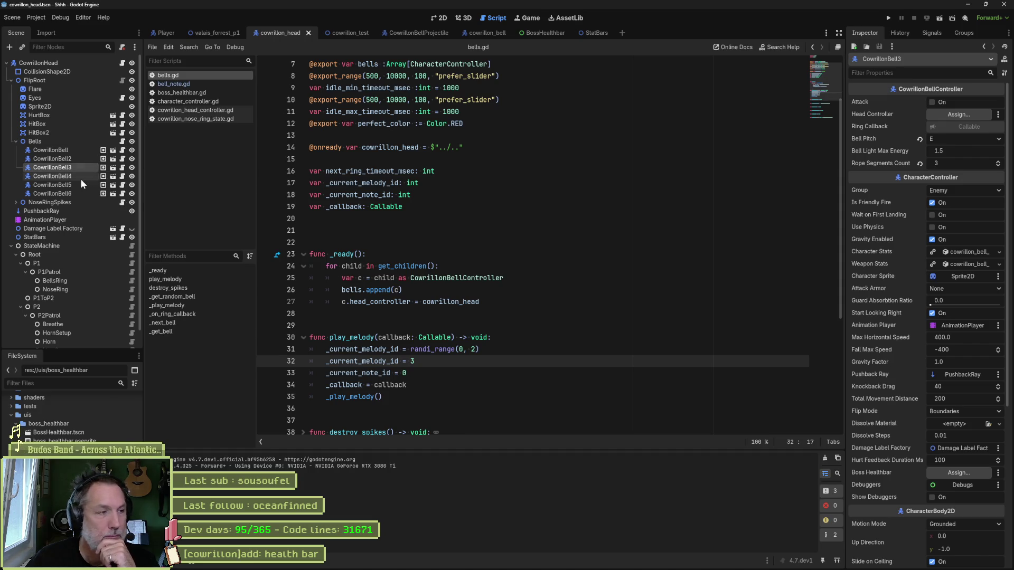
left_click(74, 177)
left_click(979, 139)
left_click(972, 225)
left_click(962, 136)
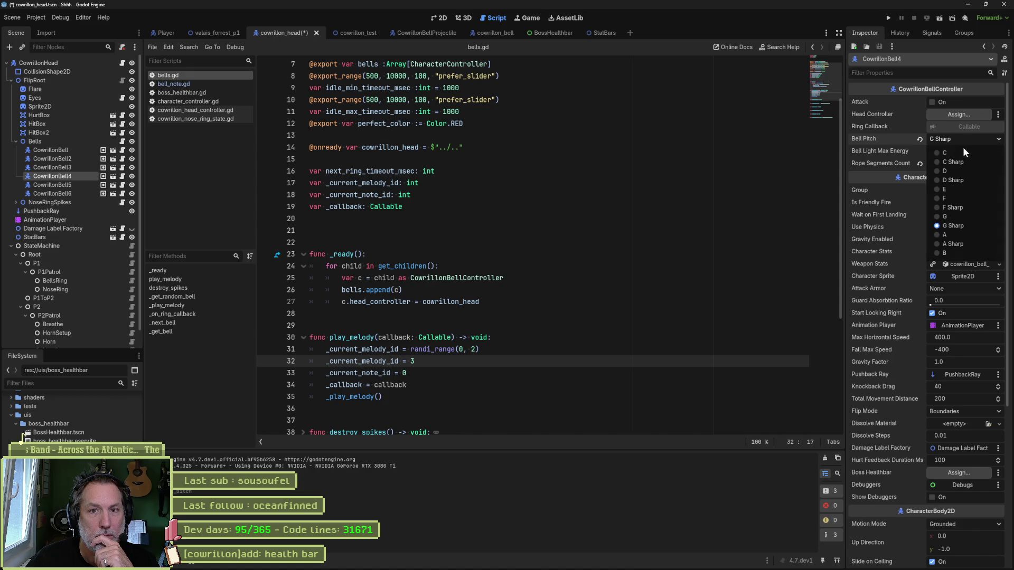
left_click(967, 208)
Set CowrillonBell5 to A and CowrillonBell6 to B, and save the scene.
left_click(66, 187)
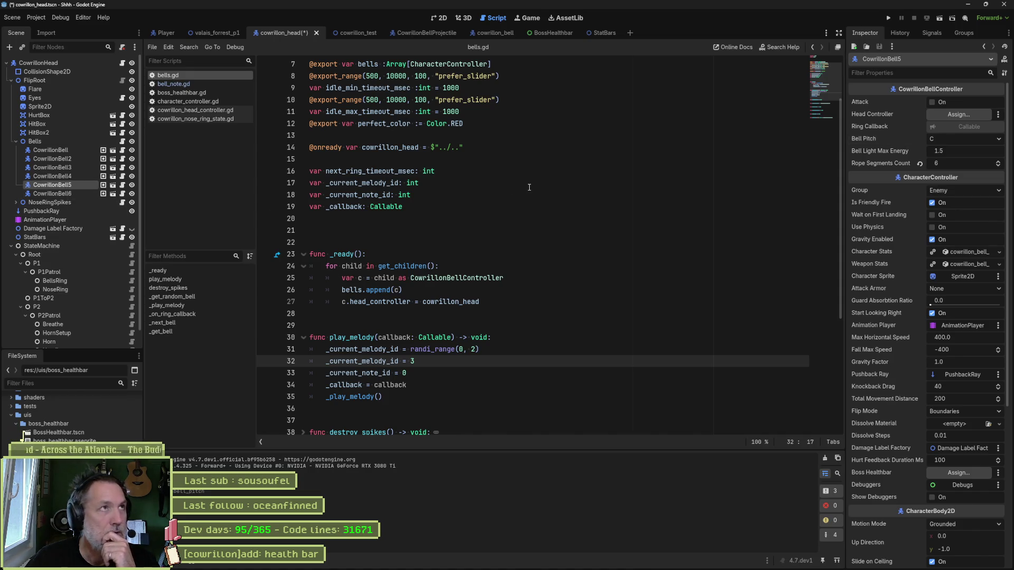
left_click(961, 139)
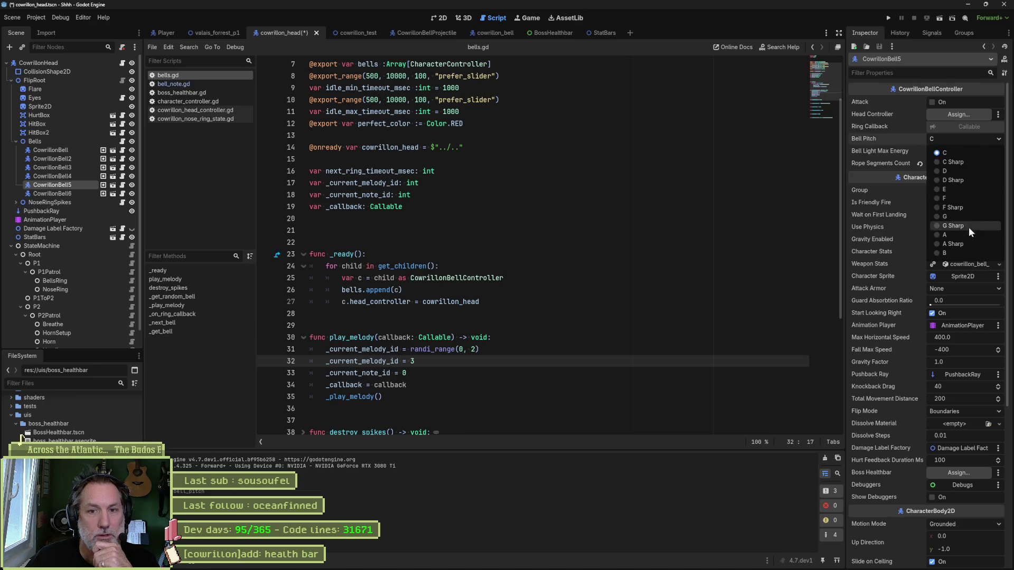
left_click(967, 235)
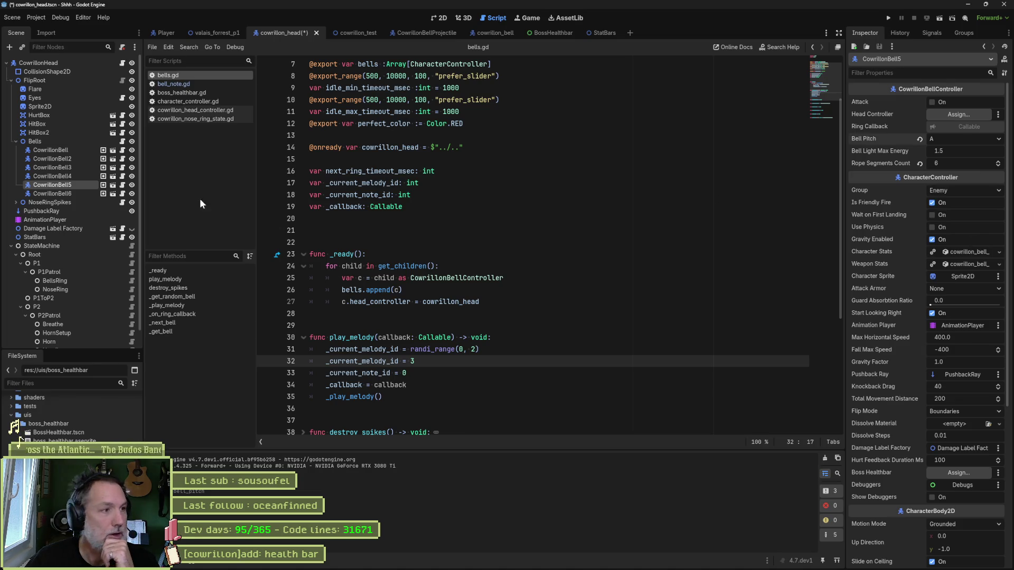
left_click(63, 194)
left_click(932, 139)
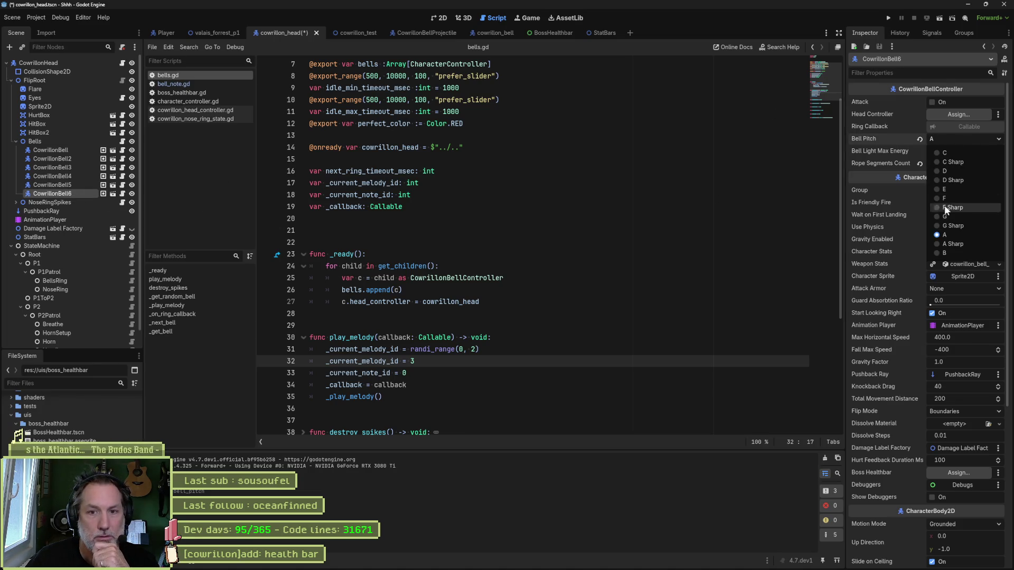
left_click(967, 251)
key("ctrl+s")
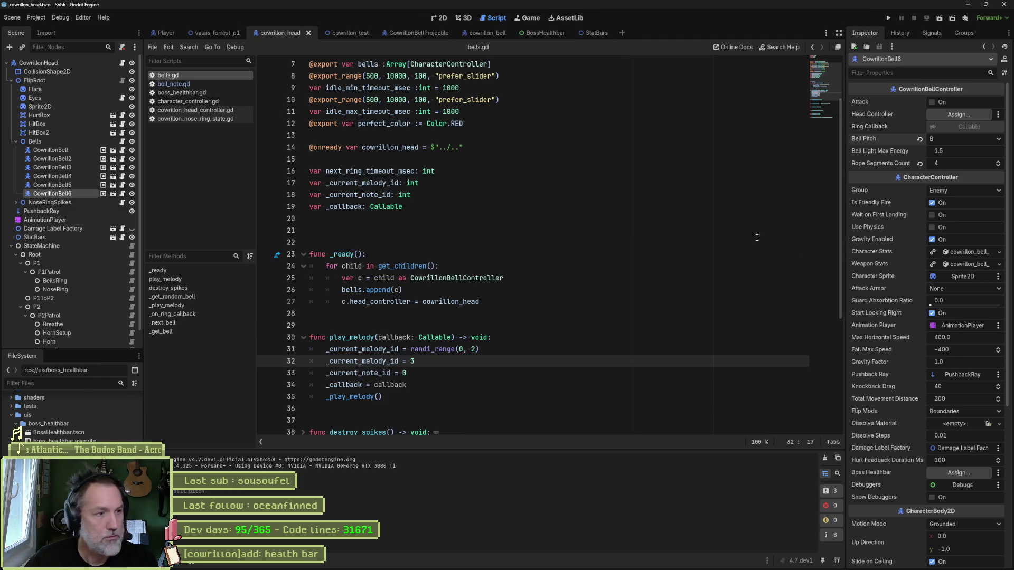
Change CowrillonBell6 to A Sharp, save, and run the game to hear the bells.
left_click(956, 163)
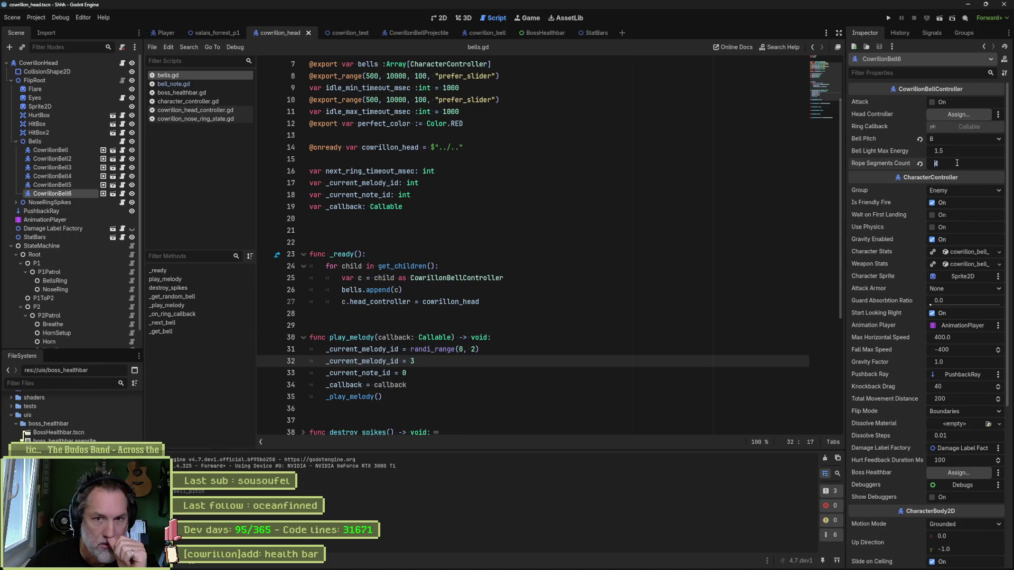
left_click(943, 139)
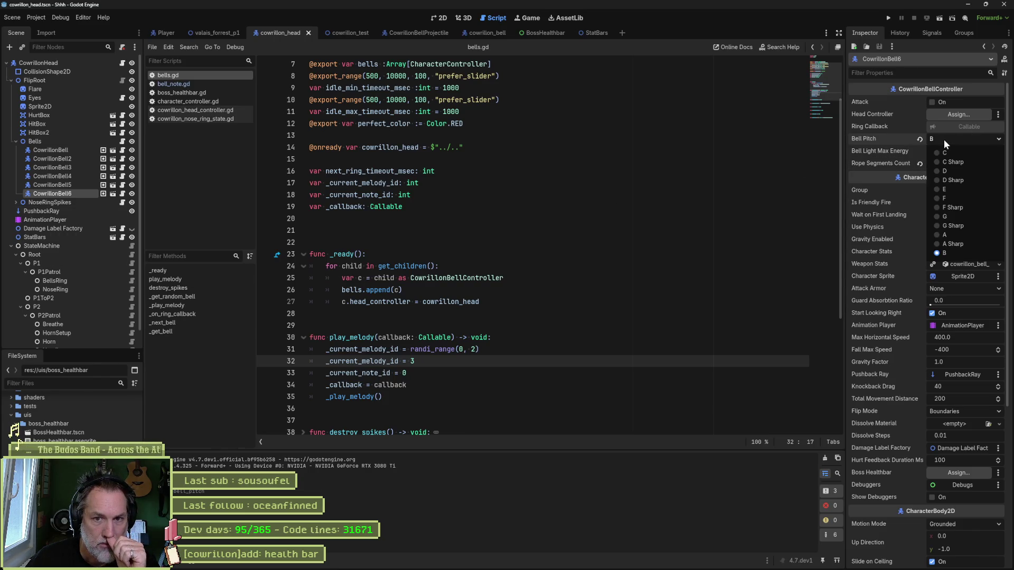
left_click(969, 245)
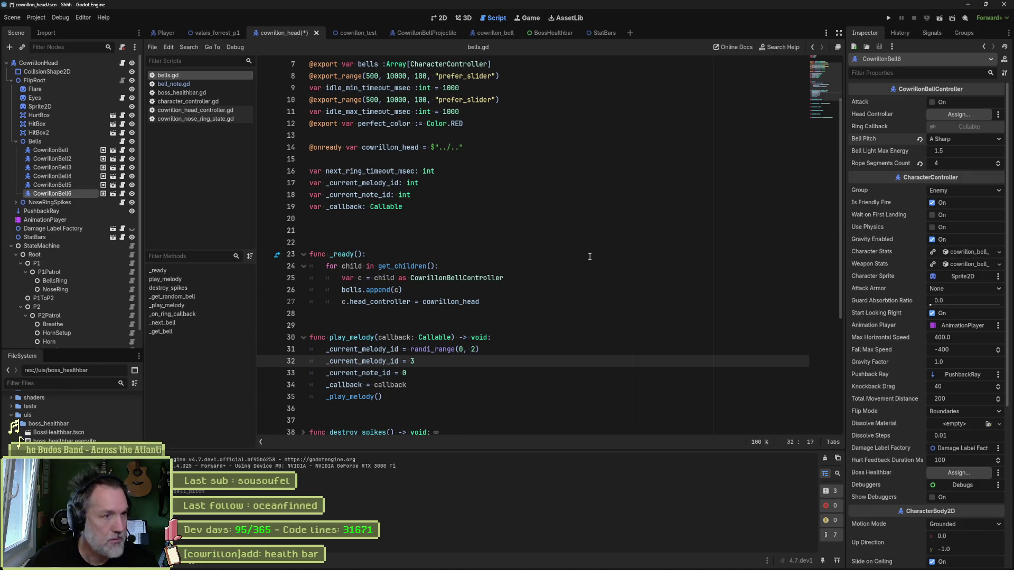
key("ctrl+s")
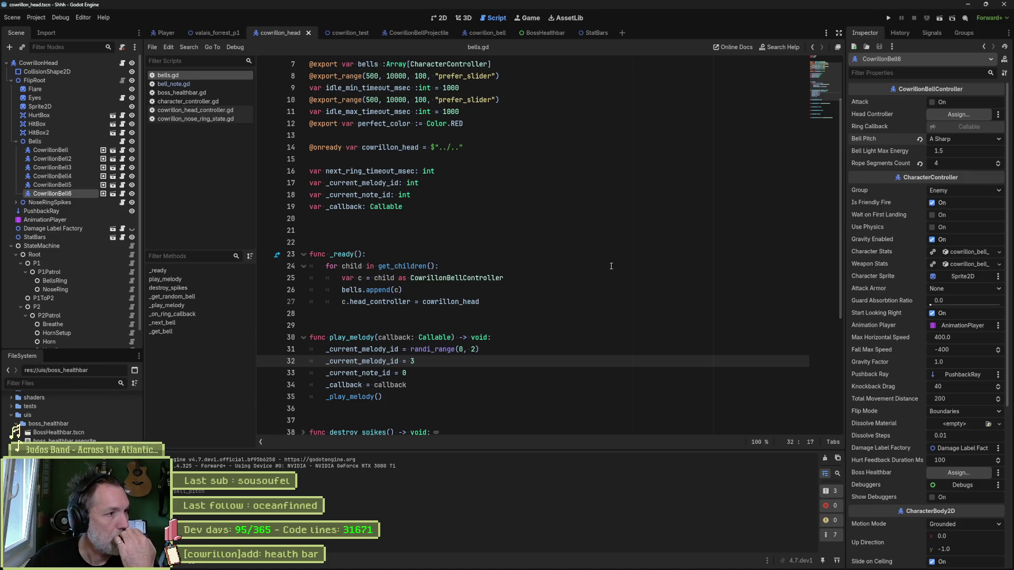
key("F6")
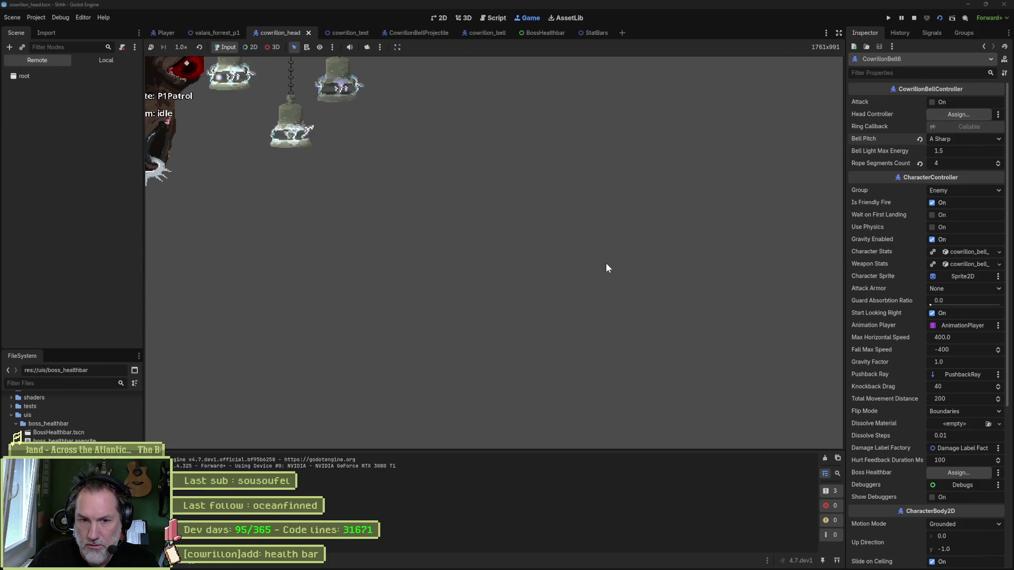
Select the live CowrillonHead and tick Bells Ring Attack to trigger the ring attack.
left_click(53, 128)
scroll(958, 378, "down", 10)
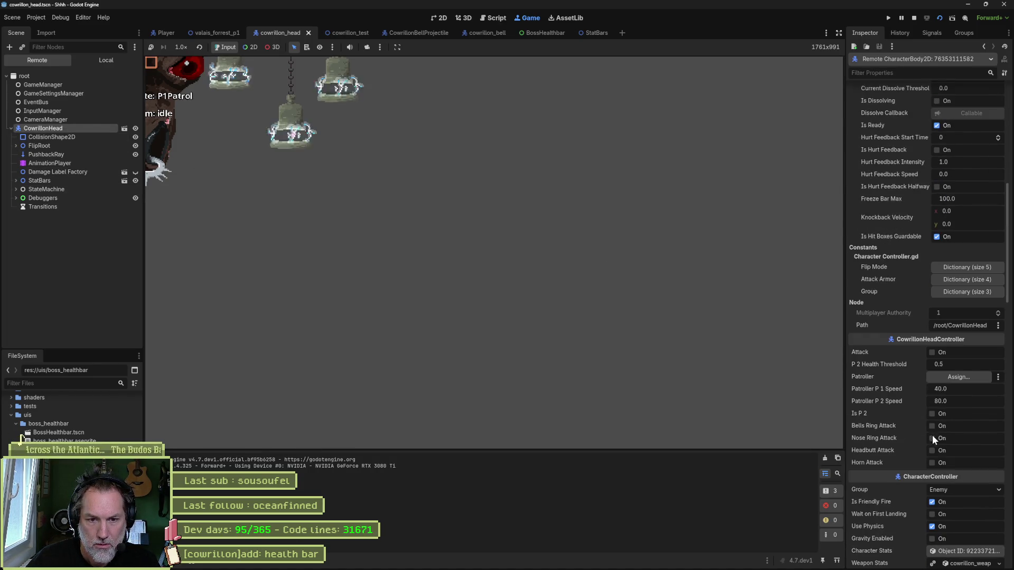
left_click(931, 425)
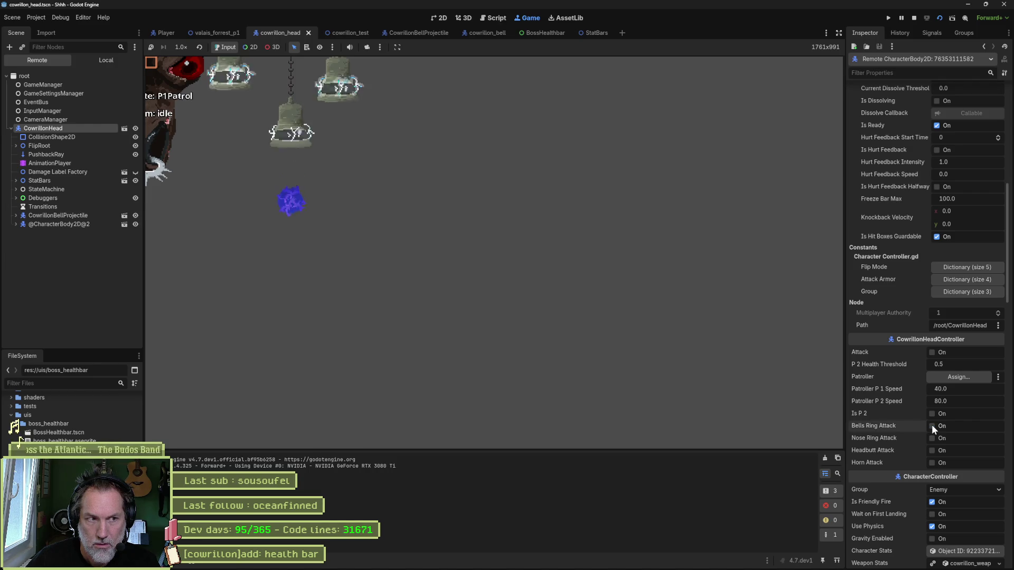
Stop the game and revert melody 3's first note duration to the default.
key("F8")
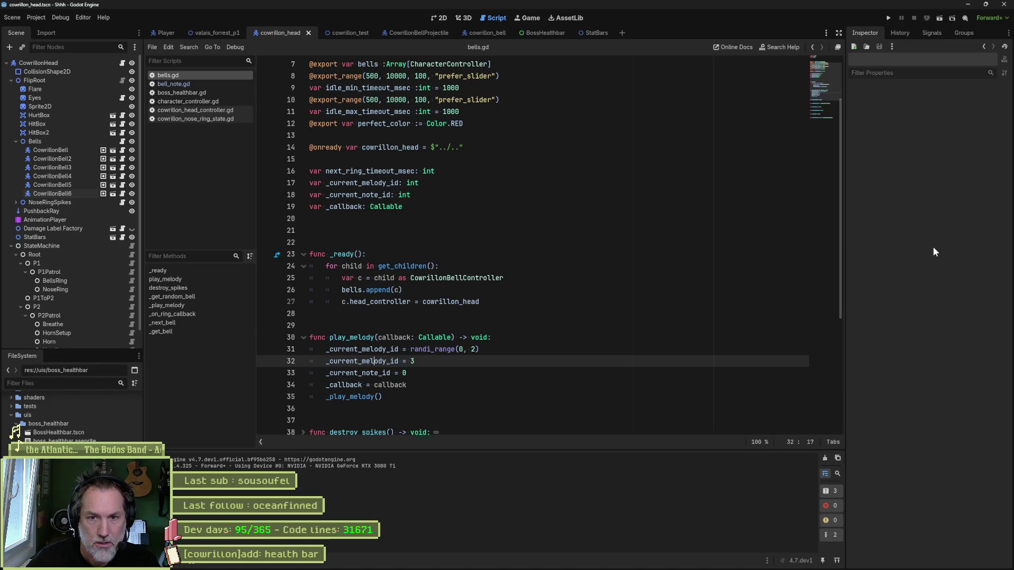
left_click(69, 141)
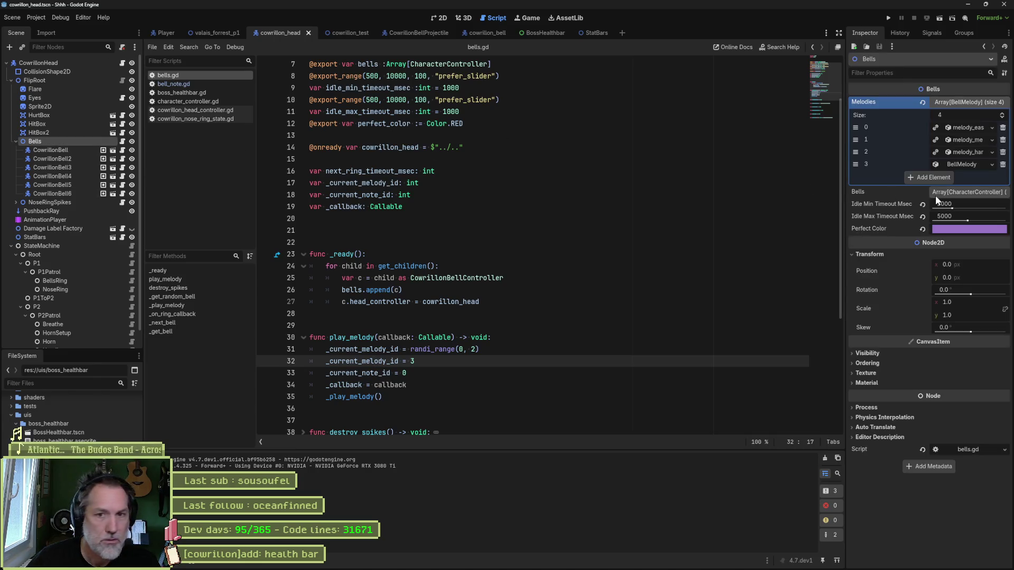
left_click(953, 167)
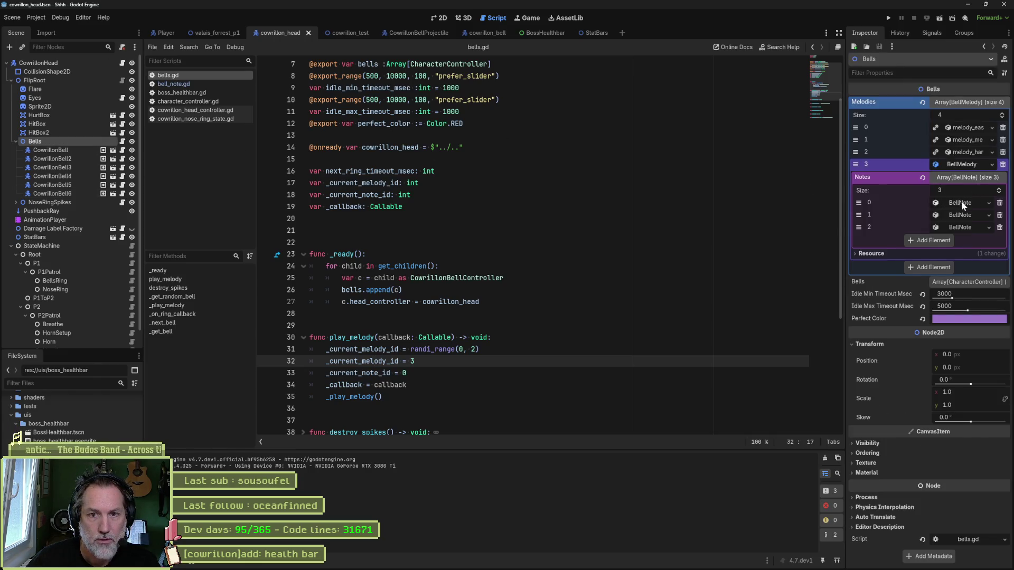
left_click(961, 202)
left_click(978, 228)
left_click(919, 228)
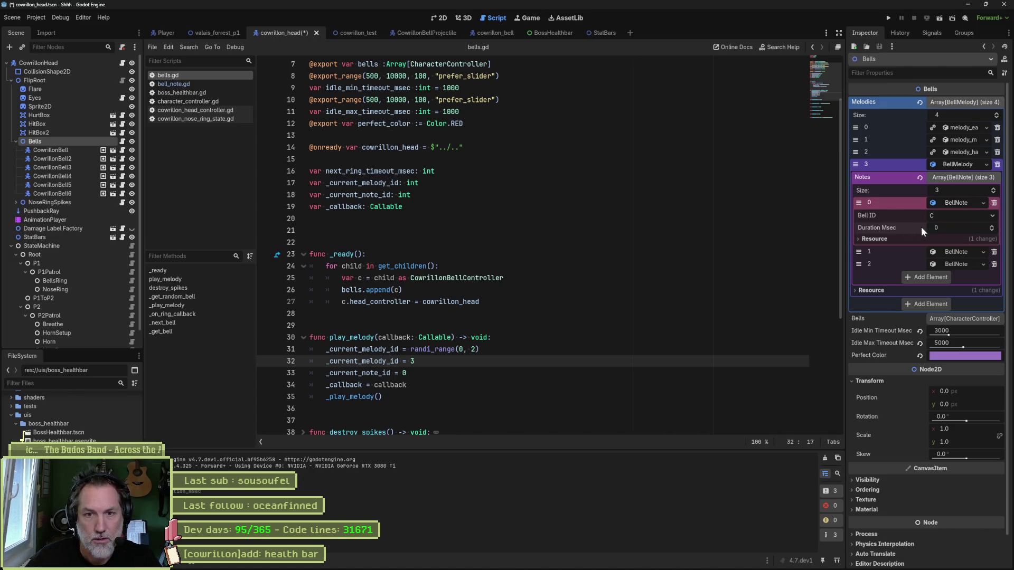
Set melody 3's third note to A Sharp, save the scene, and run the game.
left_click(955, 252)
left_click(945, 301)
left_click(920, 314)
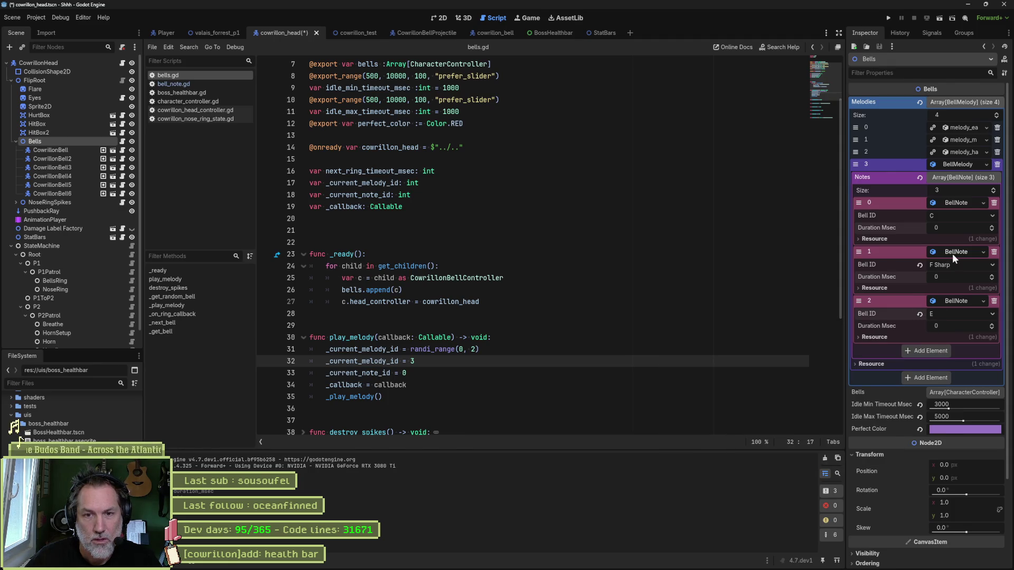
left_click(956, 314)
scroll(947, 325, "down", 2)
left_click(965, 329)
key("ctrl+s")
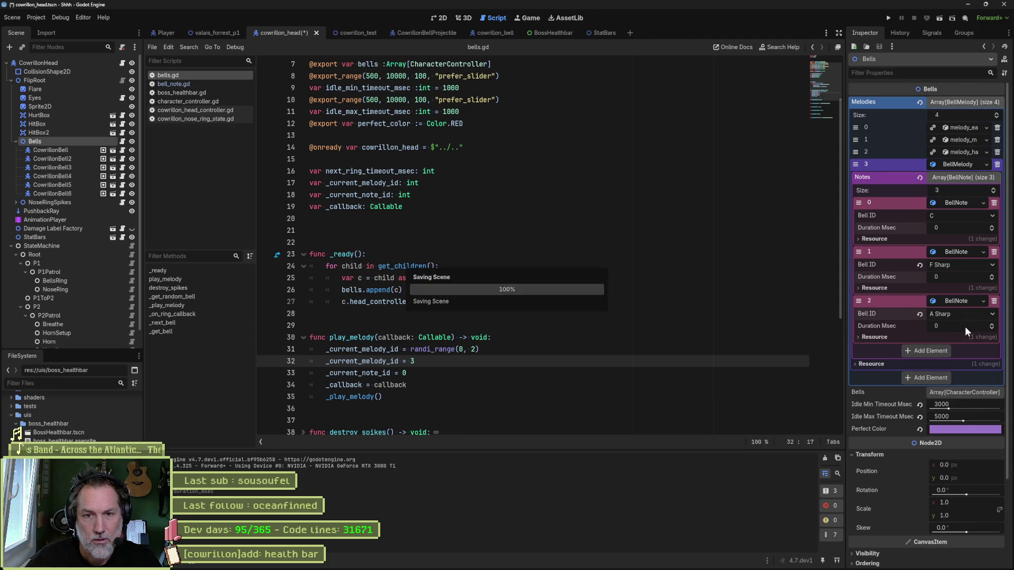
key("F6")
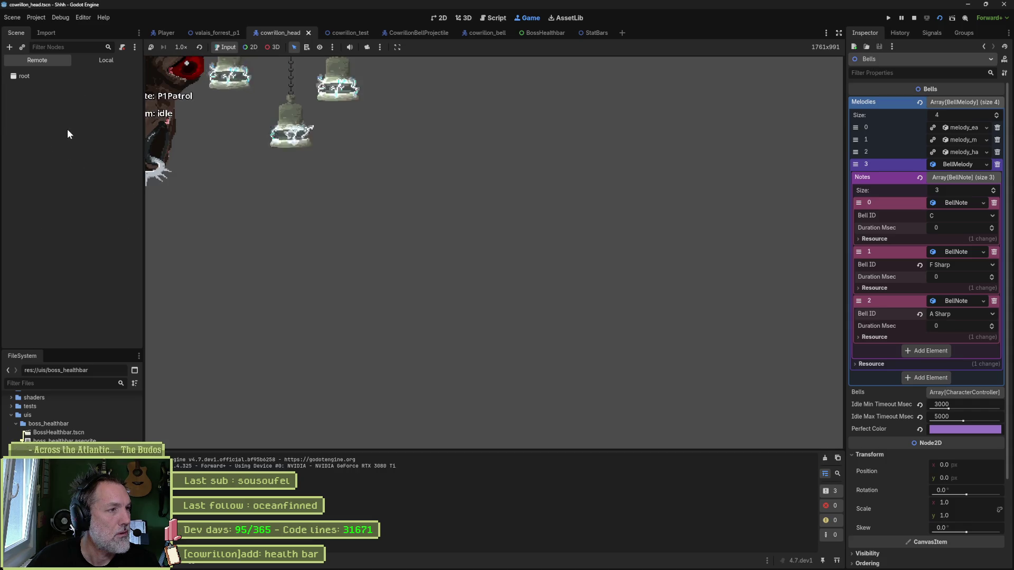
Fire Bells Ring Attack on the running CowrillonHead to hear the new melody, then stop the game.
left_click(95, 128)
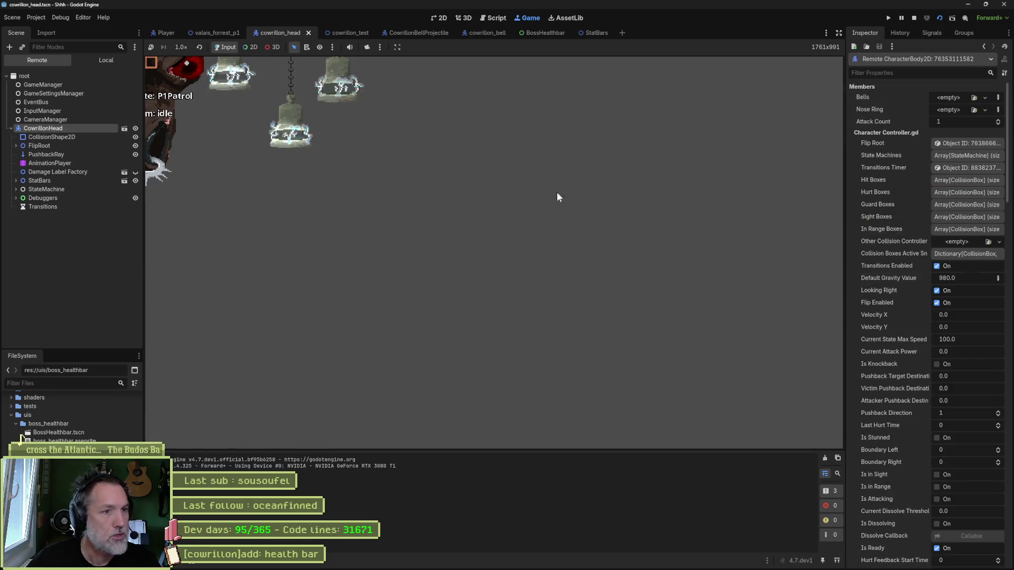
scroll(904, 308, "down", 10)
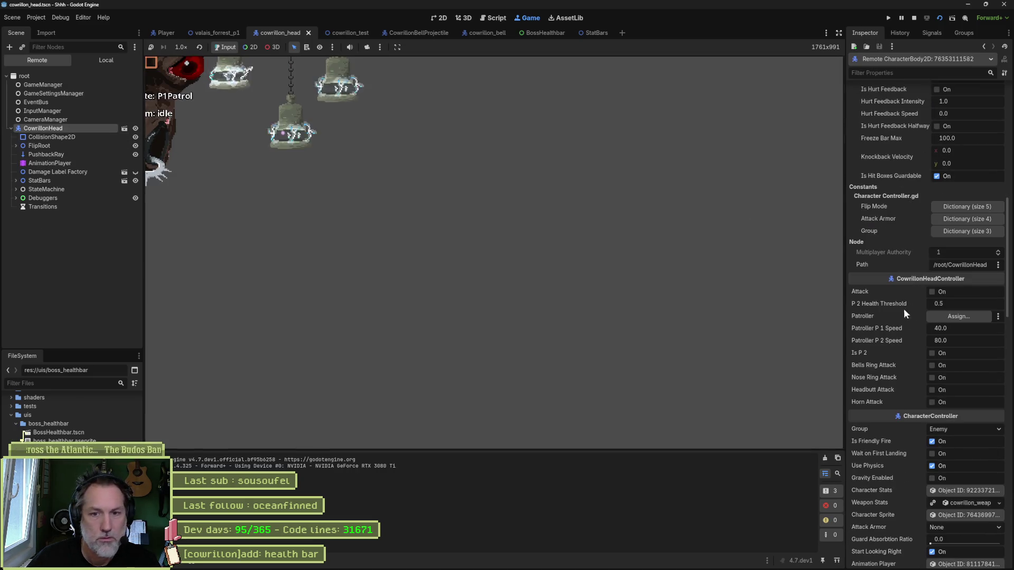
left_click(941, 368)
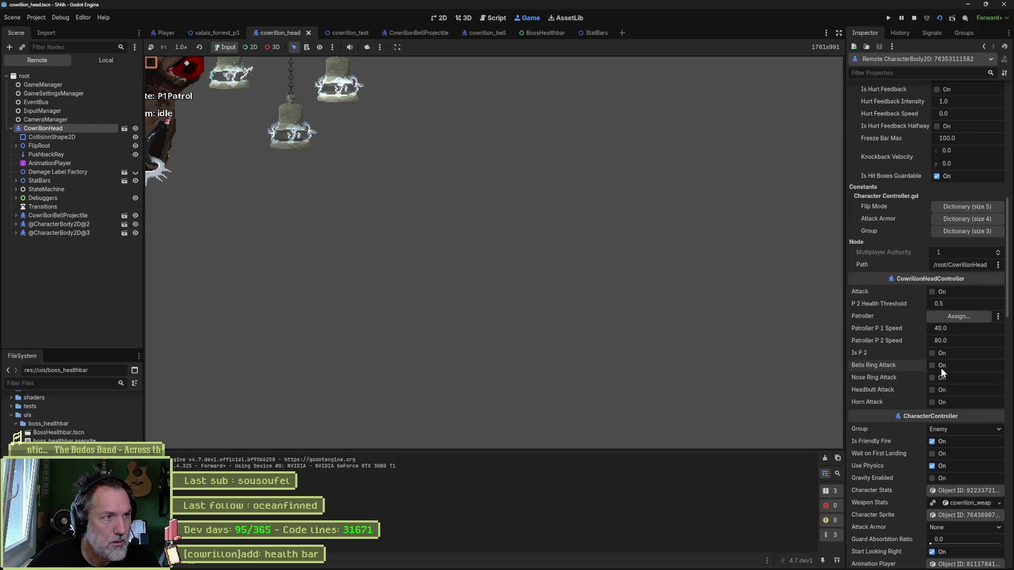
key("F8")
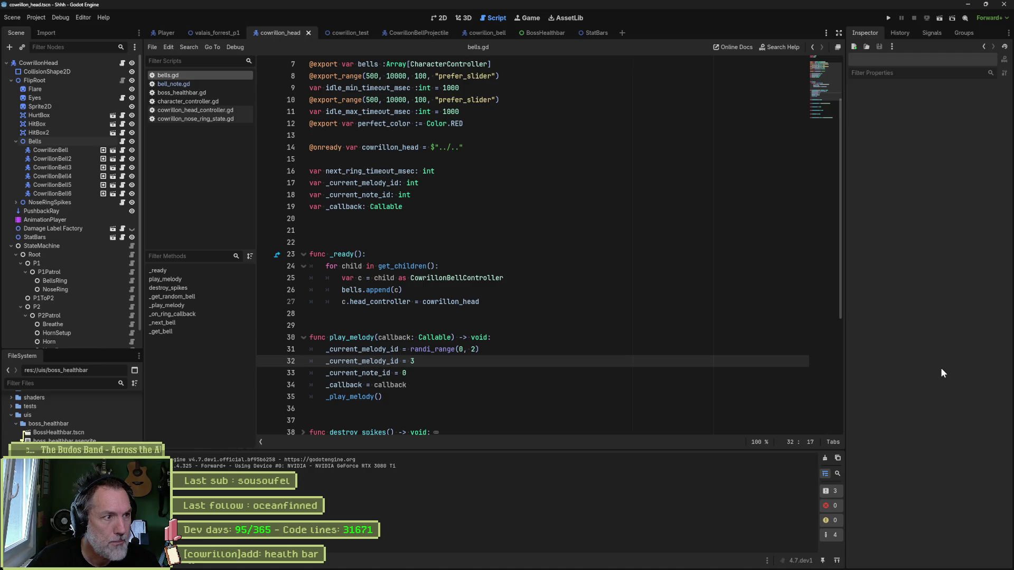
Set Duration Msec to 20 on melody 3's first two notes and save the scene.
left_click(53, 139)
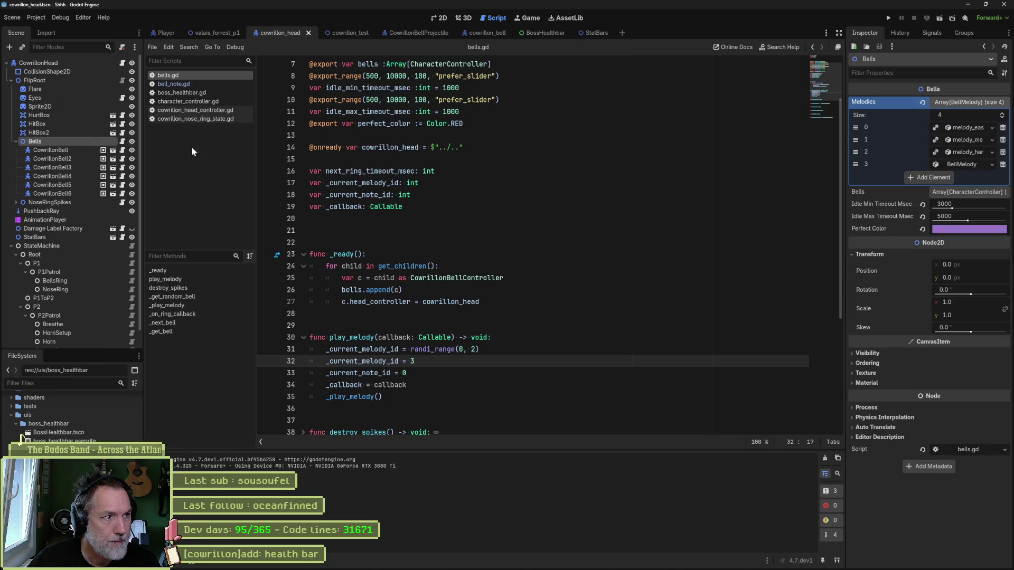
left_click(957, 165)
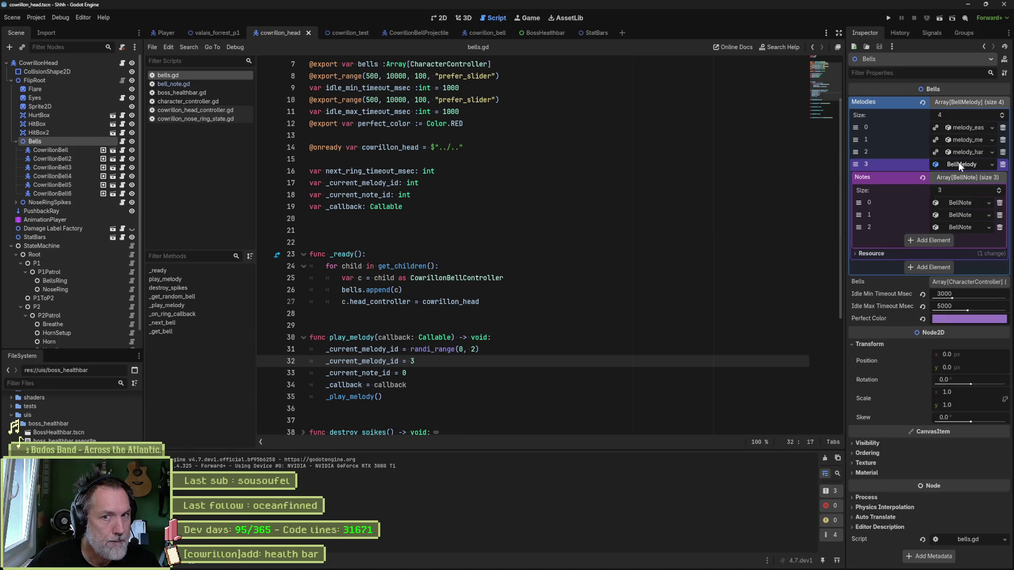
left_click(964, 202)
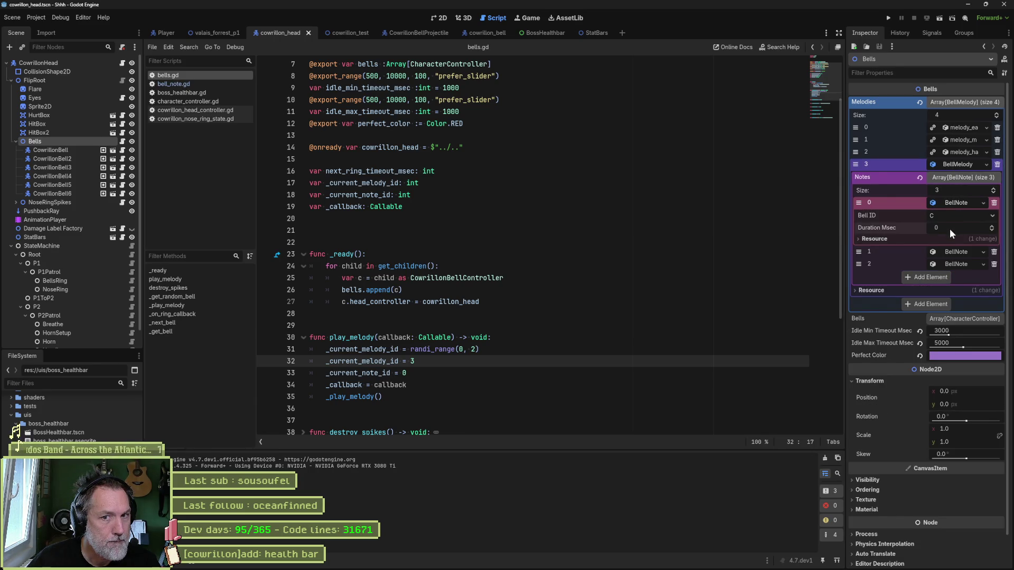
type("20")
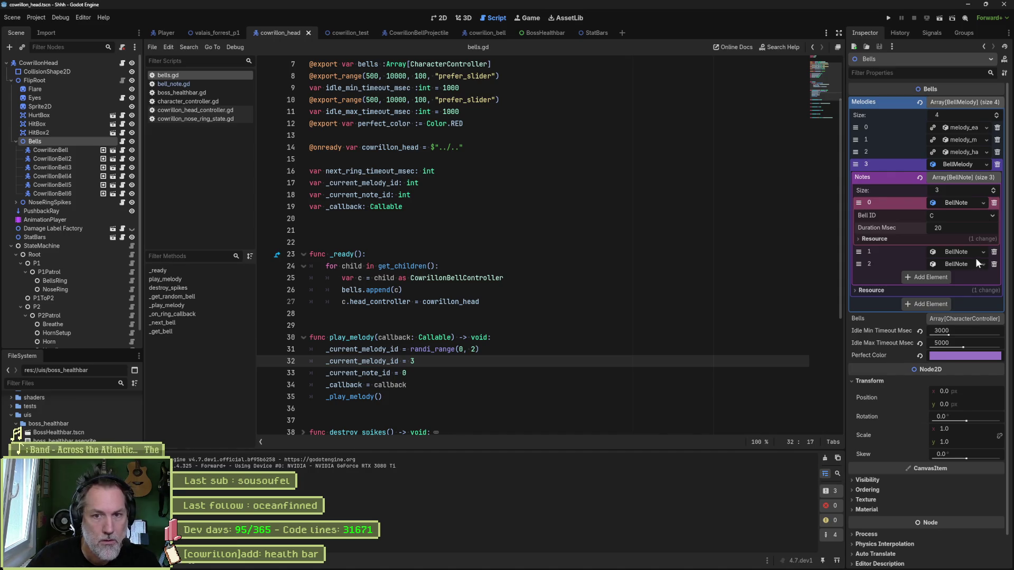
key("Return")
left_click(961, 252)
type("20")
key("Return")
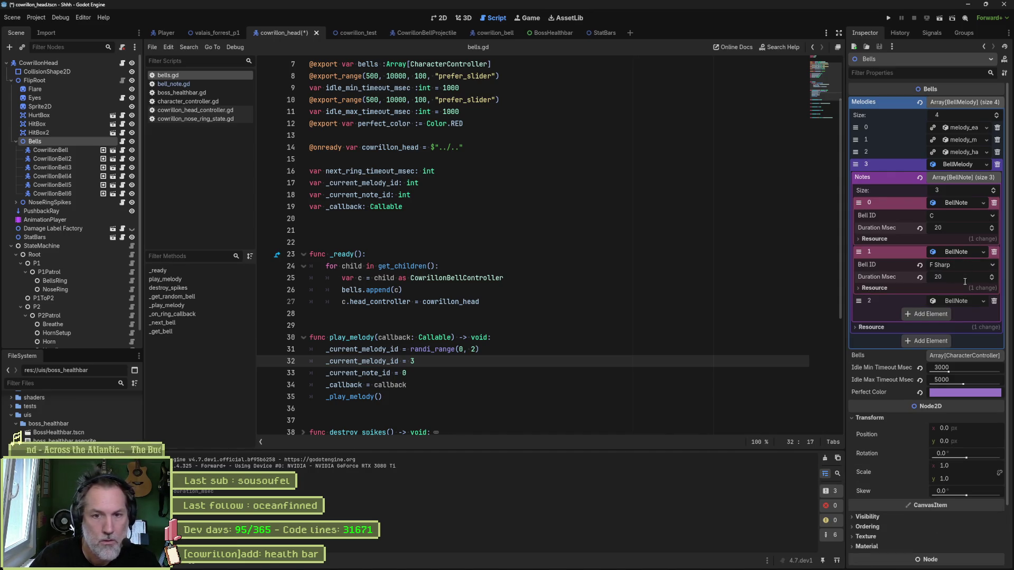
key("ctrl+s")
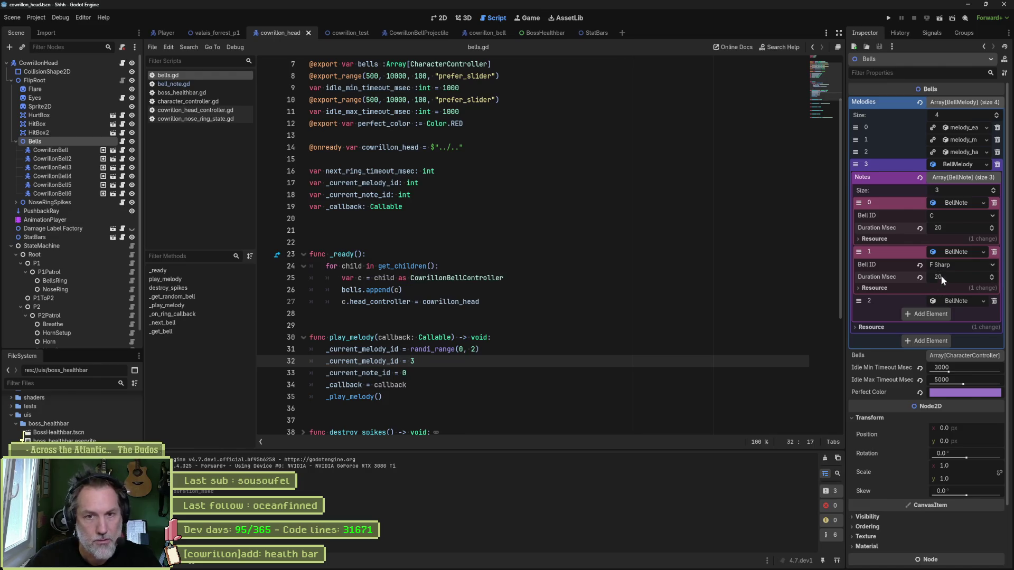
Expand the third note, step through the CowrillonBell nodes checking pitches, then run the game.
left_click(961, 303)
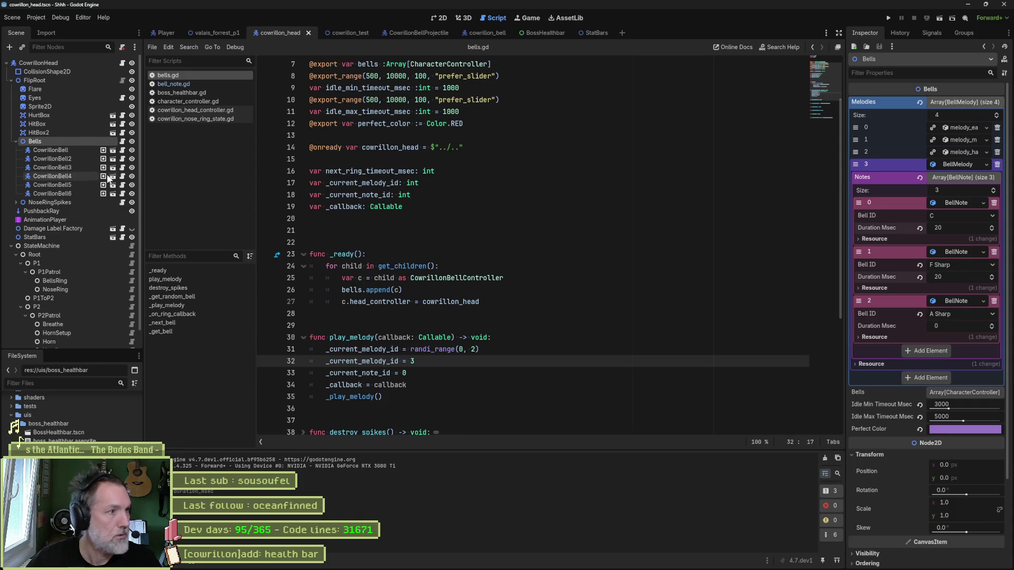
left_click(52, 150)
key("Down")
key("Down")
key("Down")
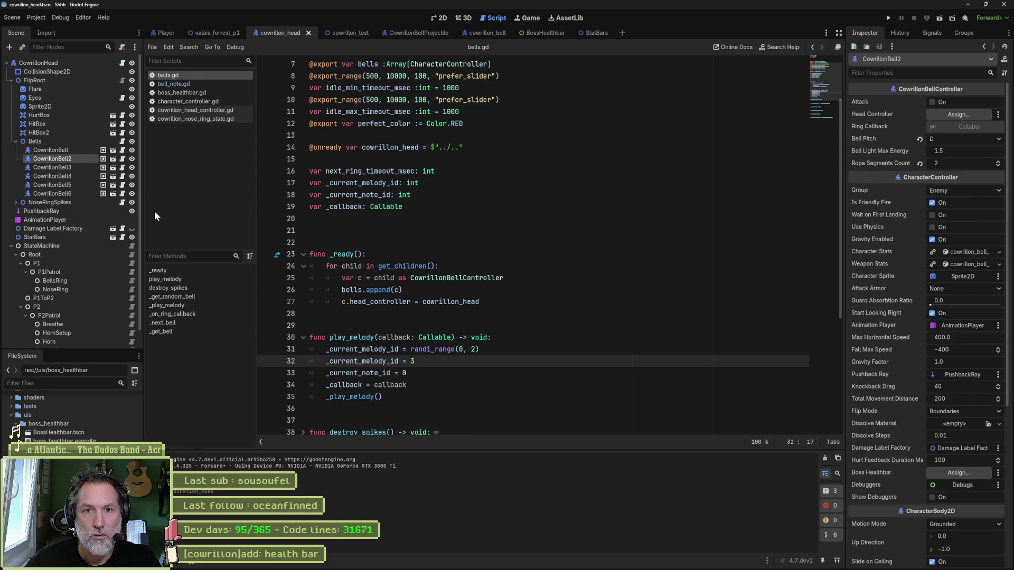
key("Down")
key("Down")
key("F6")
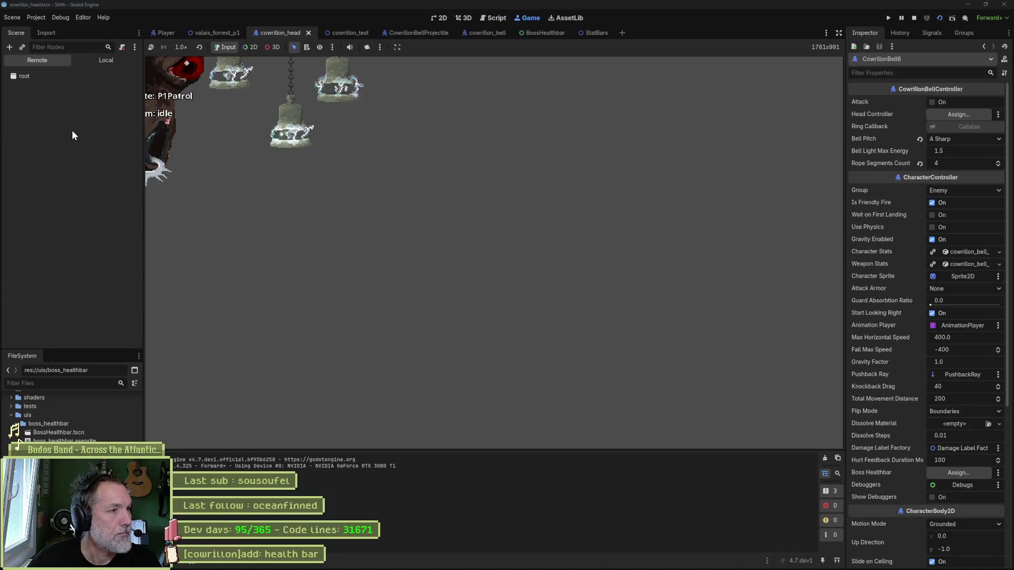
Inspect the running CowrillonHead while the bells attack, then stop the game.
left_click(72, 130)
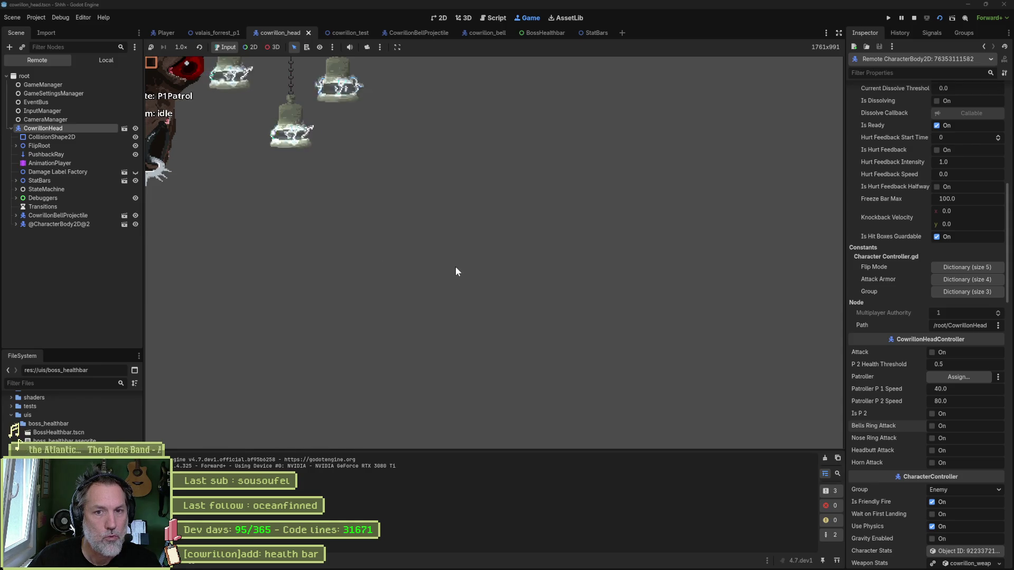
key("F8")
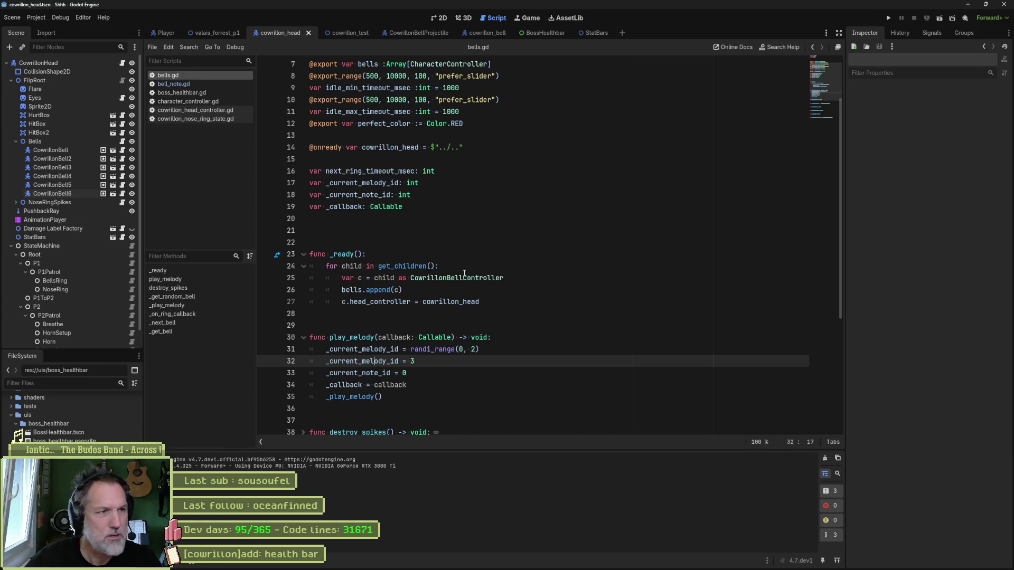
Search the whole project for _get_random_bell, confirming only its bells.gd definition matches.
left_click(123, 141)
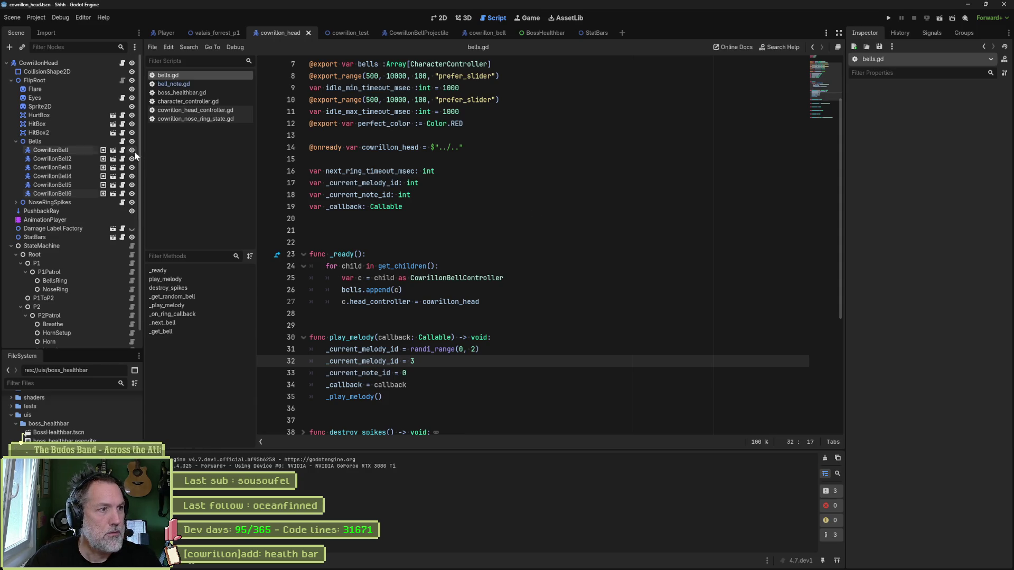
scroll(369, 317, "down", 5)
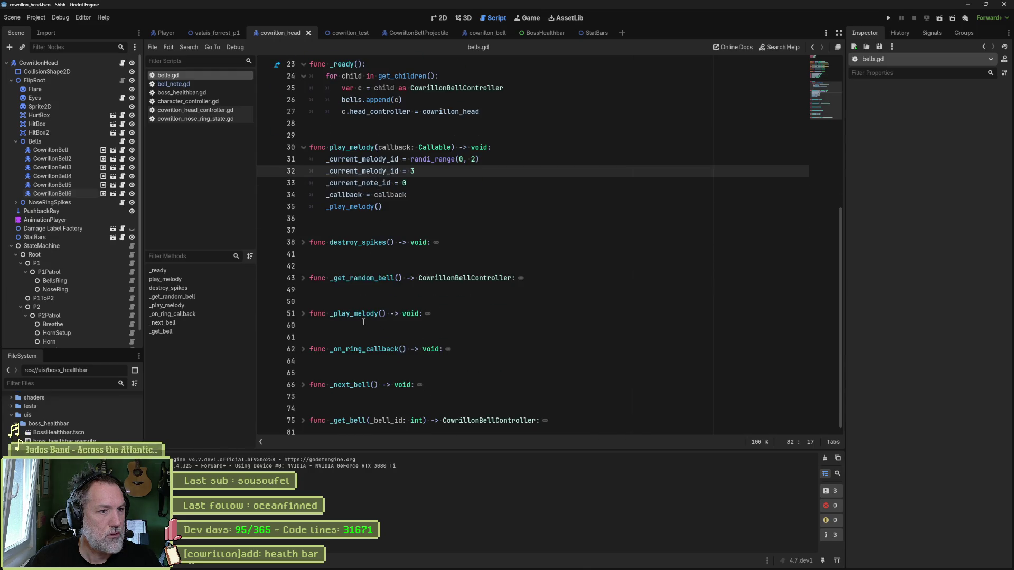
double_click(363, 278)
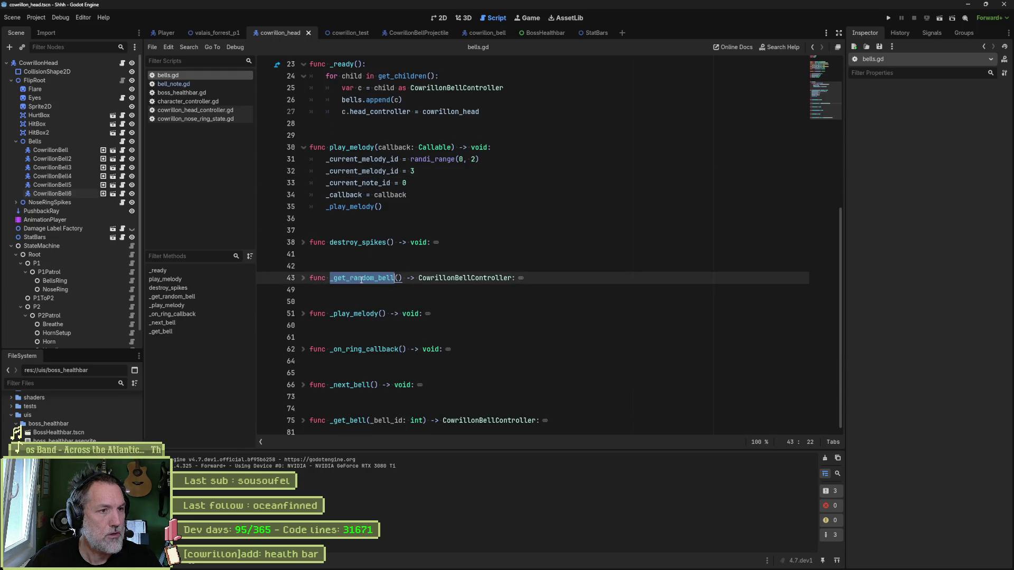
key("ctrl+shift+f")
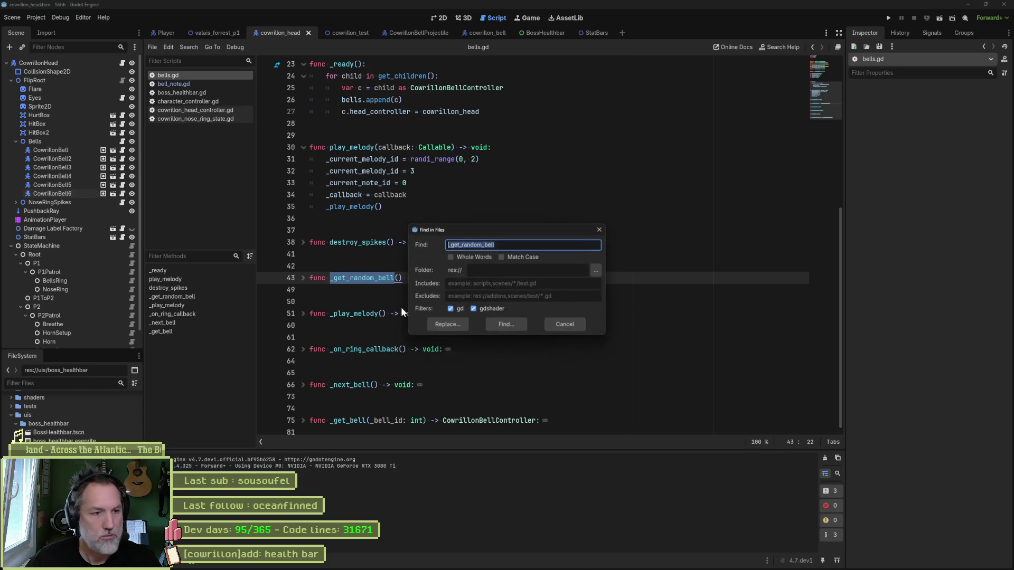
left_click(504, 325)
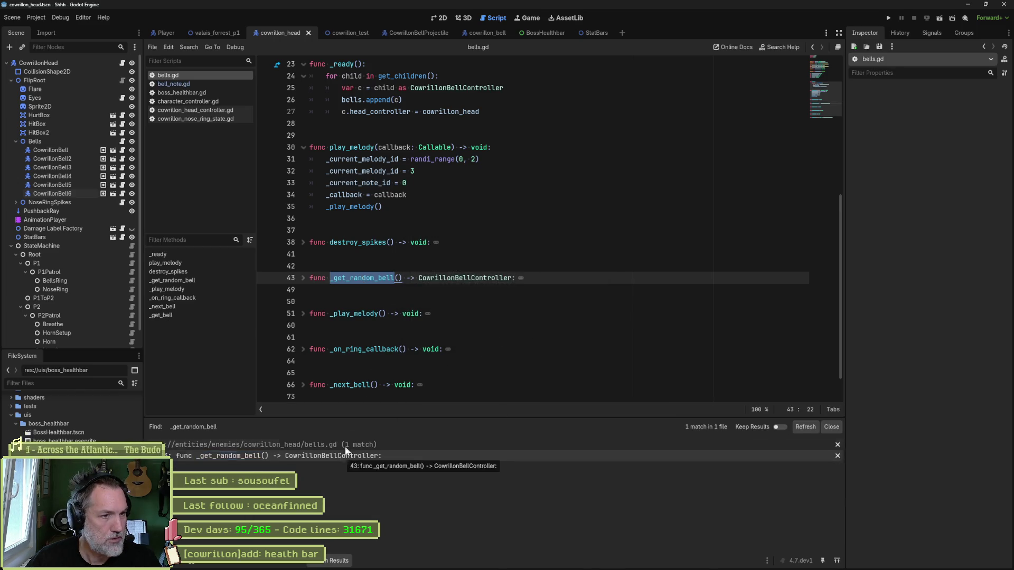
Delete the unused _get_random_bell function from bells.gd and save.
left_click(298, 278)
left_click(303, 278)
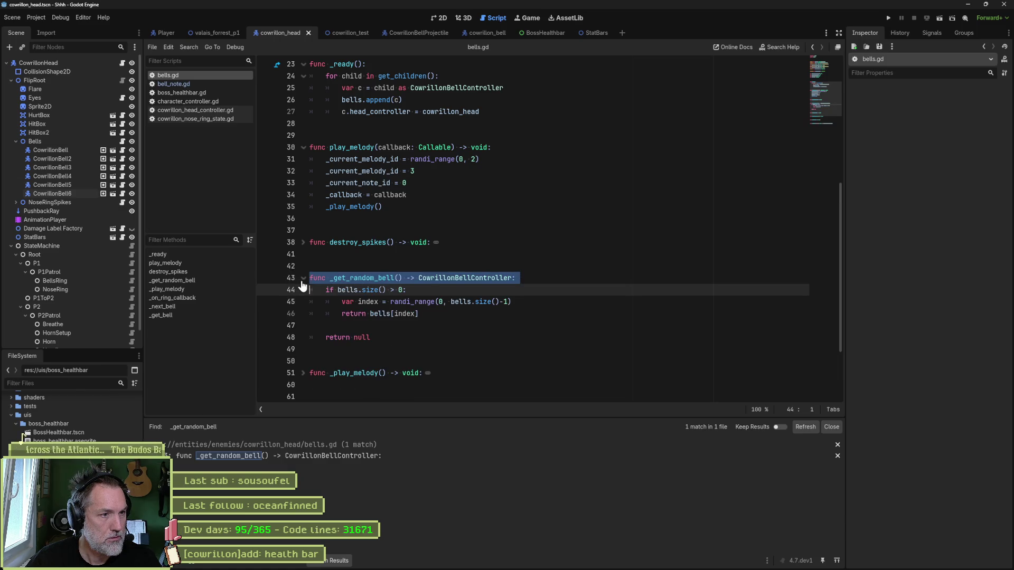
left_click(386, 290)
left_click_drag(389, 336, 462, 264)
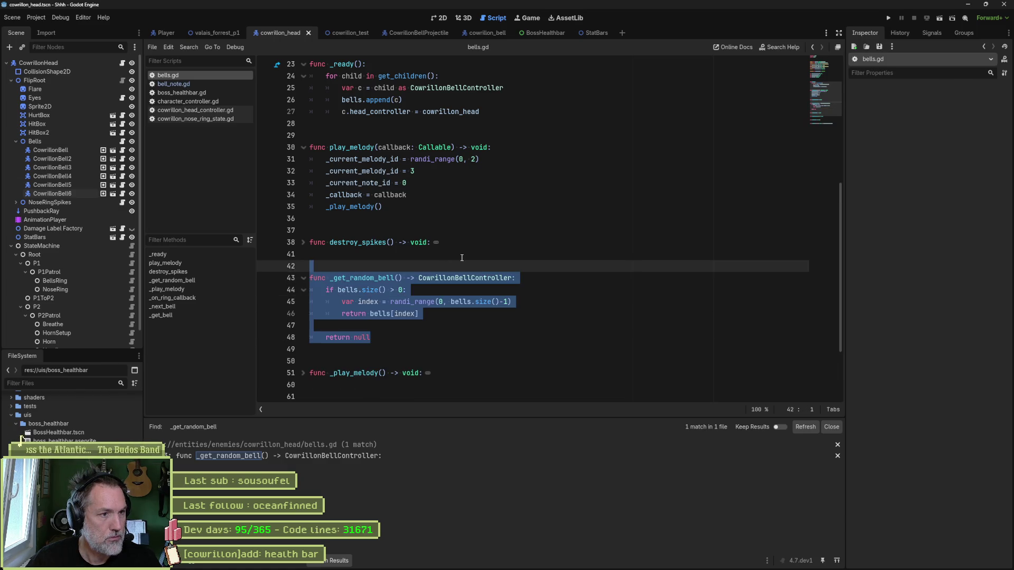
key("BackSpace")
key("Delete")
key("ctrl+s")
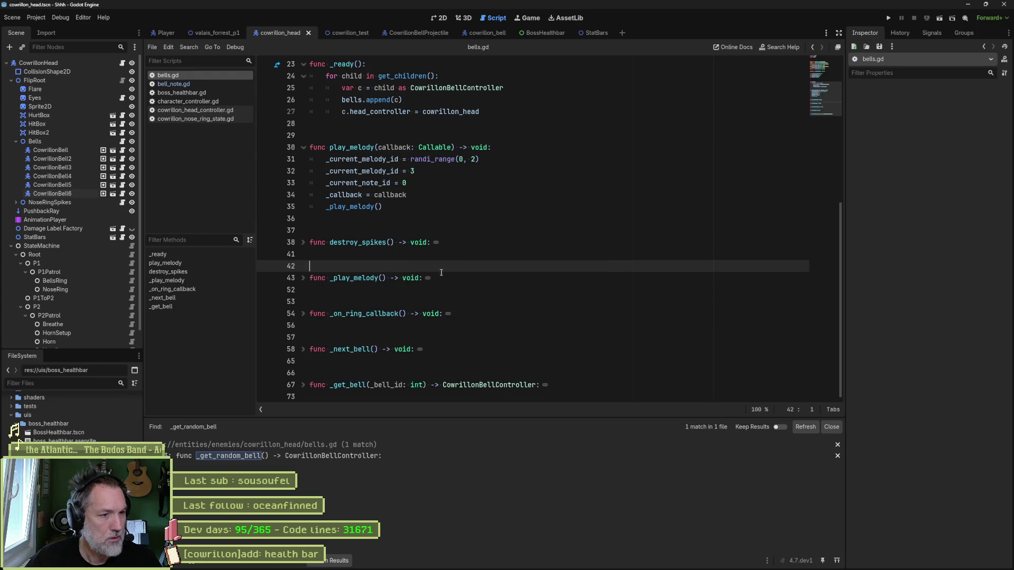
Unfold _get_bell and open a new line inside its 'if i == _bell_id:' block.
left_click(303, 384)
scroll(370, 370, "down", 2)
left_click_drag(421, 353, 328, 351)
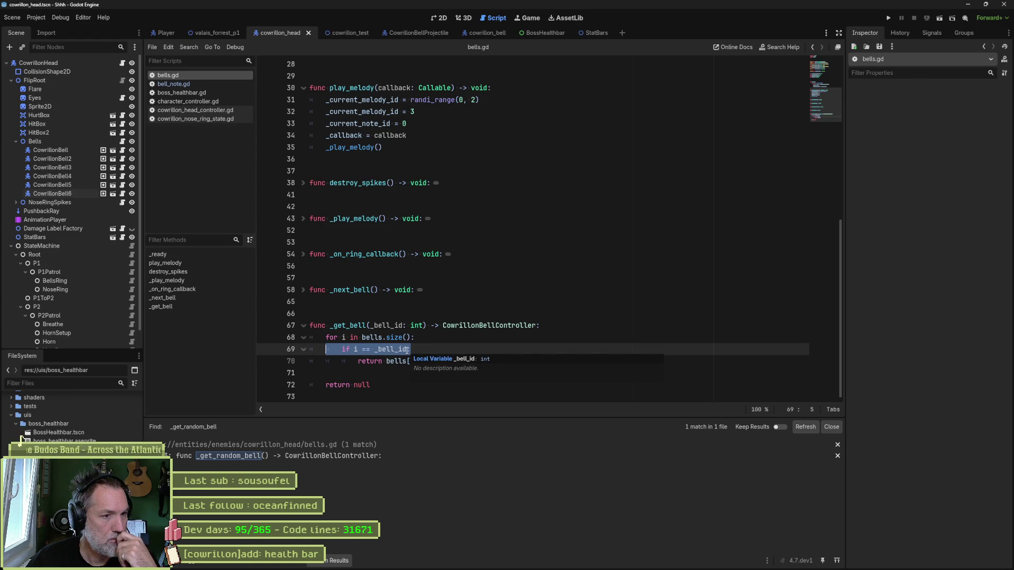
left_click(370, 350)
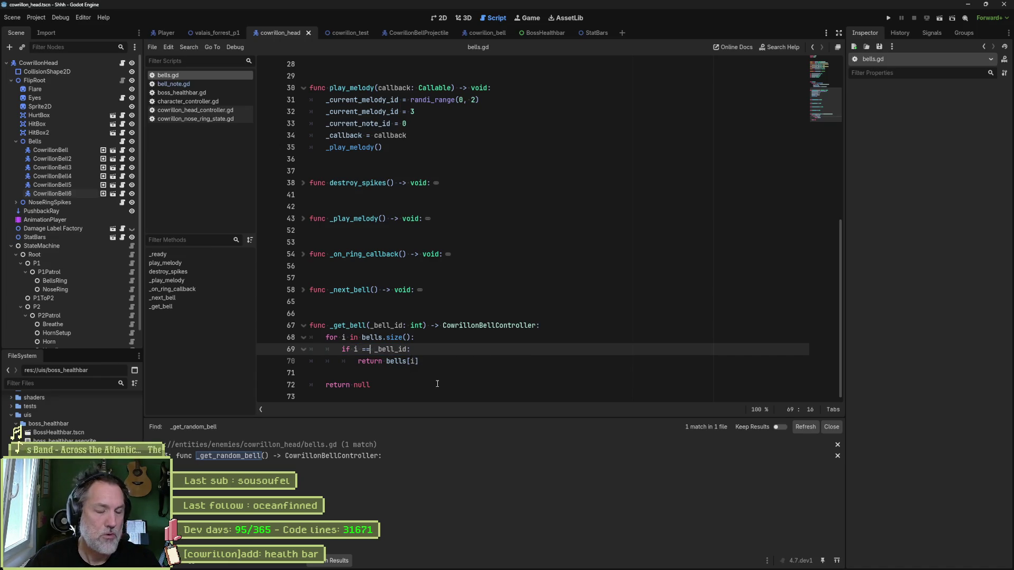
key("End")
key("Return")
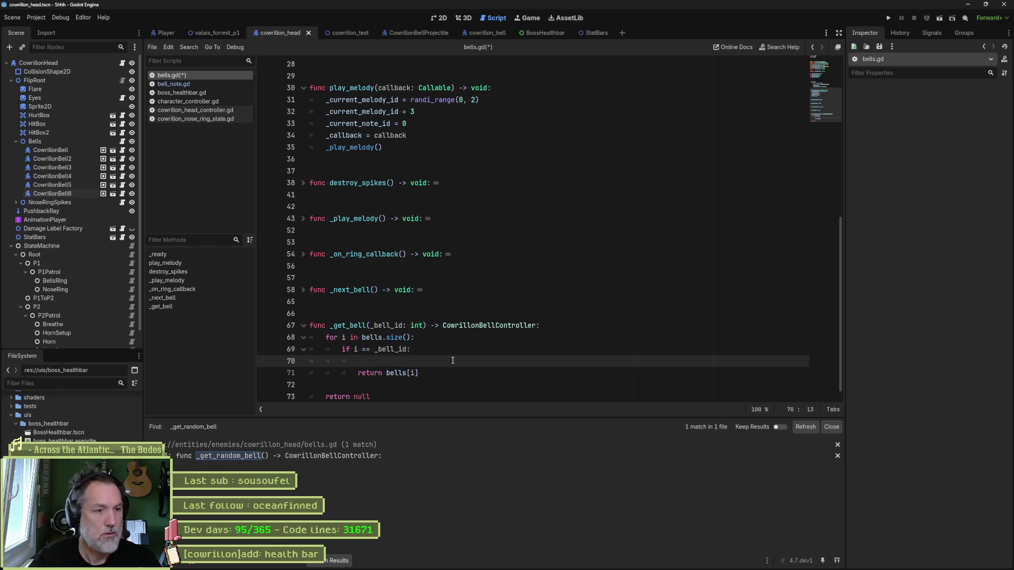
Write print_debug(self, " playing ", CowrillonBellController.Notes[i]) there and select the failing line.
type("print_debug")
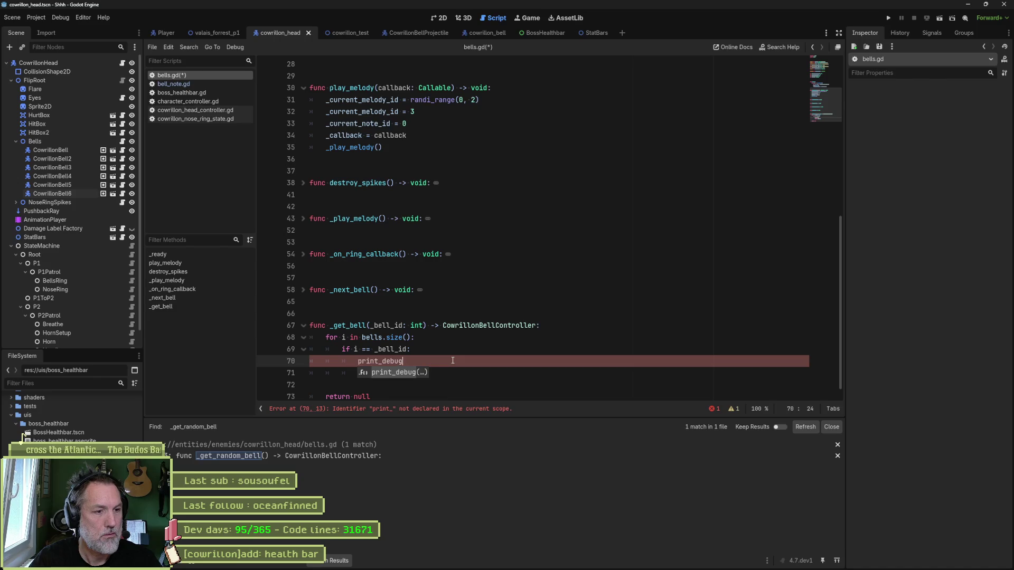
type("(self, \" ")
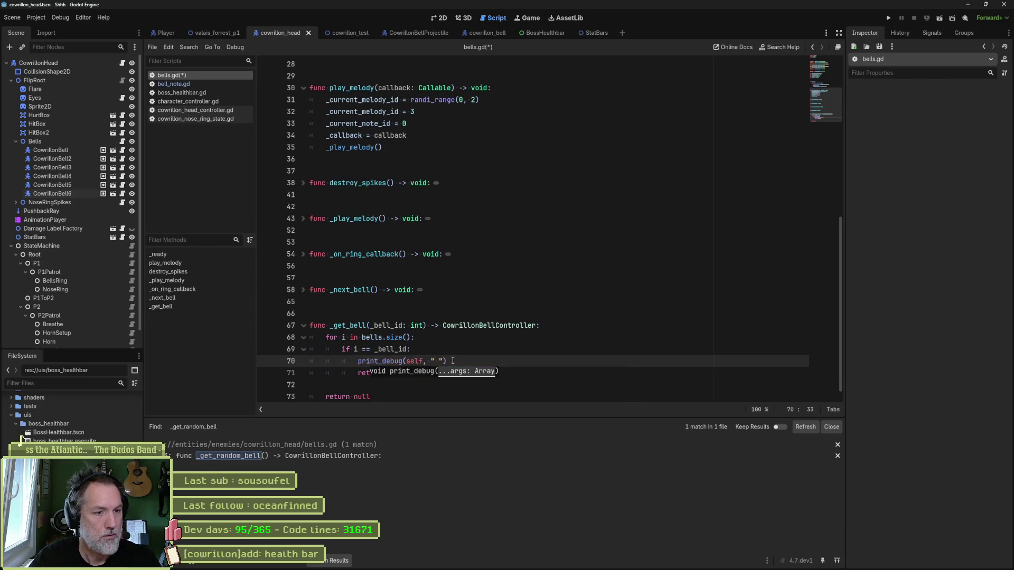
type("playing")
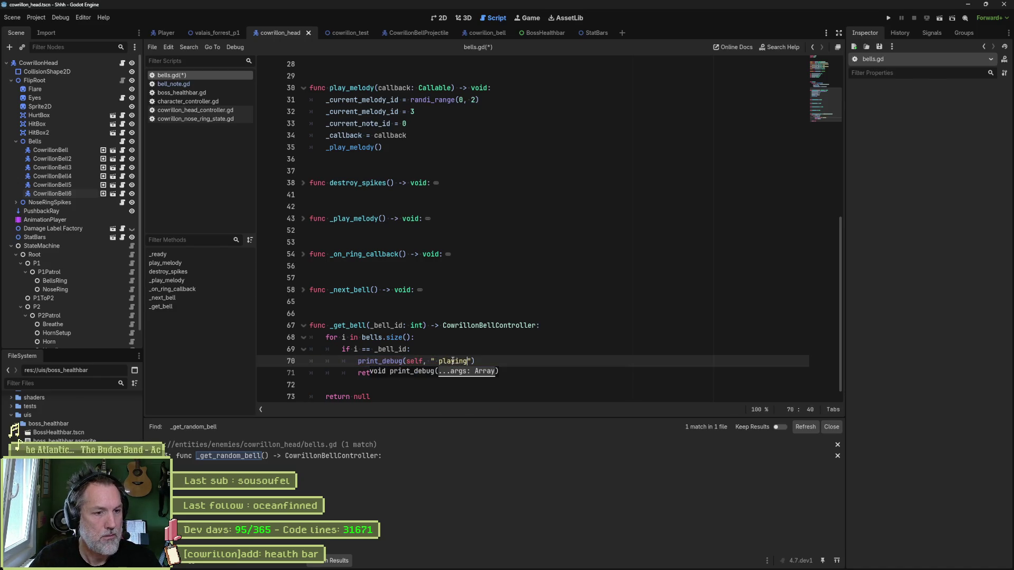
type(", ")
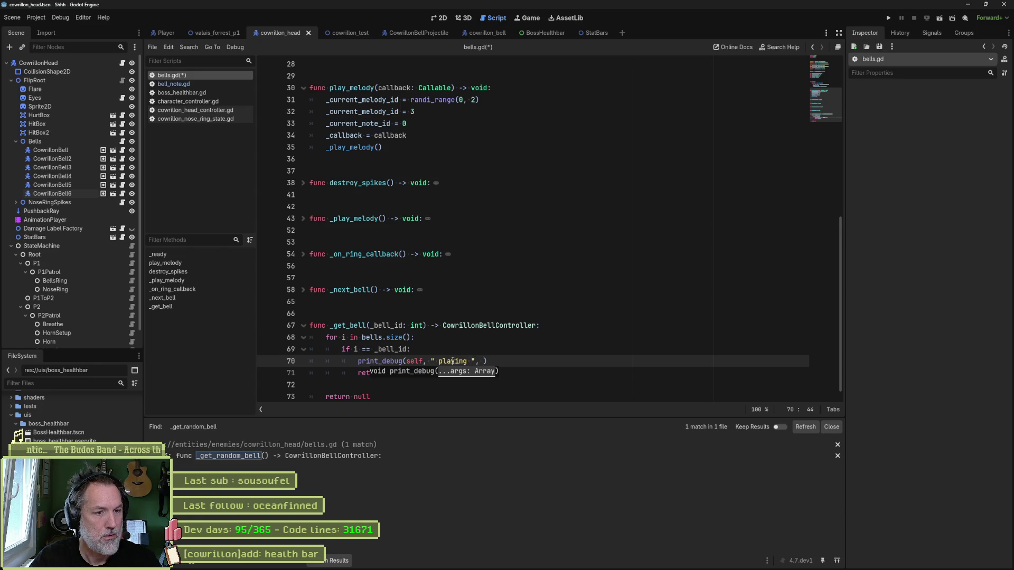
type("bellcon")
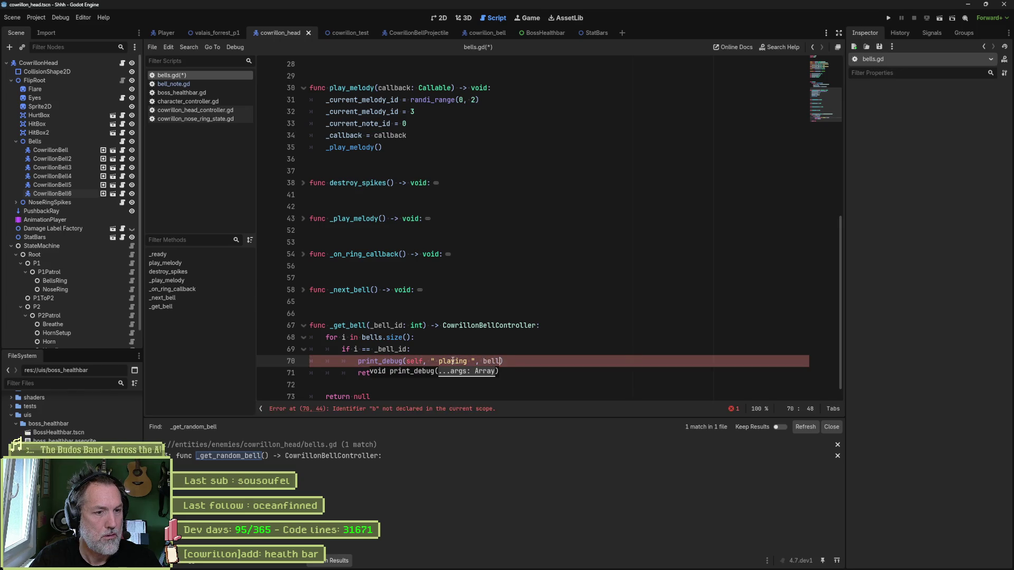
key("Return")
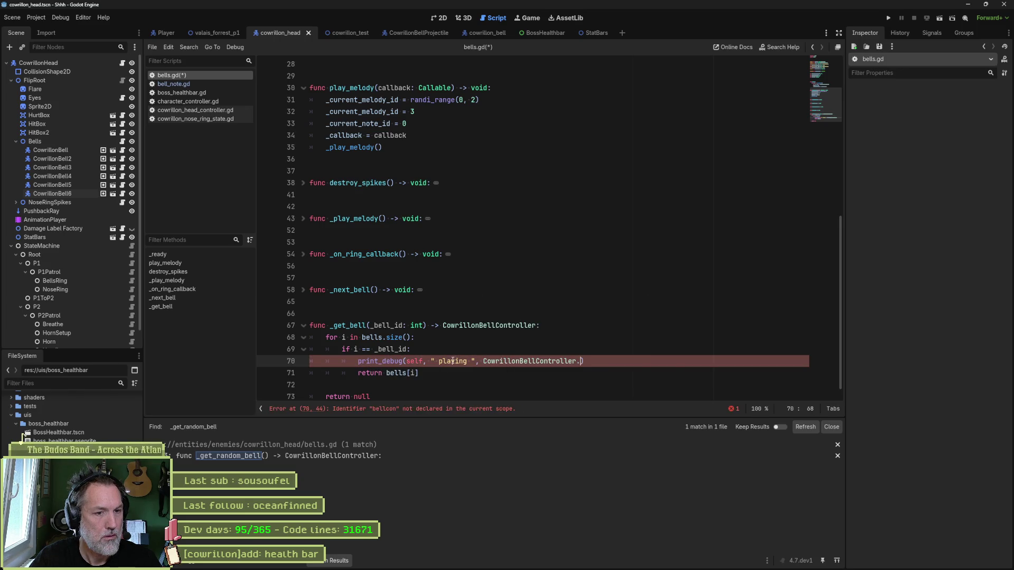
key("Down")
key("Return")
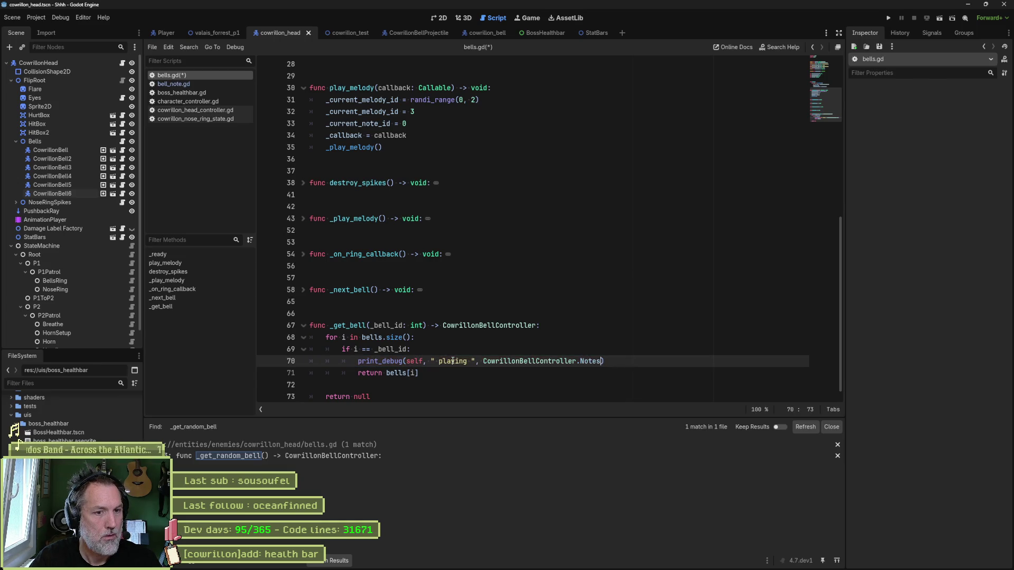
key("BackSpace")
key("BackSpace")
key("BackSpace")
type("[i")
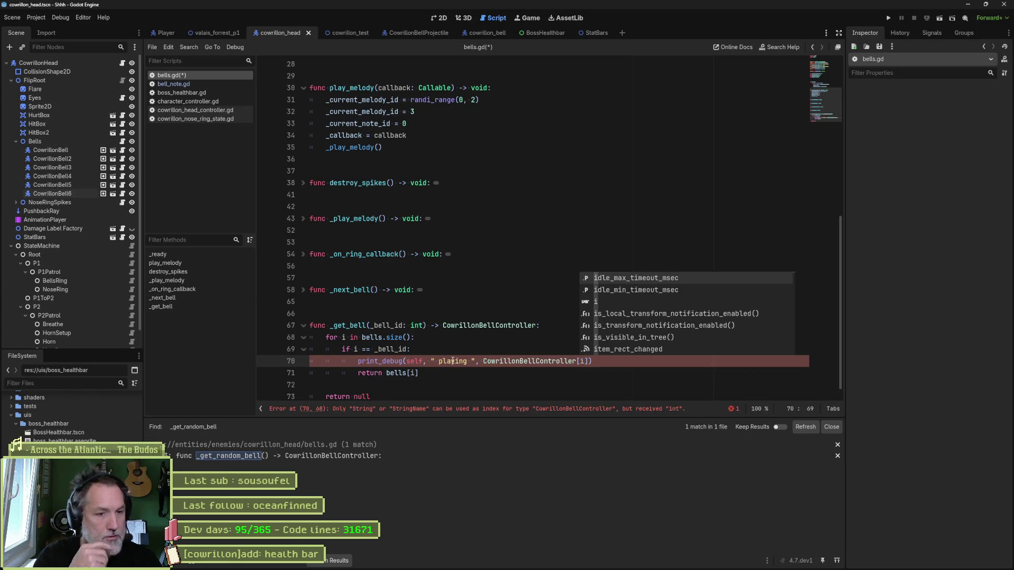
key("Left")
key("Left")
type(".Notes")
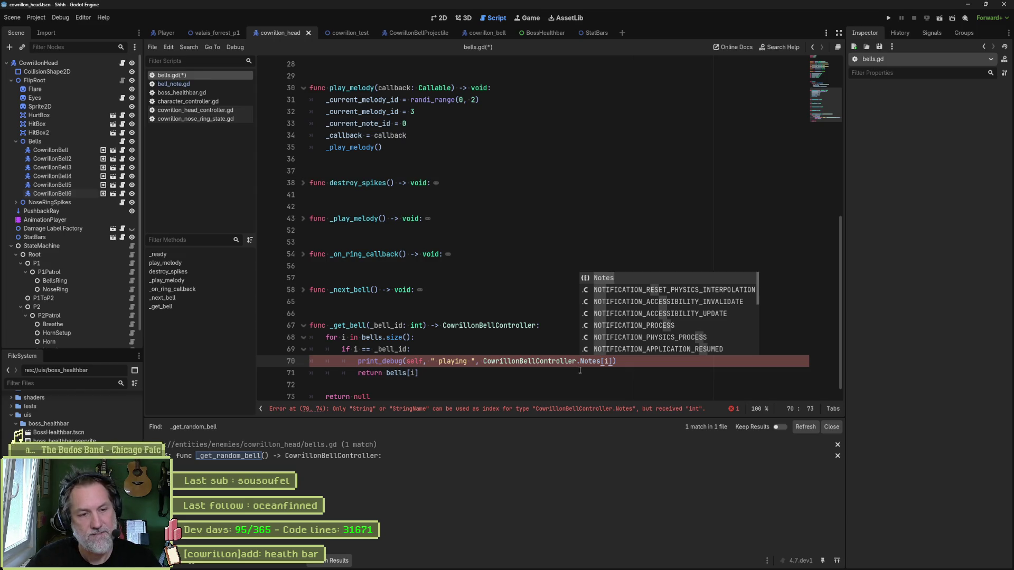
type(".")
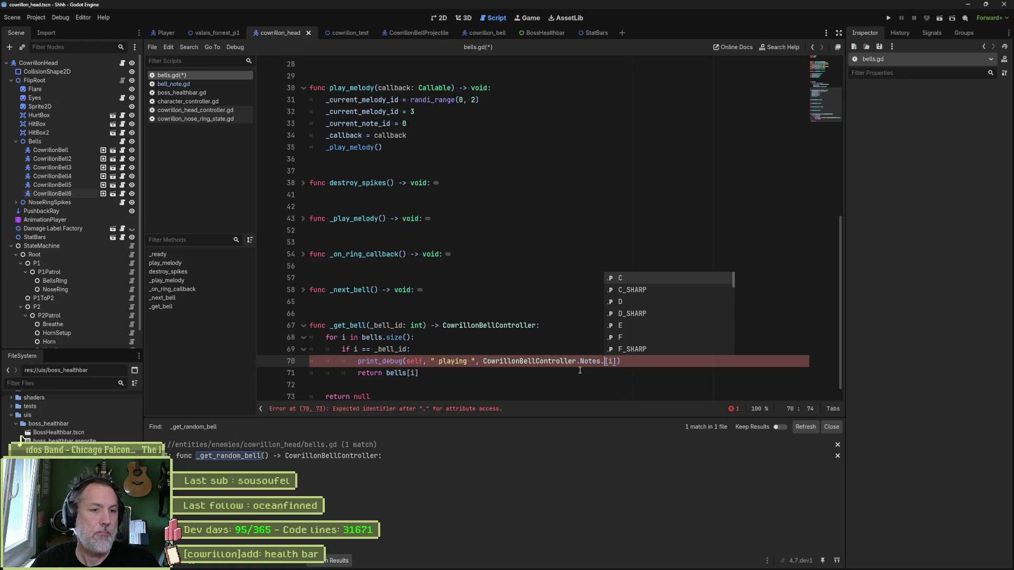
key("BackSpace")
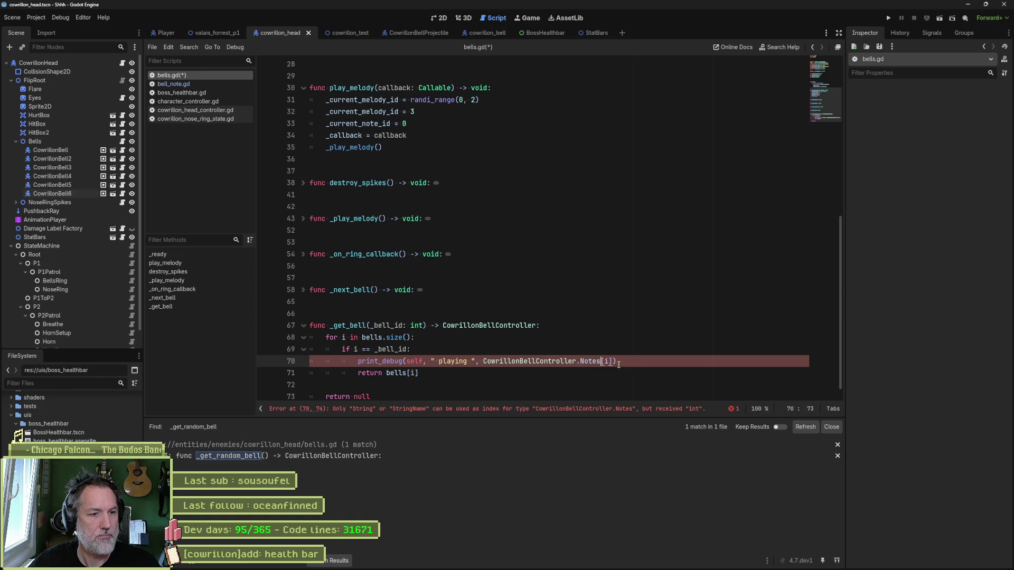
left_click_drag(632, 361, 628, 349)
key("ctrl+c")
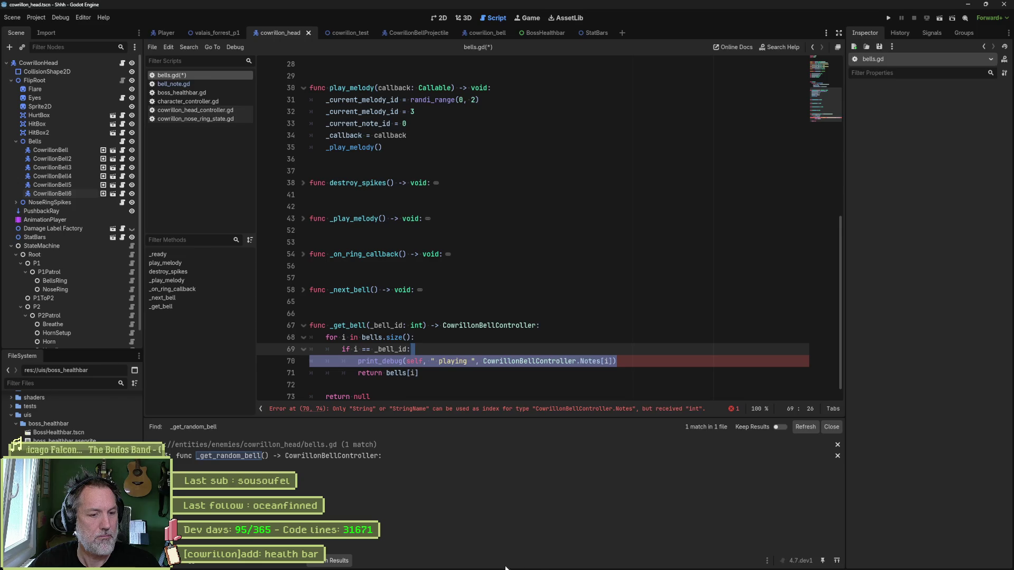
Ask ChatGPT why the pasted Notes[i] print_debug line 'marche pas en gdscript' and read the reply.
left_click(446, 561)
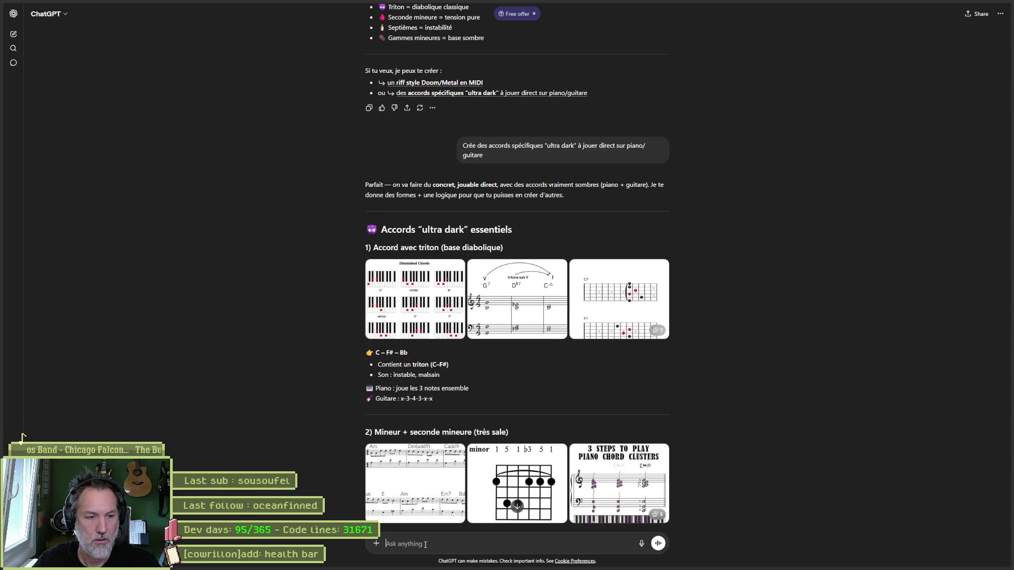
key("ctrl+v")
key("shift+Return")
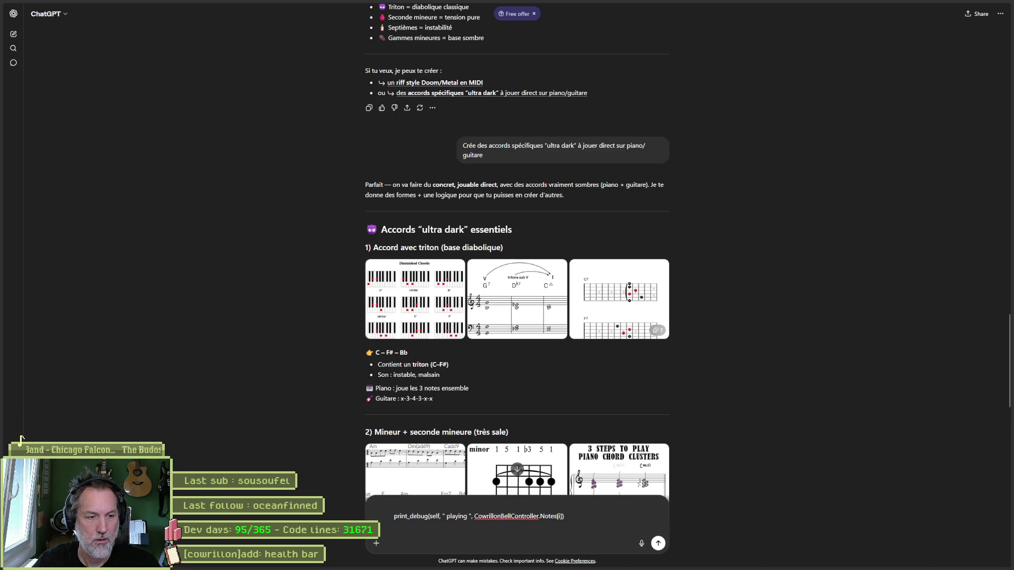
type("er.Notes[i]) m")
type("arche pas en gds")
type("cript")
key("Return")
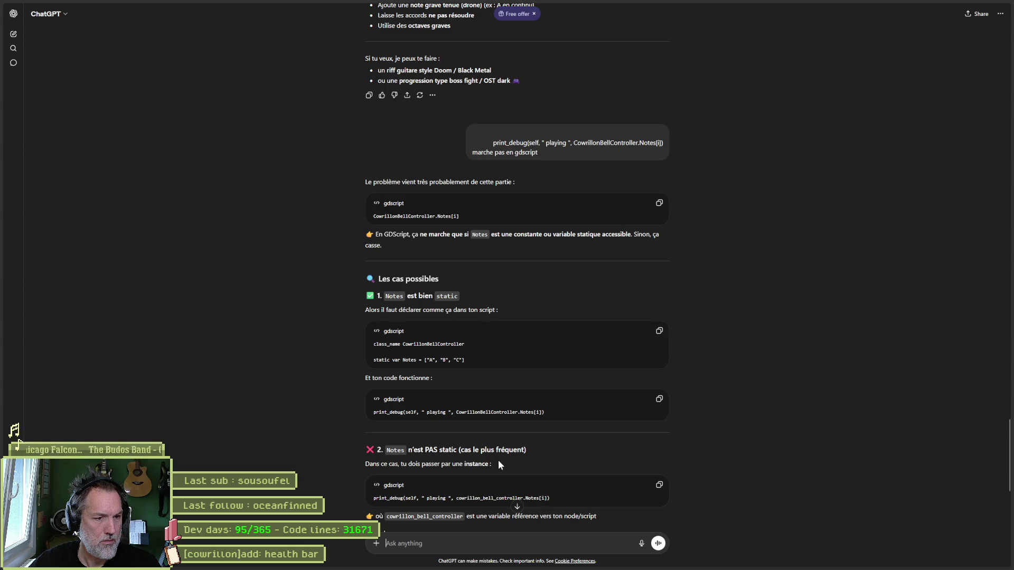
scroll(742, 488, "down", 3)
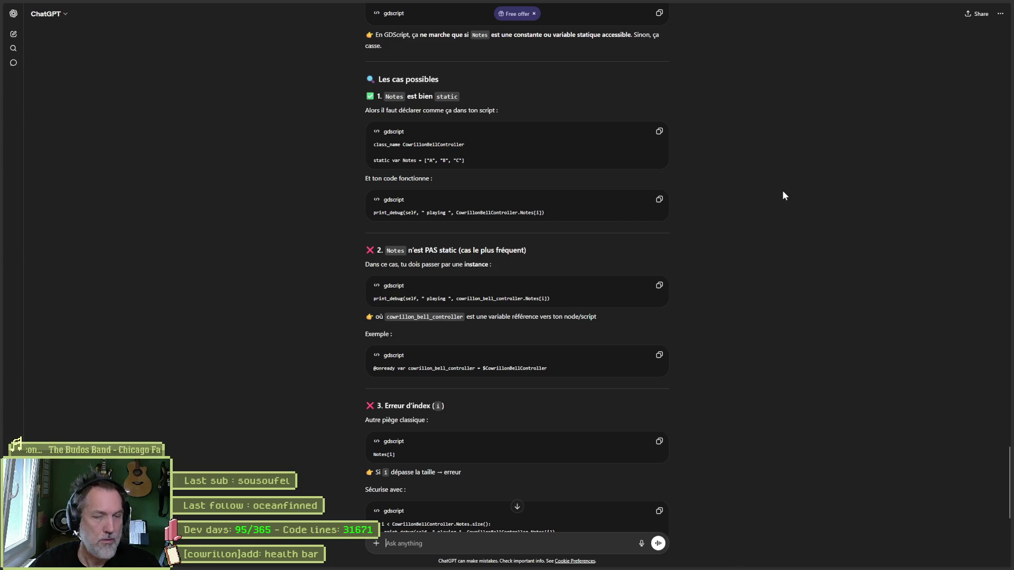
key("alt+Tab")
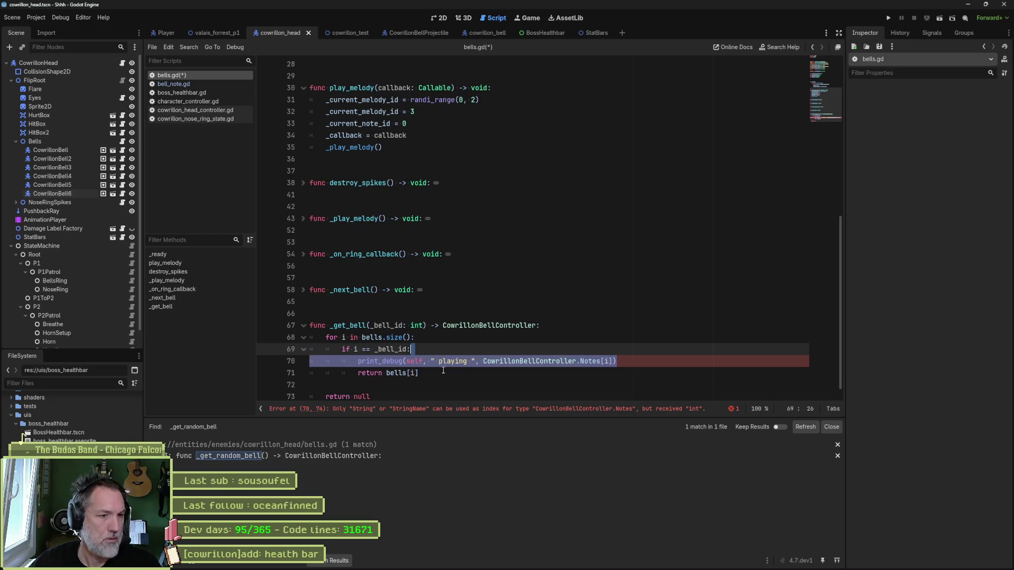
Replace CowrillonBellController.Notes[i] with i in the debug print, save bells.gd, and run the scene.
left_click(441, 372)
left_click(356, 350)
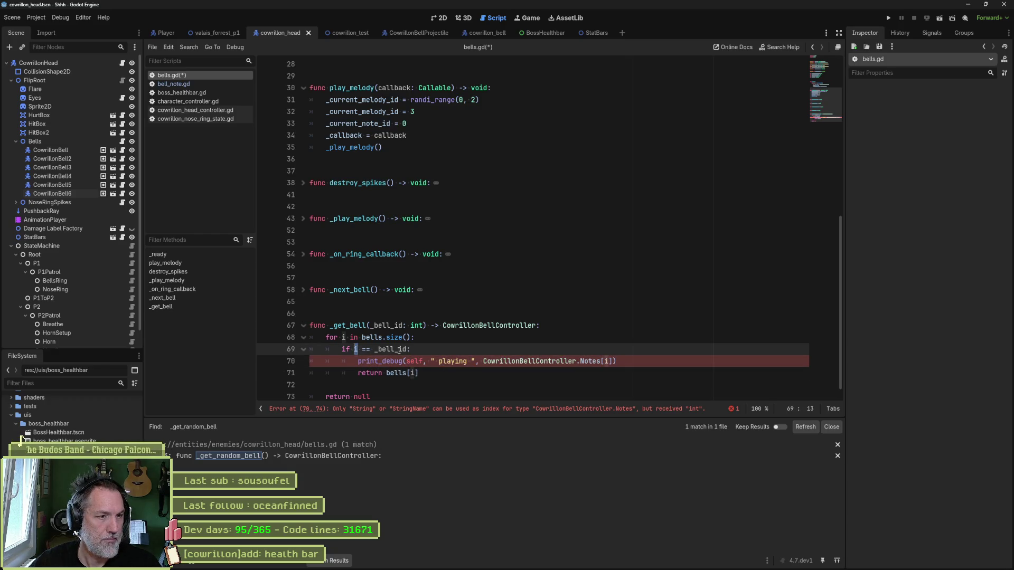
left_click_drag(483, 361, 613, 362)
type("i")
key("ctrl+s")
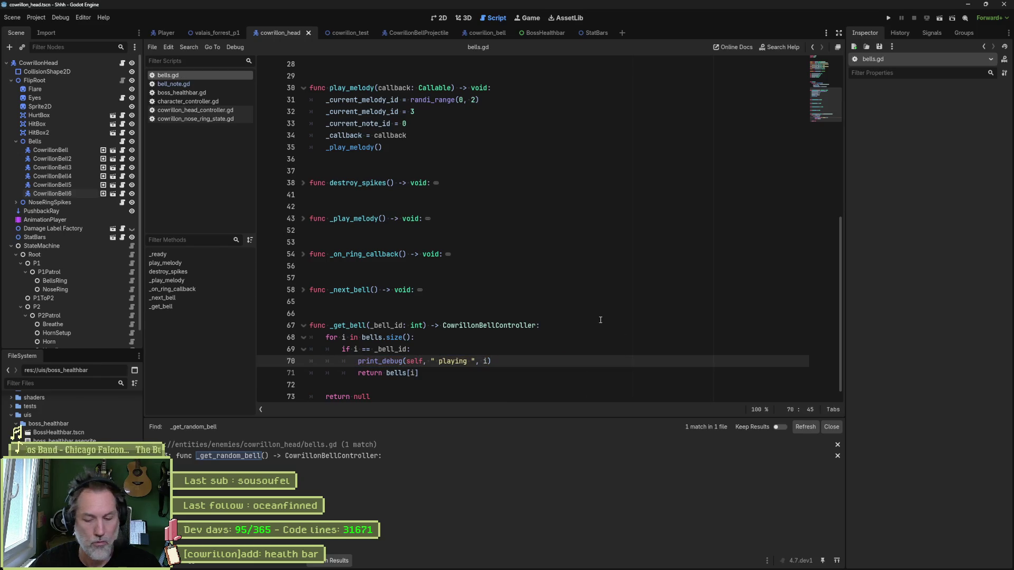
key("F6")
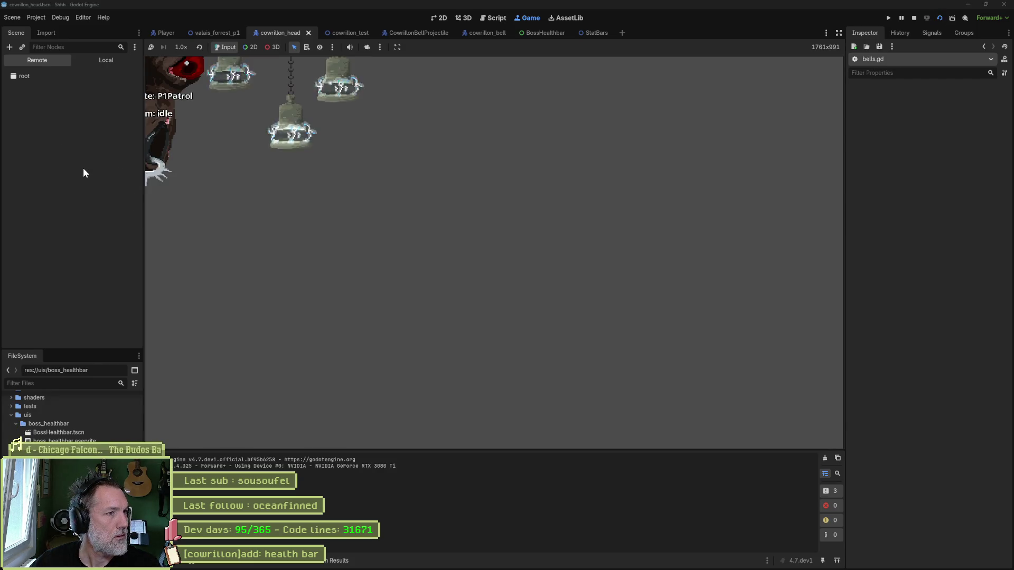
Fire Bells Ring Attack on the running CowrillonHead to see _get_bell's debug output, then stop.
left_click(46, 128)
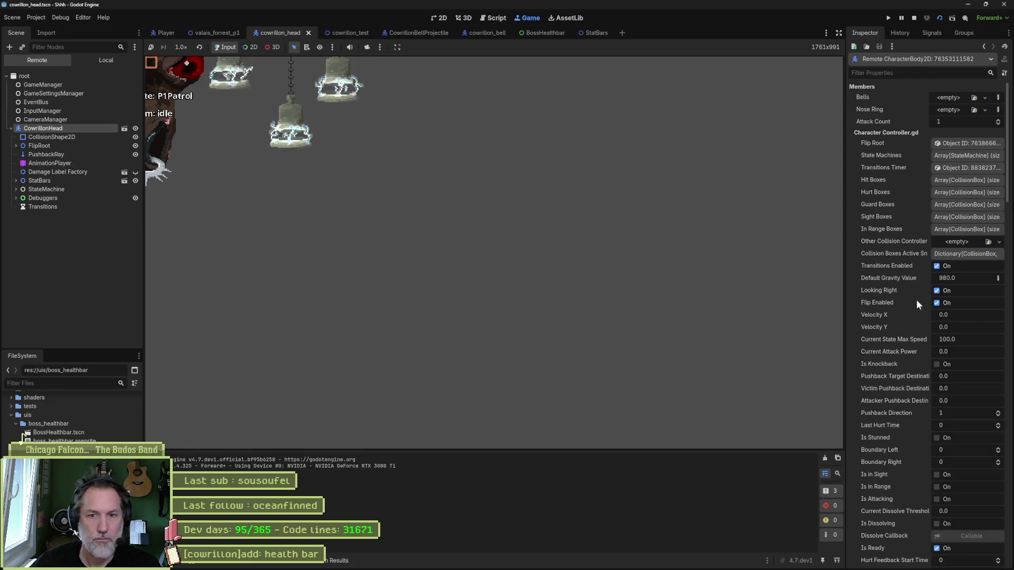
scroll(917, 300, "down", 10)
left_click(935, 426)
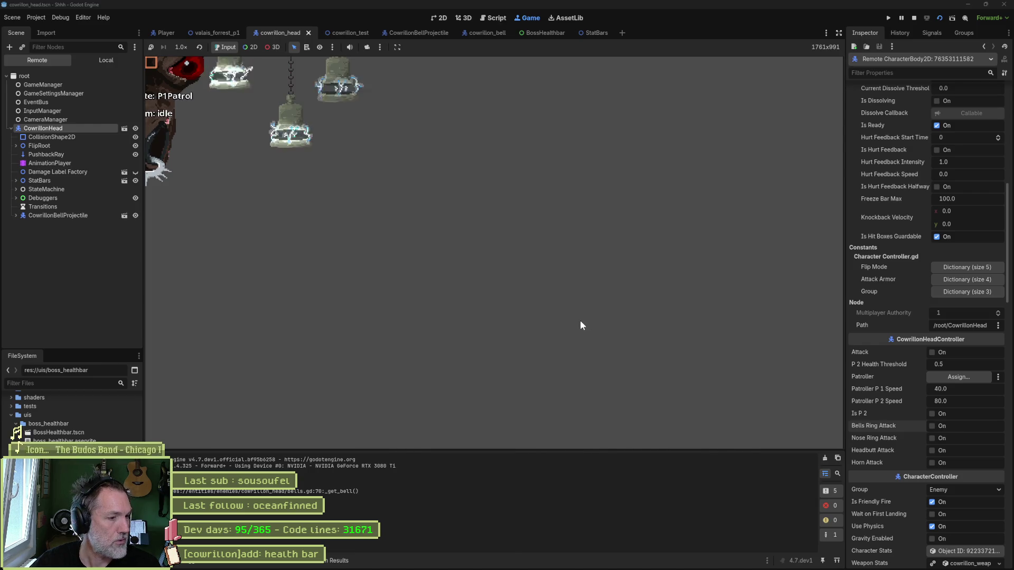
key("F8")
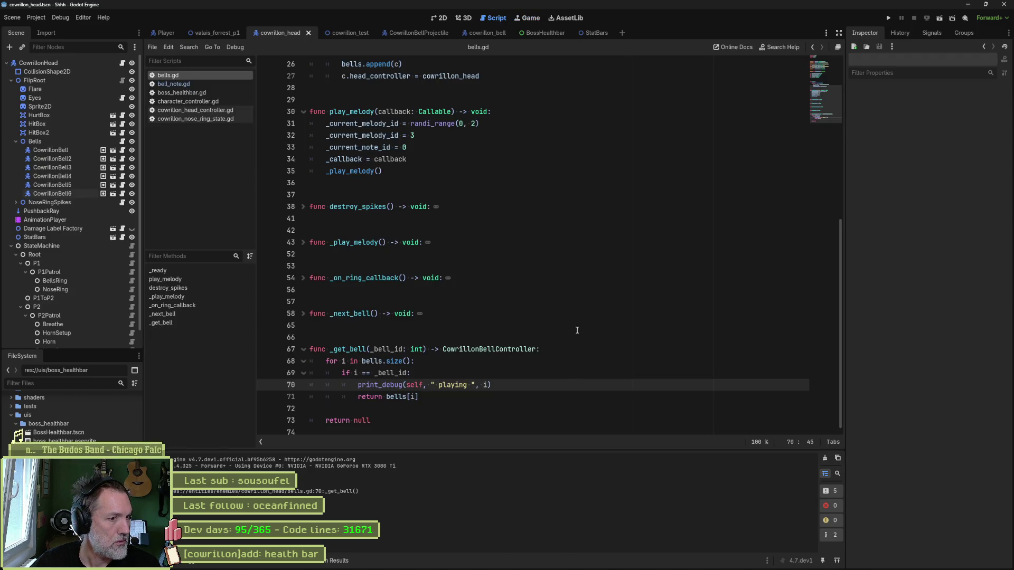
Trace _play_melody through _on_ring_callback to _next_bell and set a breakpoint on line 59.
left_click(303, 242)
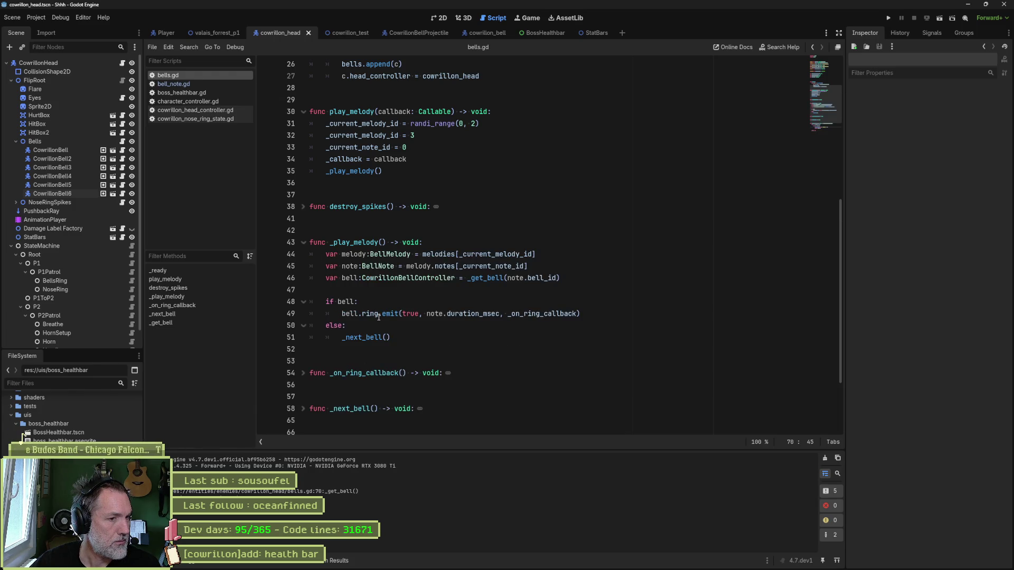
mouse_move(557, 314)
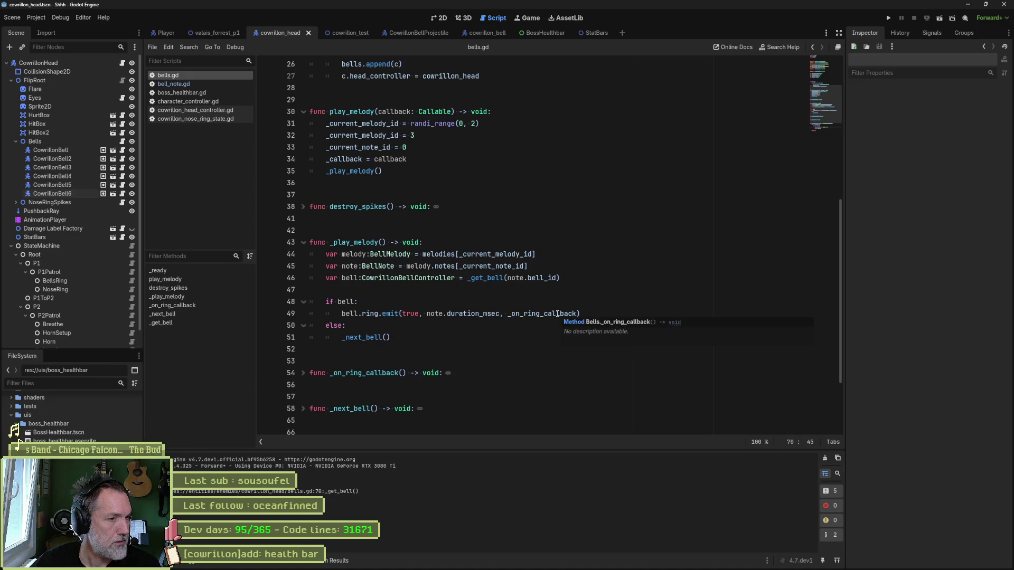
double_click(557, 314)
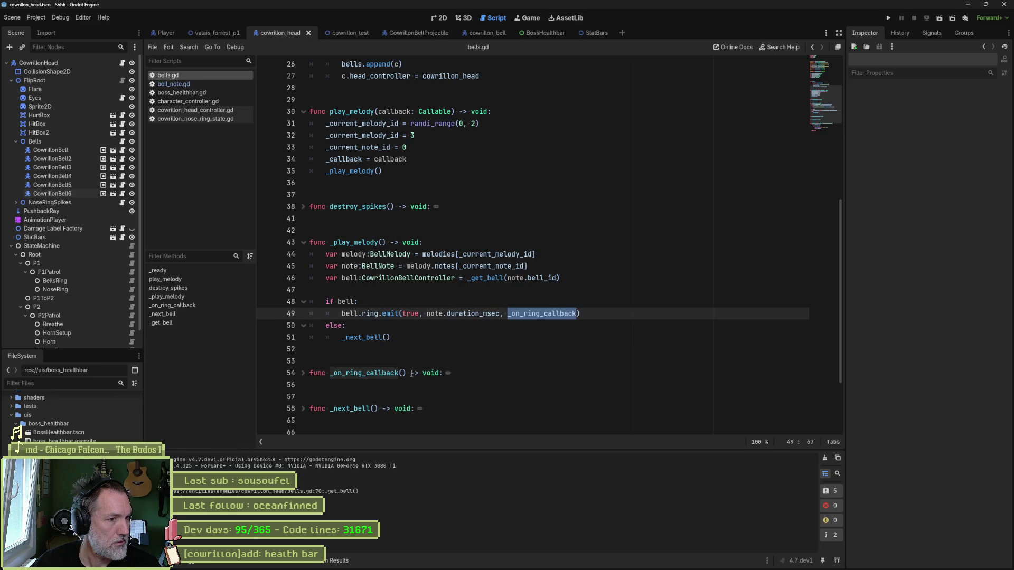
left_click(303, 374)
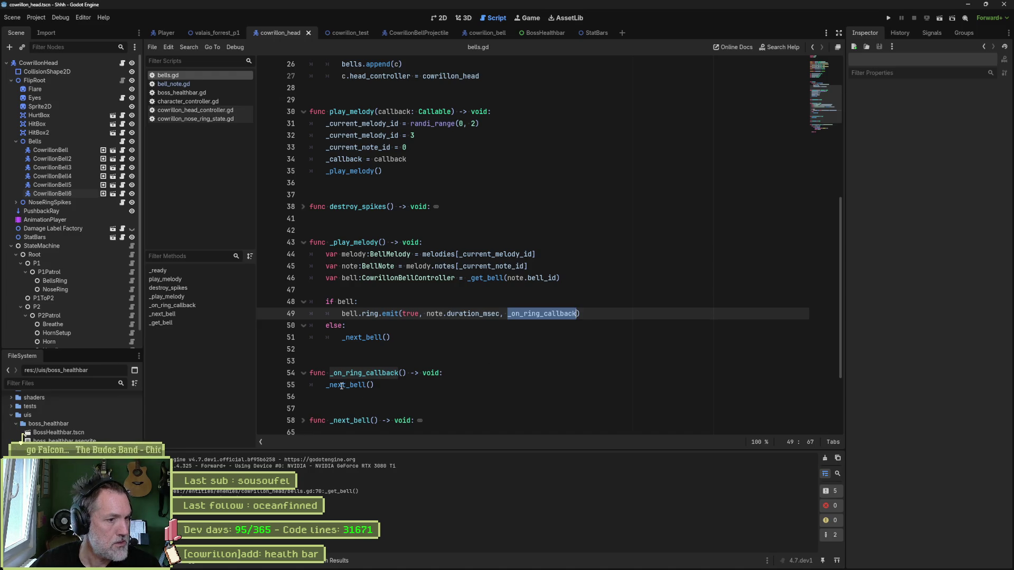
left_click(420, 421)
scroll(393, 289, "down", 5)
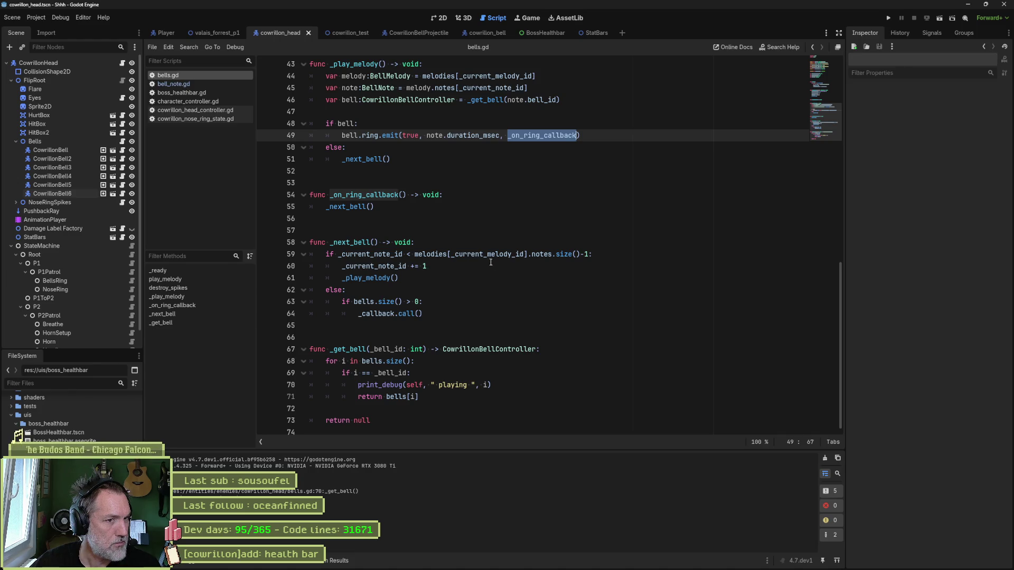
left_click_drag(415, 254, 588, 254)
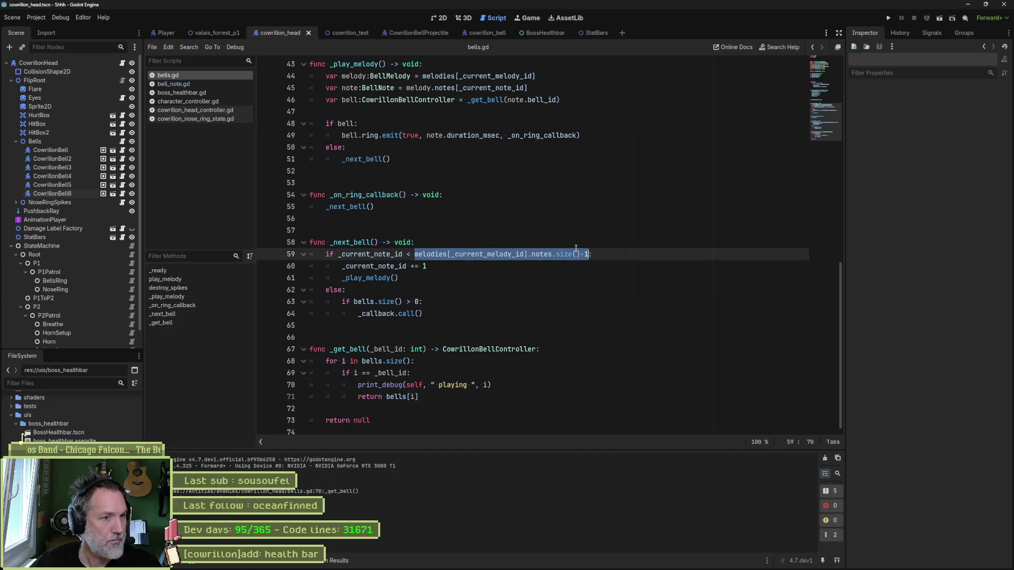
left_click(564, 241)
left_click(265, 254)
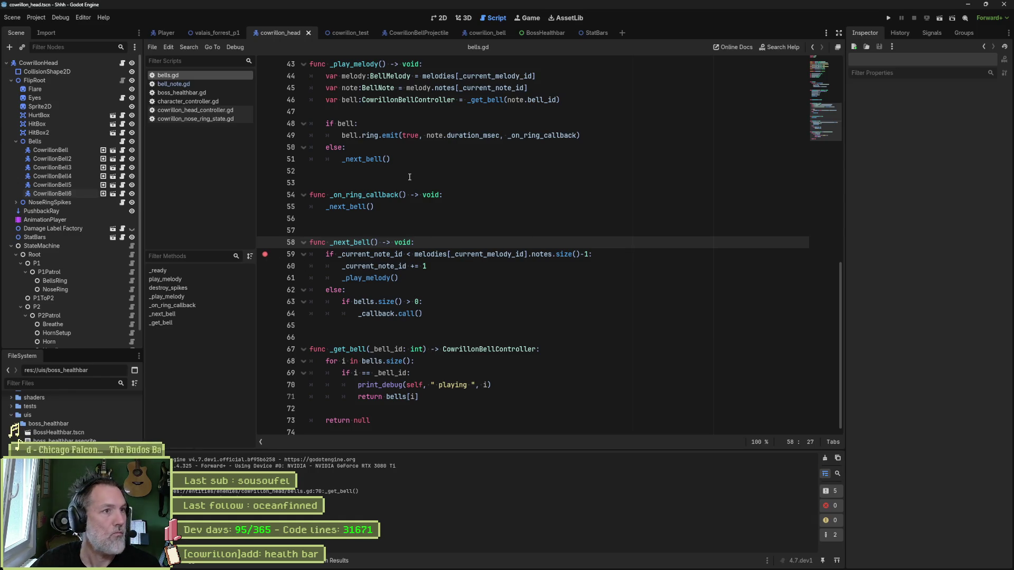
Run the cowrillon_head scene and fire the bells' ring attack so execution pauses.
key("F6")
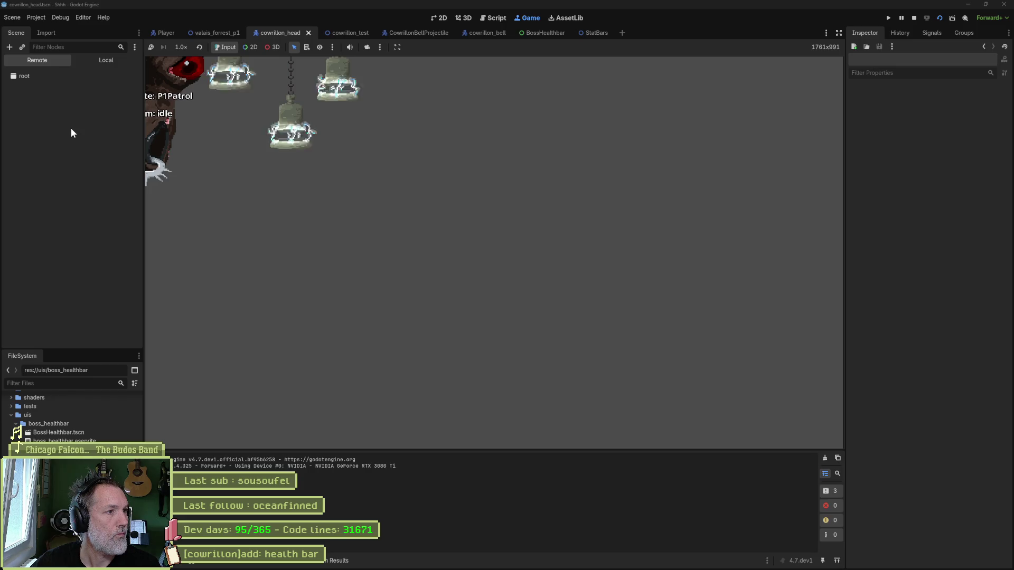
left_click(70, 128)
scroll(929, 340, "down", 7)
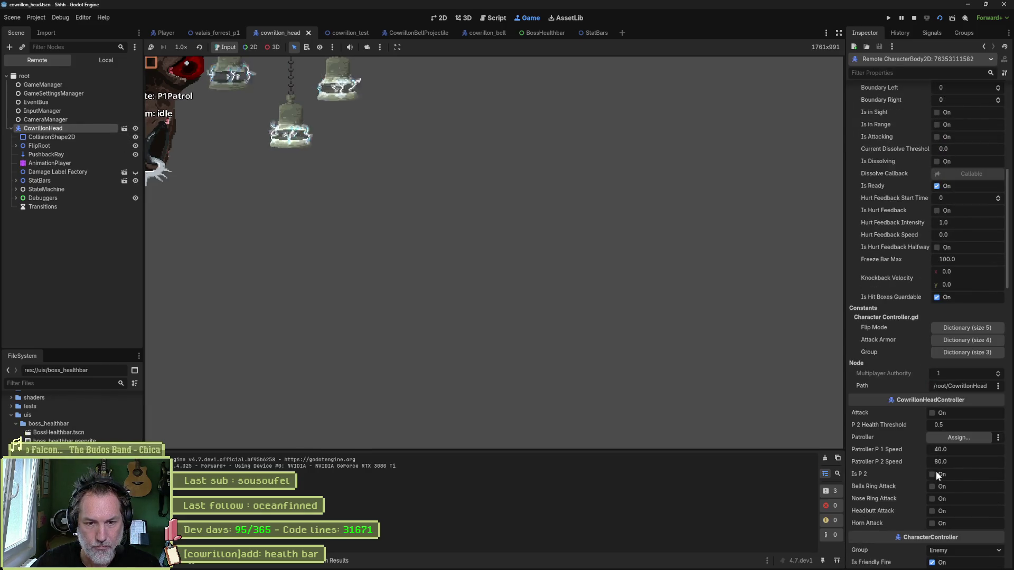
left_click(938, 487)
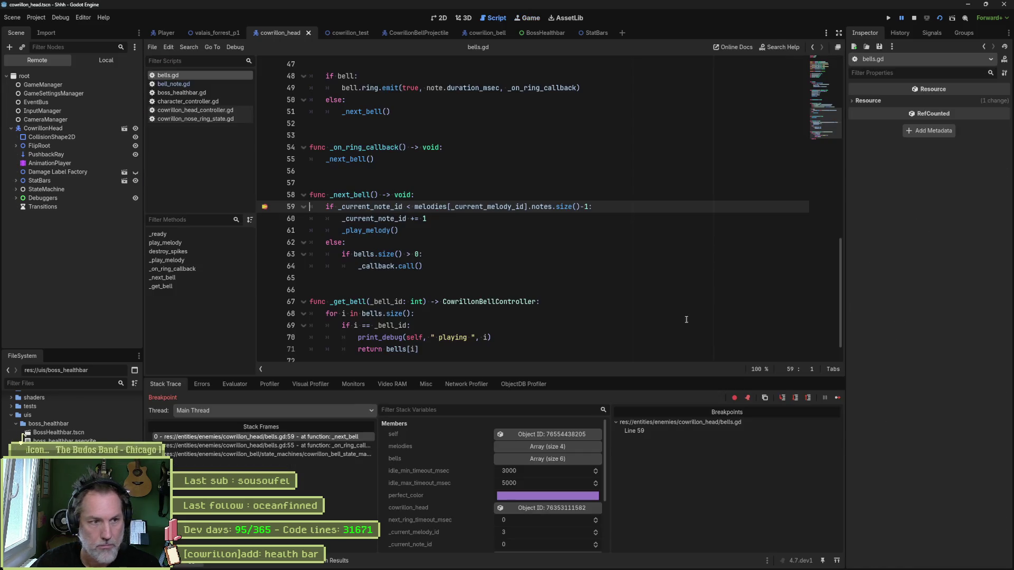
Evaluate line 59's notes-count expression and _current_note_id, which is 0, in the Evaluator.
left_click_drag(416, 207, 580, 207)
key("ctrl+c")
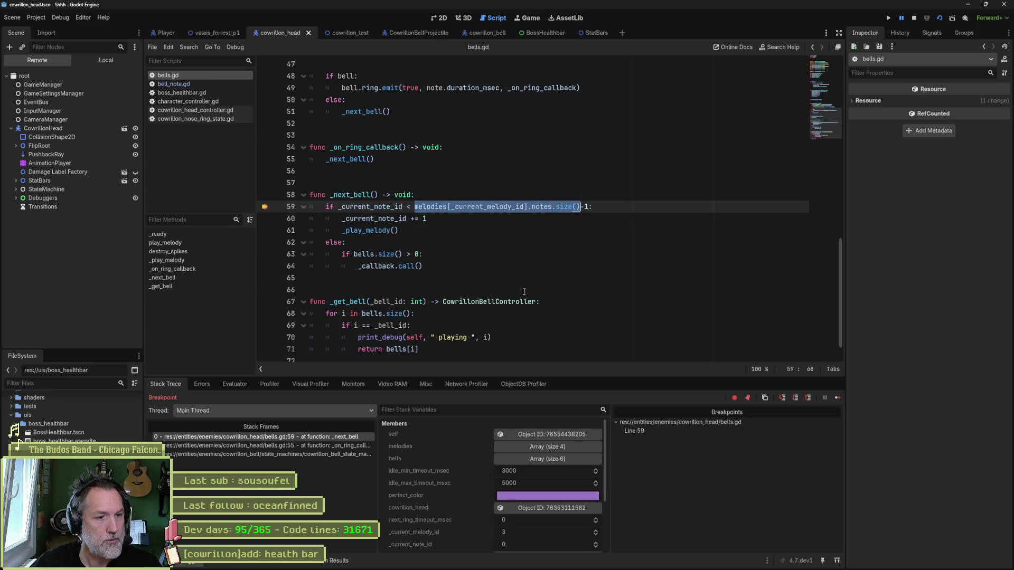
left_click(240, 385)
key("ctrl+v")
key("Return")
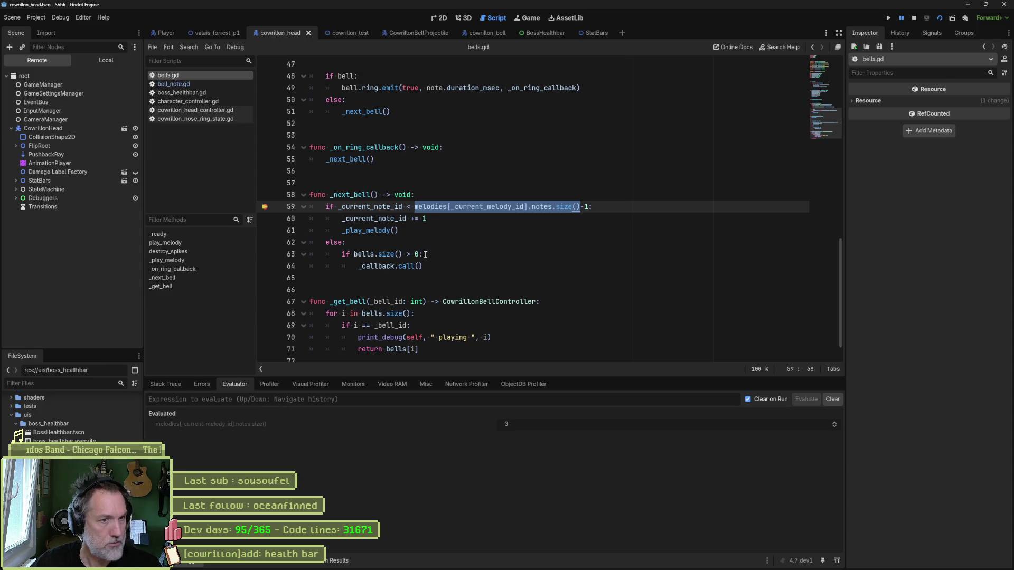
double_click(397, 208)
key("ctrl+c")
left_click(361, 400)
key("ctrl+v")
key("Return")
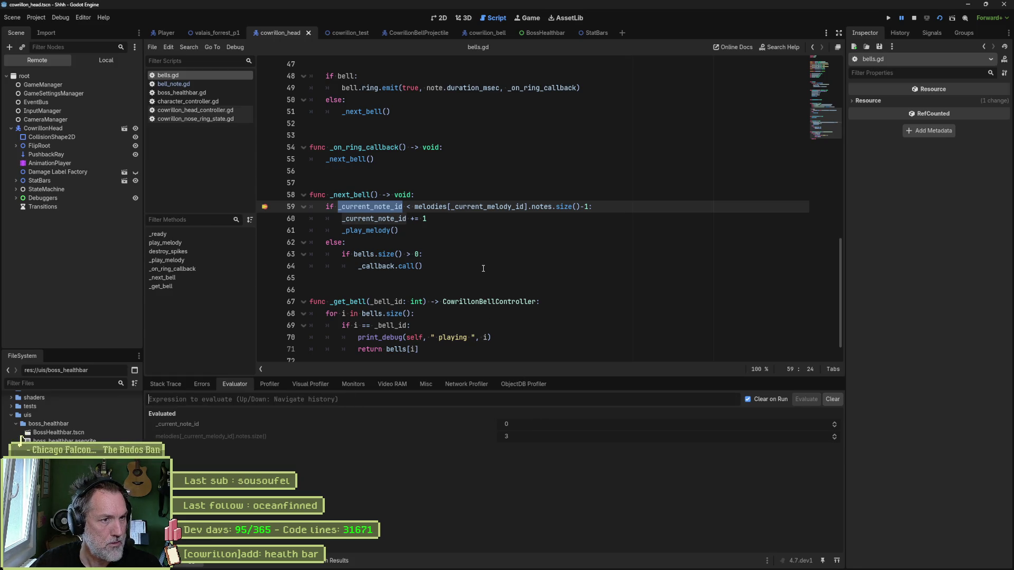
Step to line 60, resume, and evaluate the notes size minus one, giving 2.
left_click(449, 220)
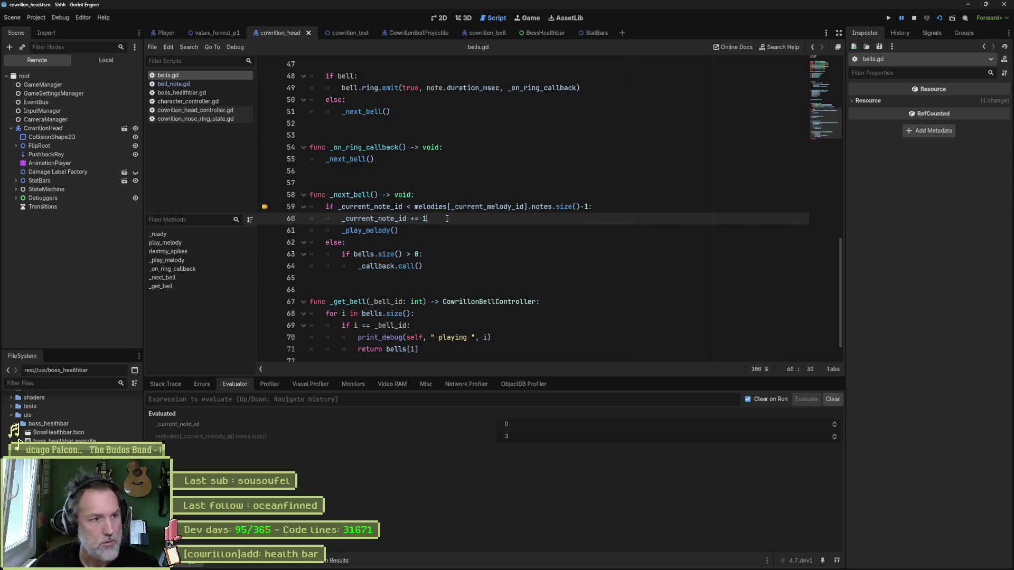
key("F10")
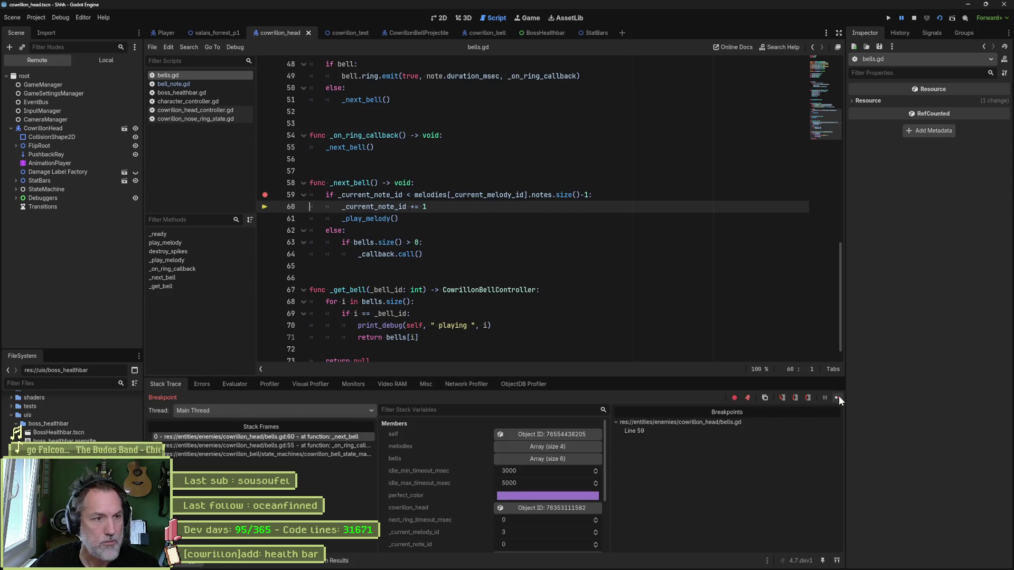
left_click(838, 396)
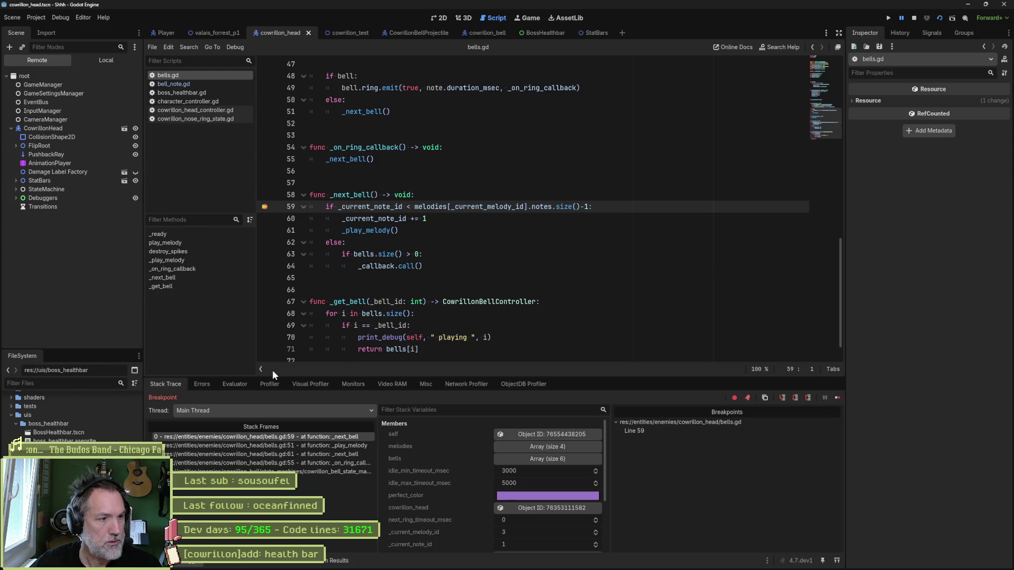
left_click(252, 386)
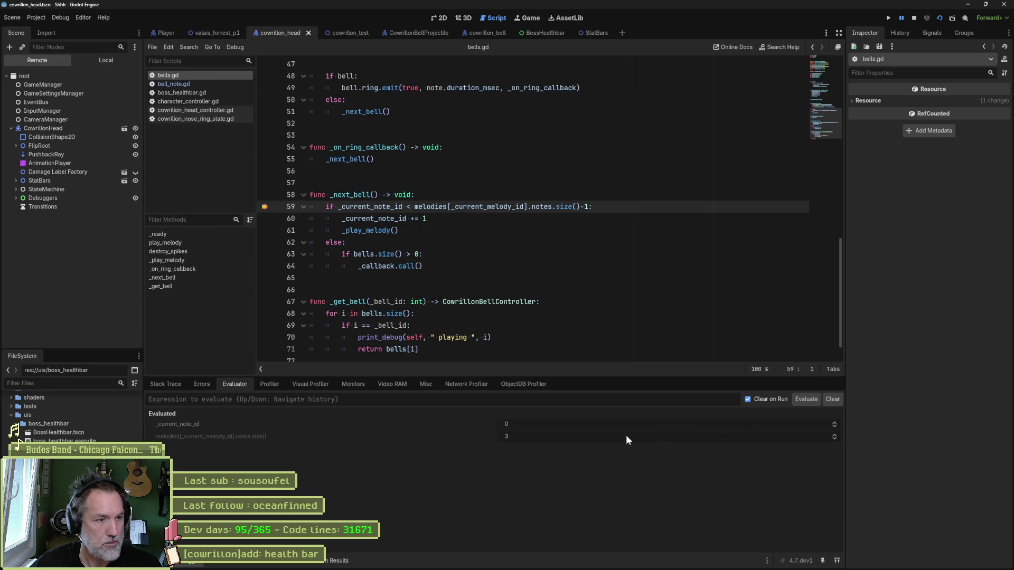
mouse_move(370, 208)
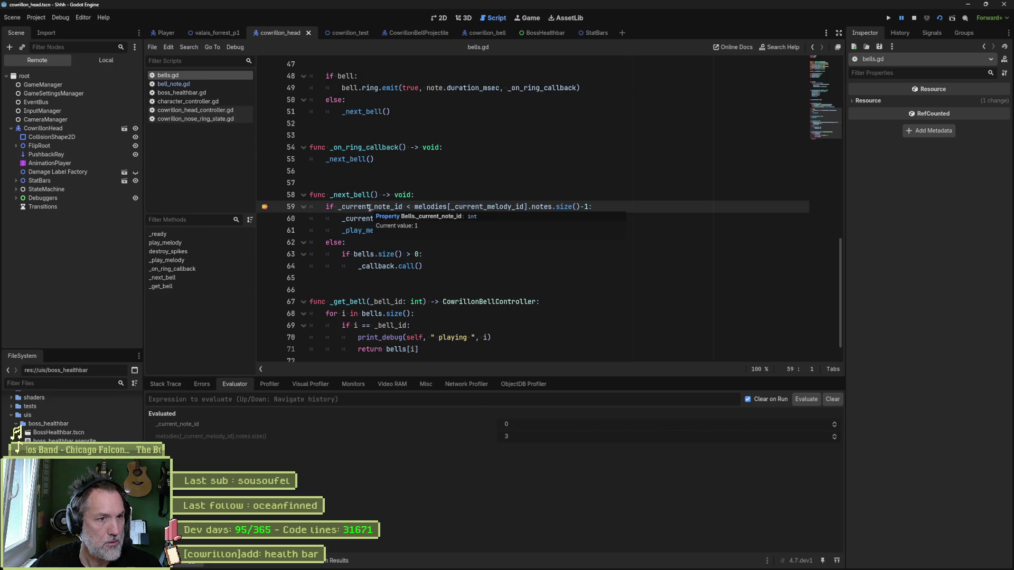
left_click_drag(415, 206, 589, 208)
key("ctrl+v")
key("Return")
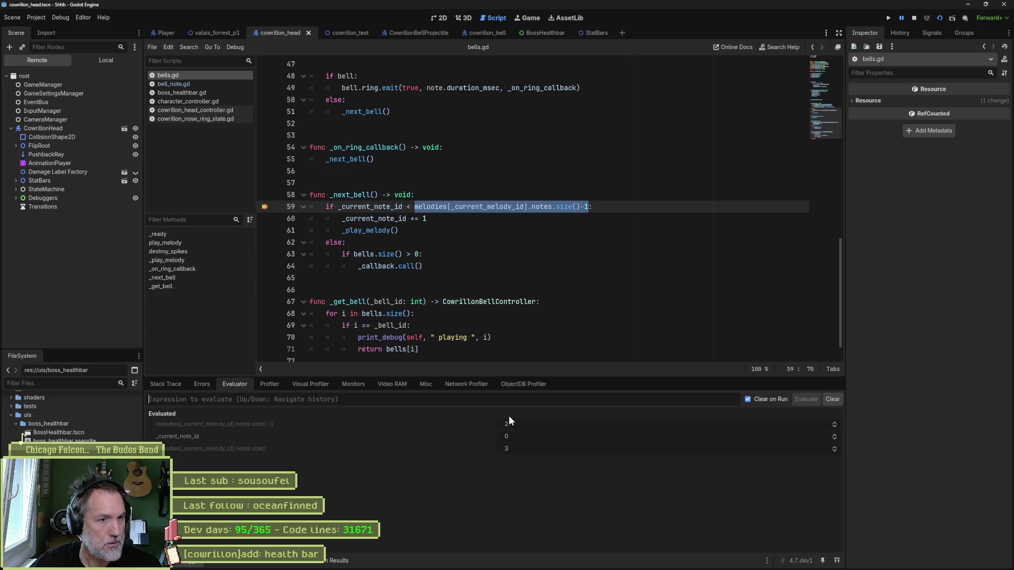
key("F10")
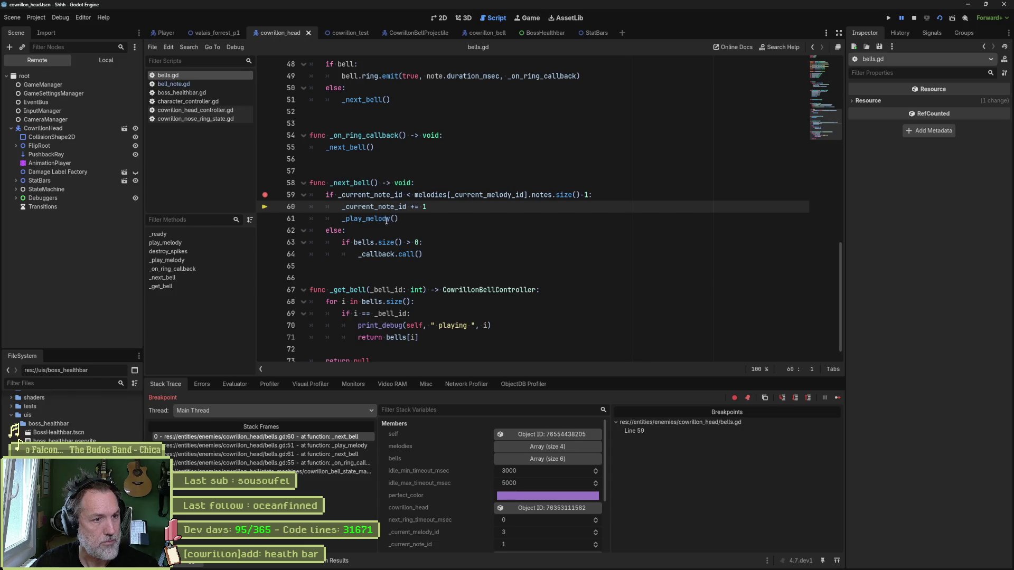
Add a line 44 breakpoint, resume, step to line 48 and evaluate bell, which is null.
scroll(378, 219, "up", 5)
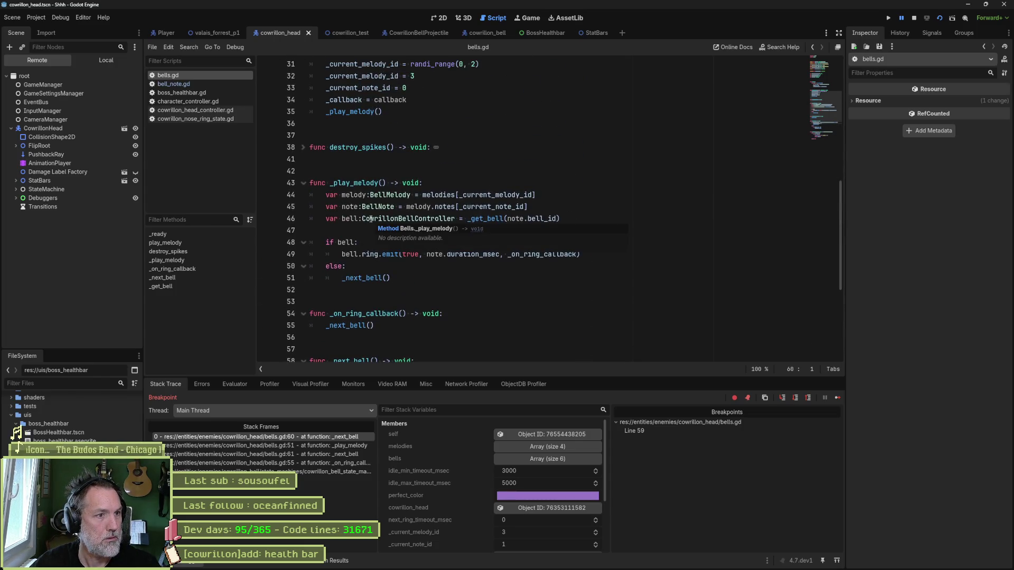
left_click(266, 195)
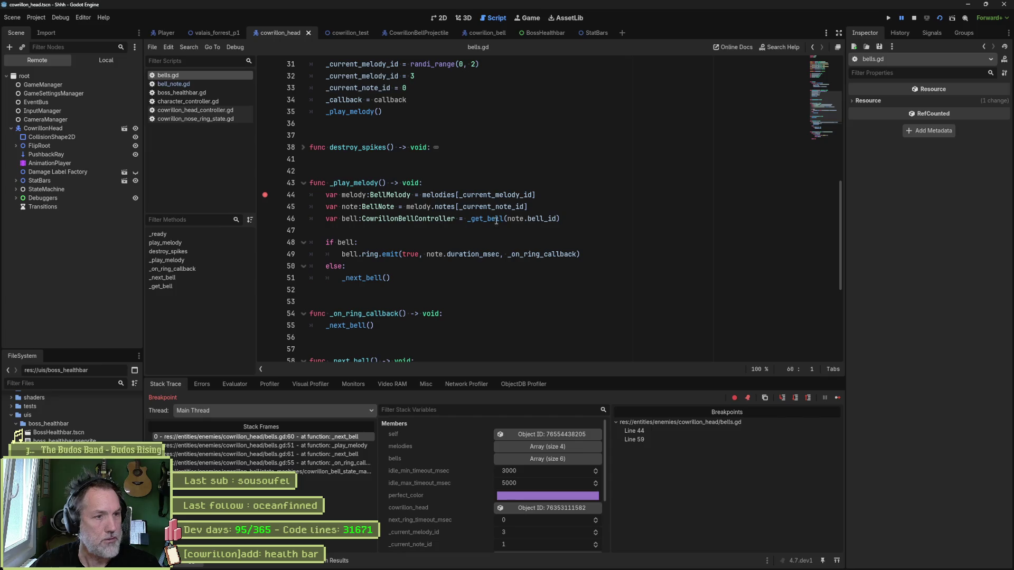
left_click(837, 397)
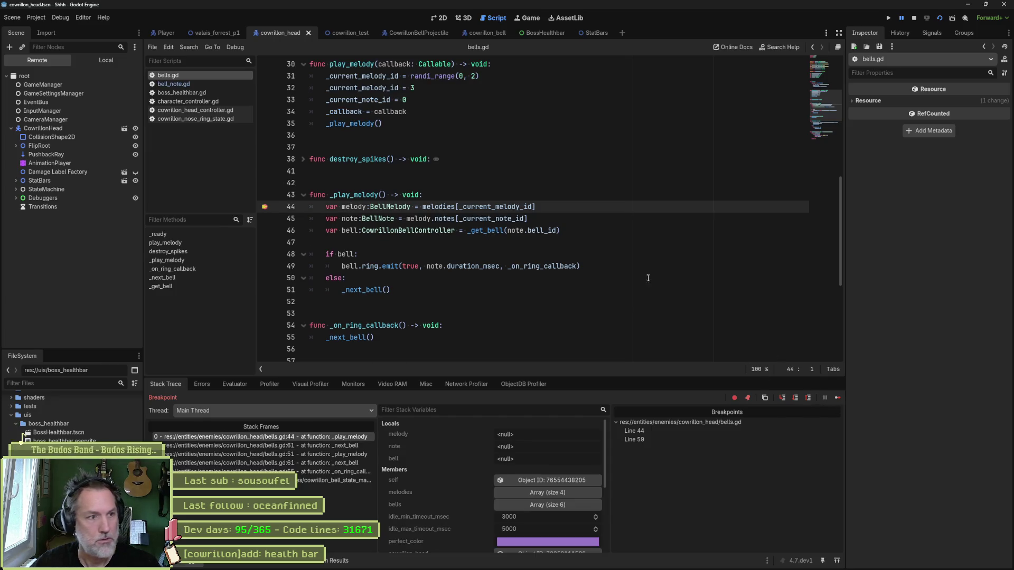
left_click(592, 232)
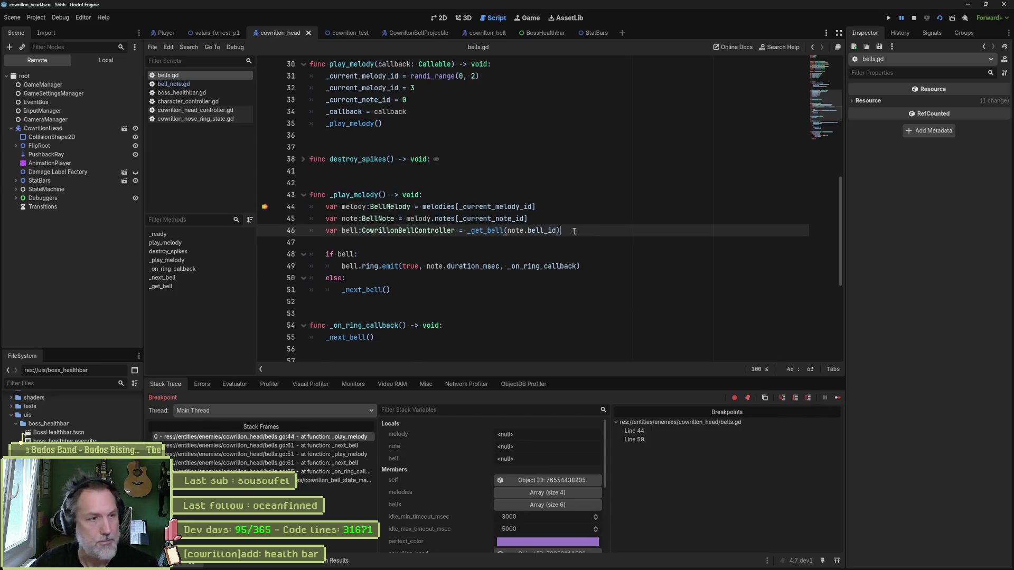
key("F10")
key("F10")
key("F10")
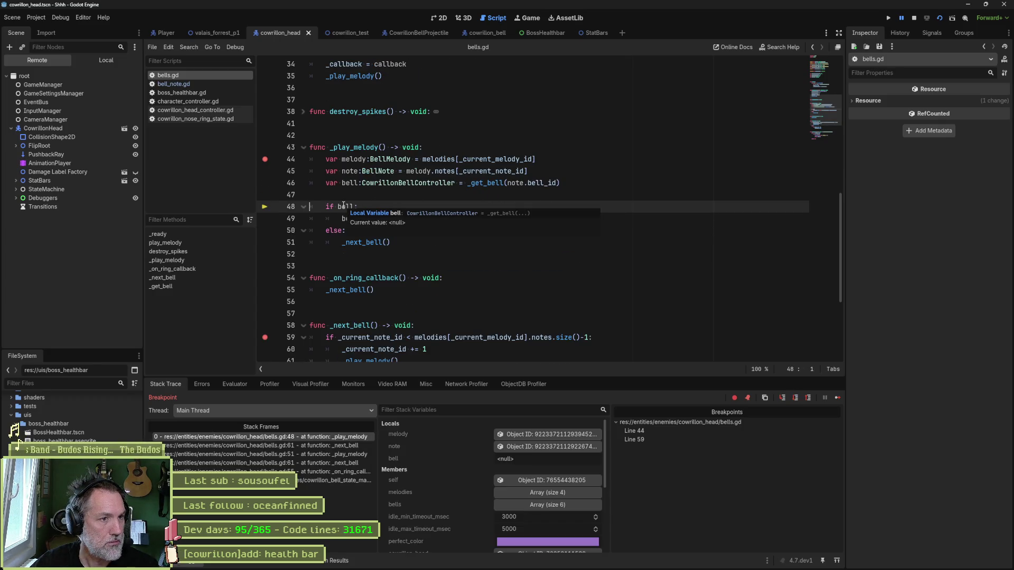
double_click(344, 206)
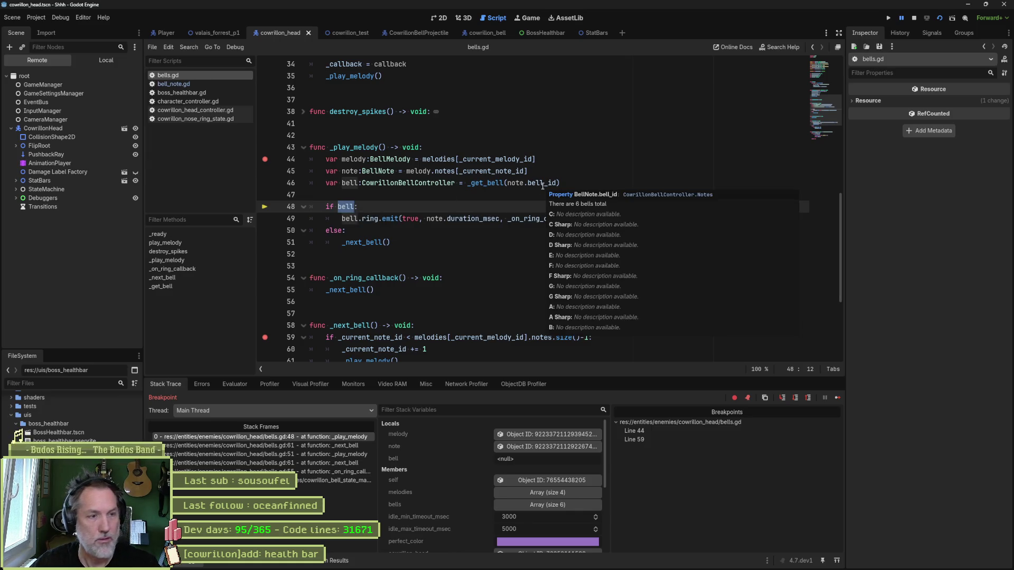
left_click(234, 384)
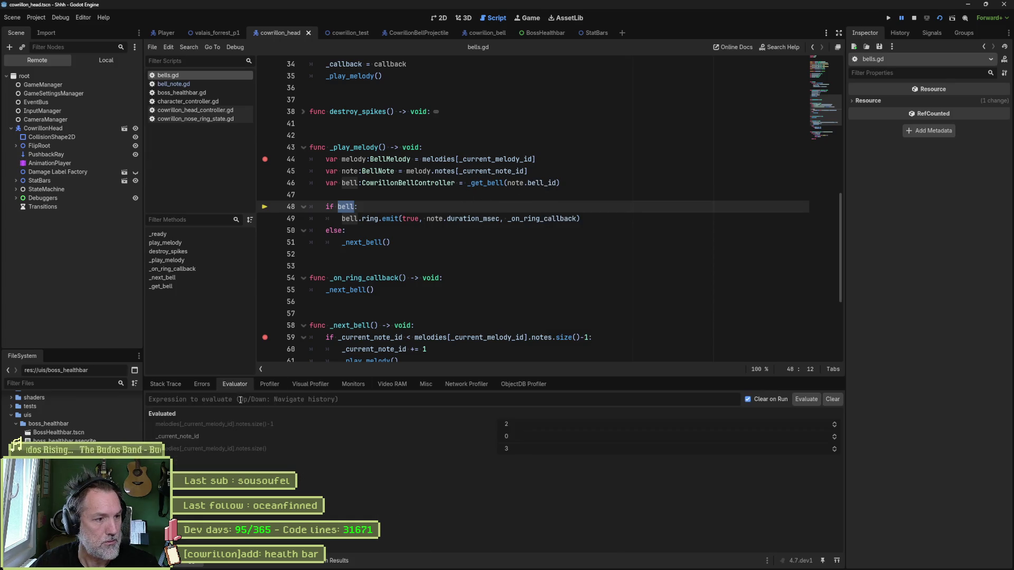
type("bell")
key("Return")
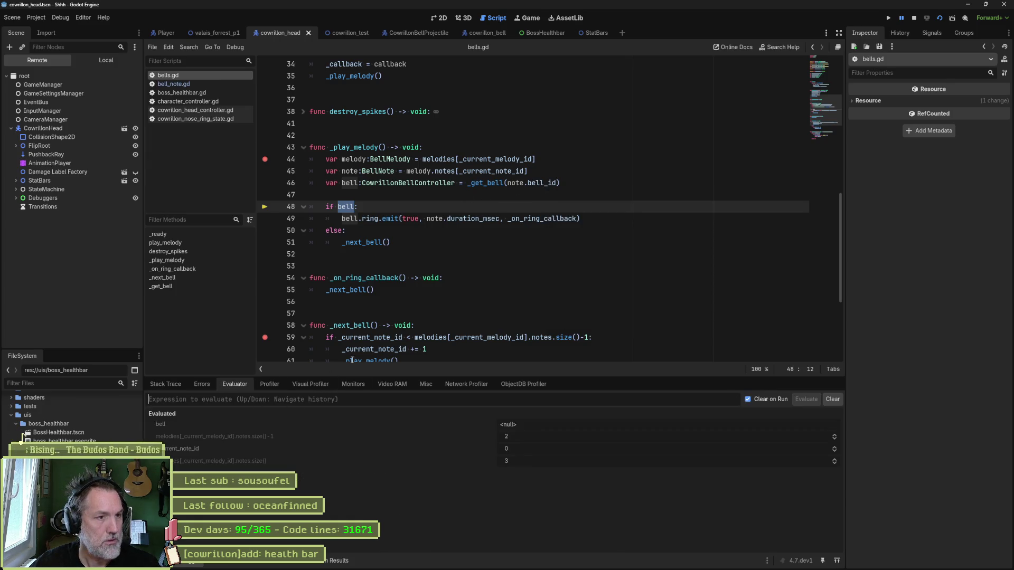
Remove the breakpoints on lines 44 and 59.
left_click(264, 159)
left_click(265, 337)
scroll(398, 327, "down", 5)
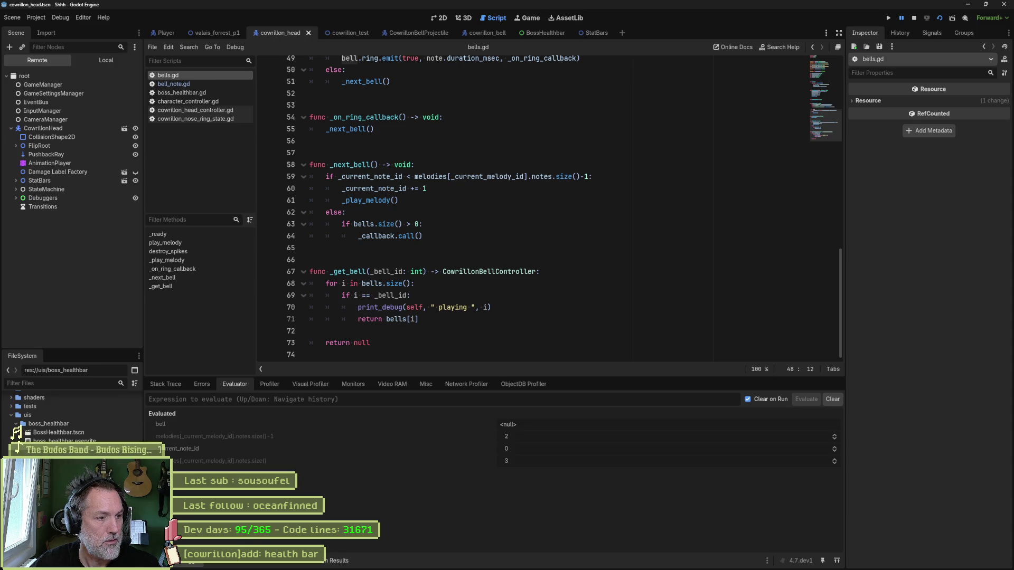
Check the Output log, then go back to the Debugger Evaluator.
left_click(161, 560)
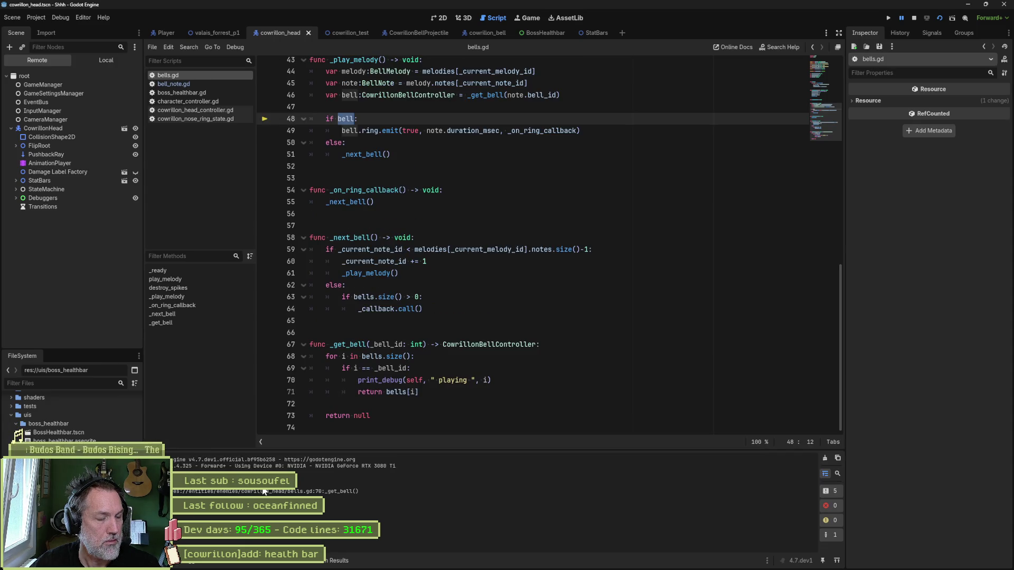
left_click(210, 562)
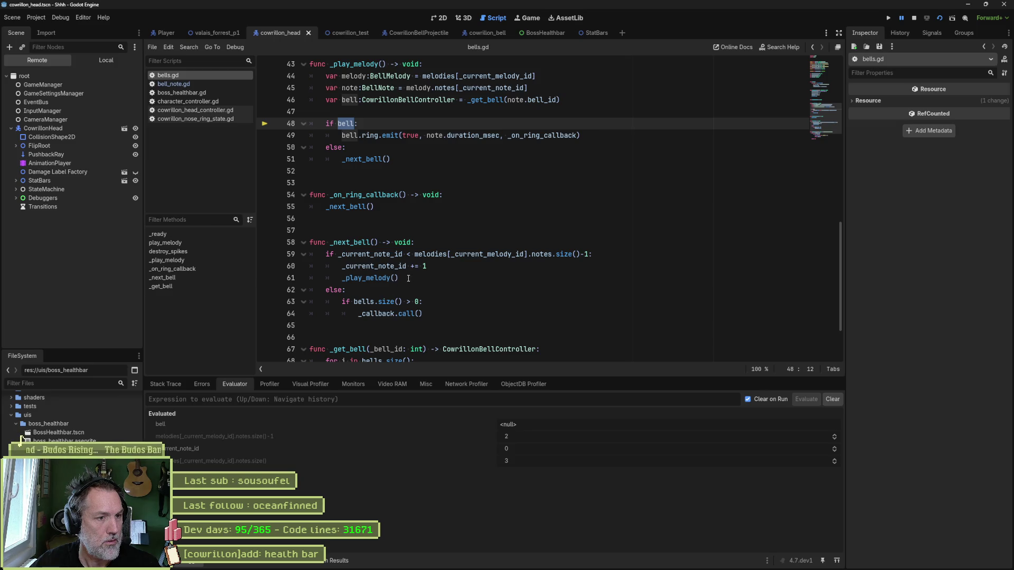
scroll(386, 306, "down", 2)
mouse_move(399, 304)
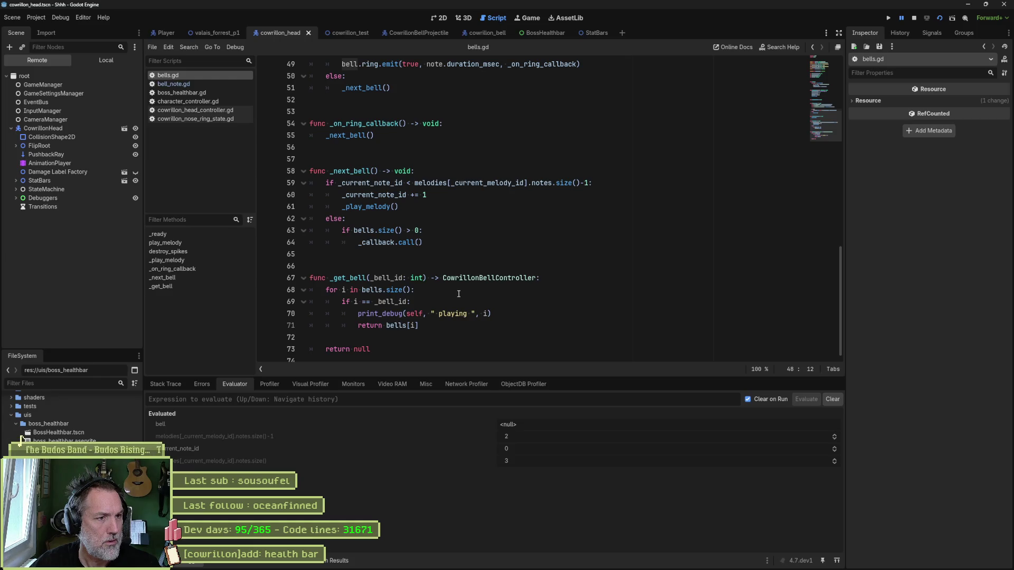
Evaluate bells and i in the Evaluator: an Array of size 6 and null.
double_click(378, 290)
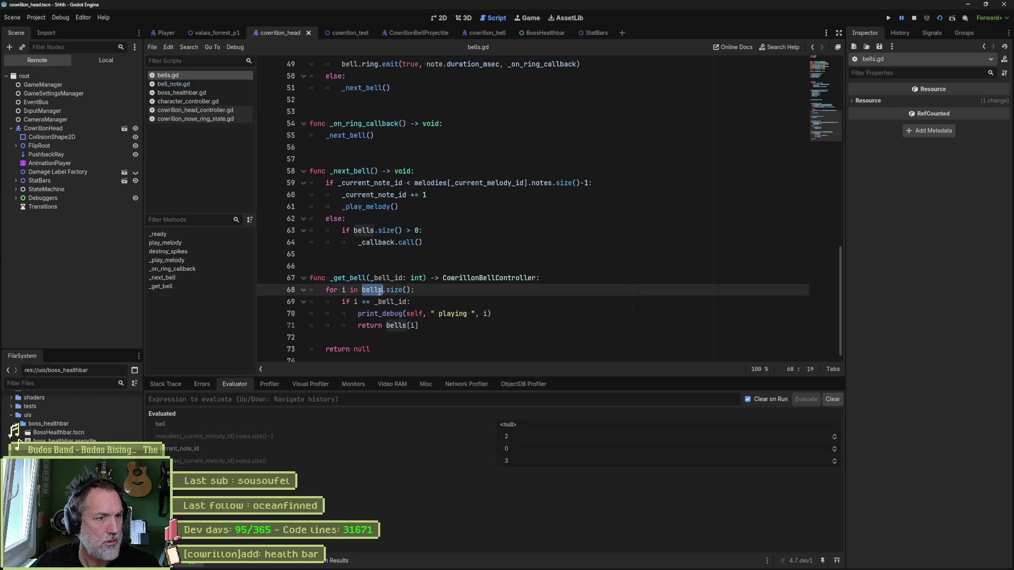
left_click(379, 405)
type("bells")
key("Return")
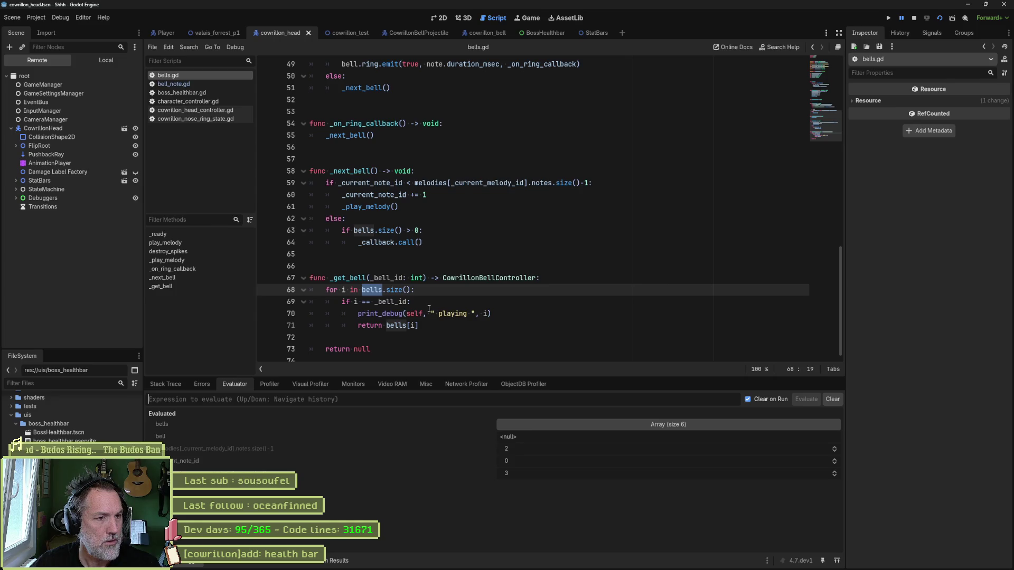
left_click(344, 290)
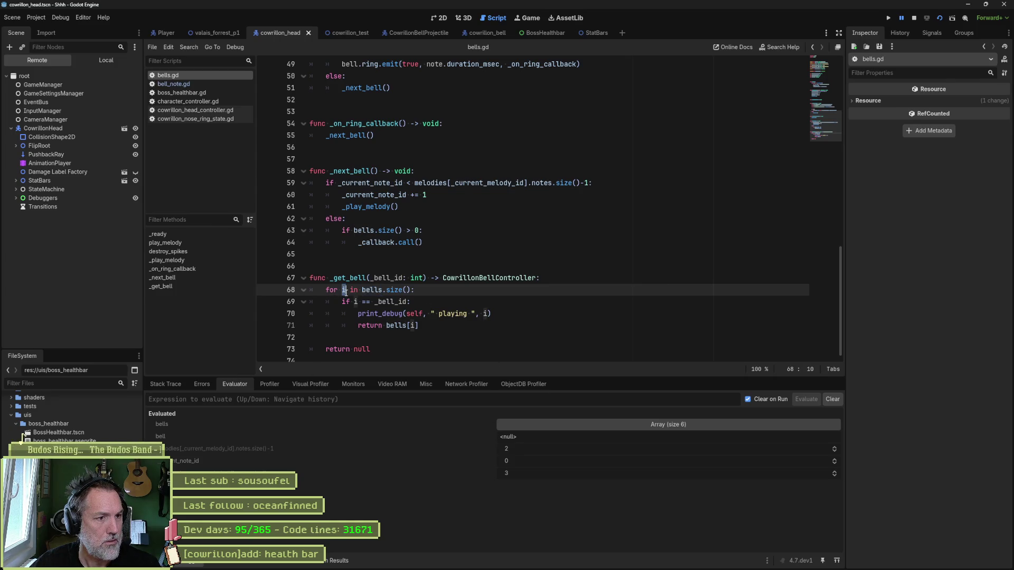
type("i")
key("Return")
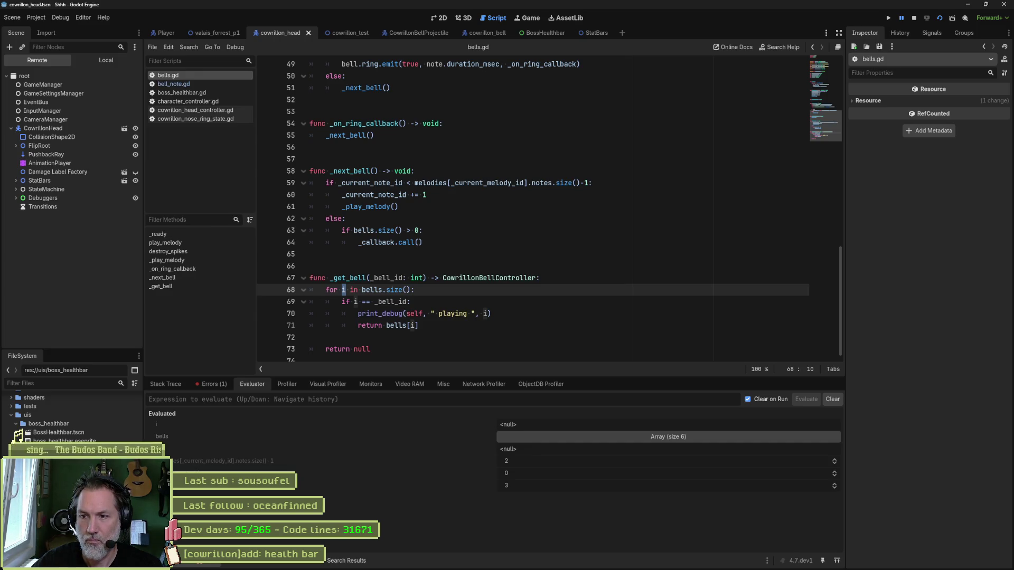
left_click(498, 316)
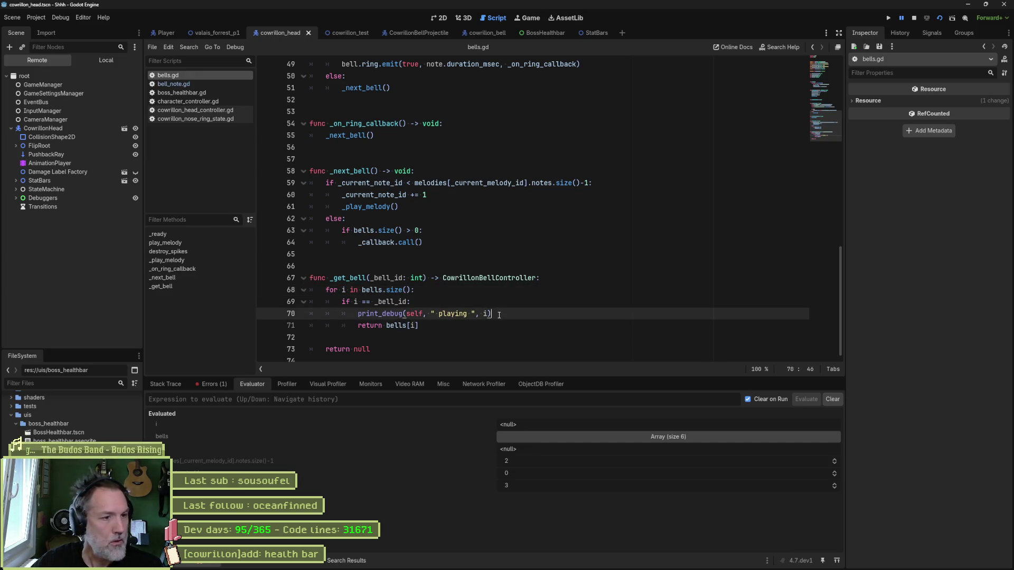
Expand the bells Array in the Evaluator to view its six bell elements.
left_click(353, 290, "shift")
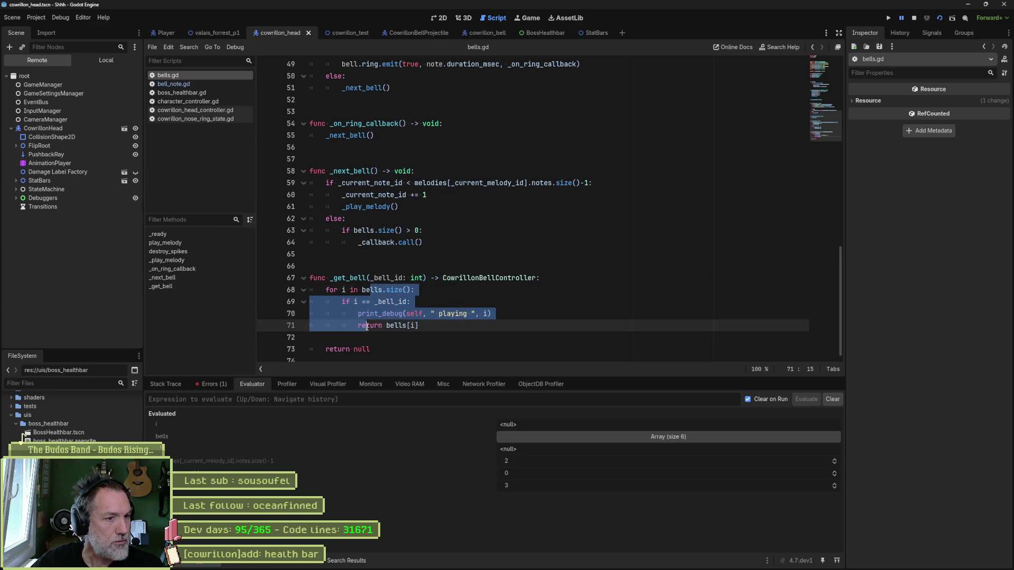
left_click(461, 292)
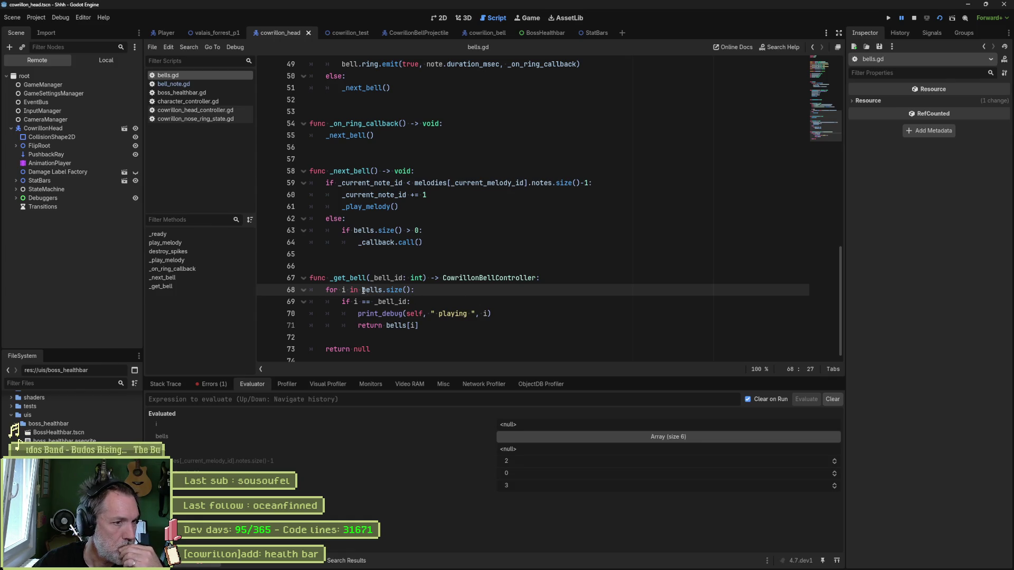
left_click_drag(363, 291, 405, 290)
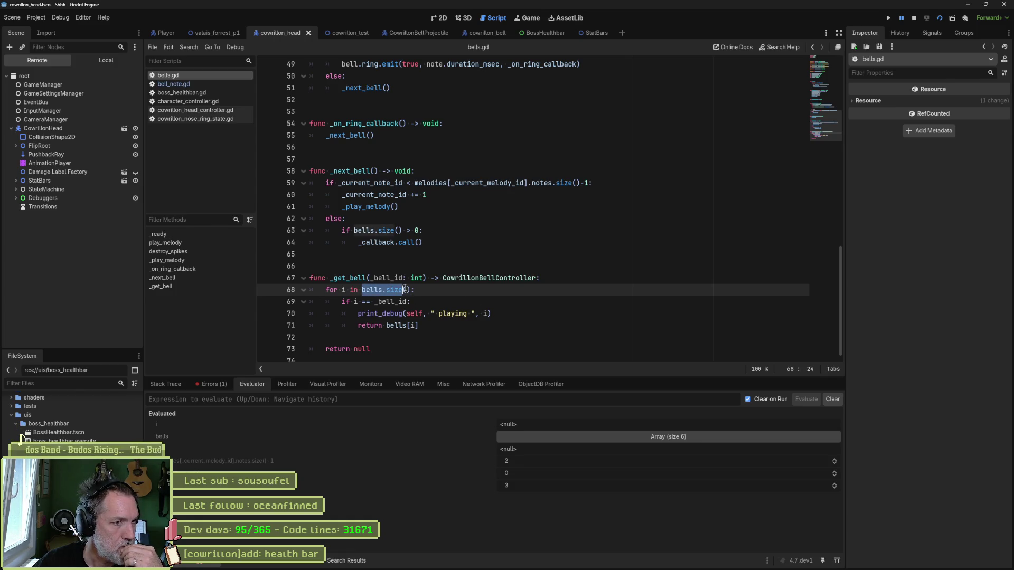
left_click(556, 436)
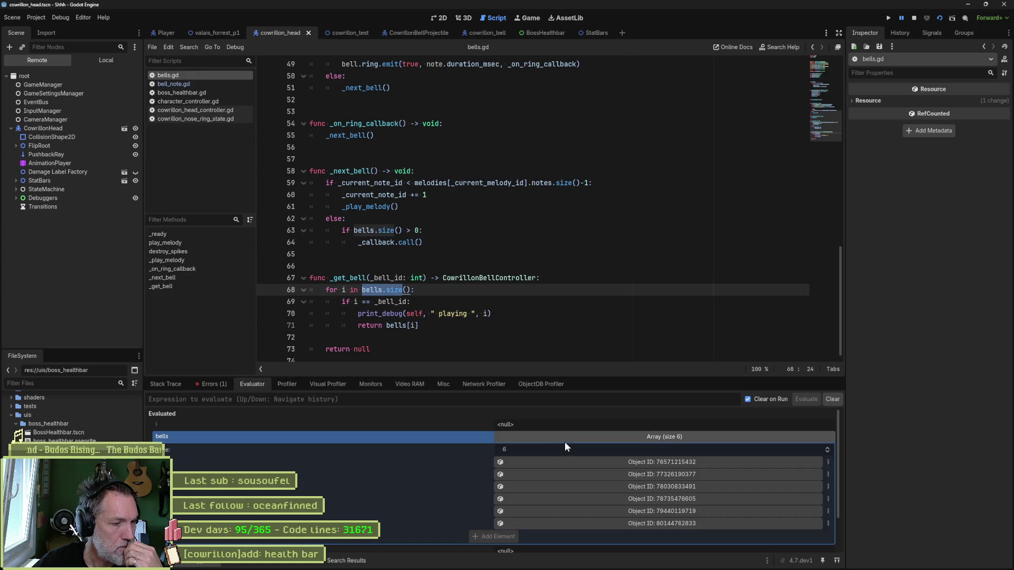
left_click(342, 290)
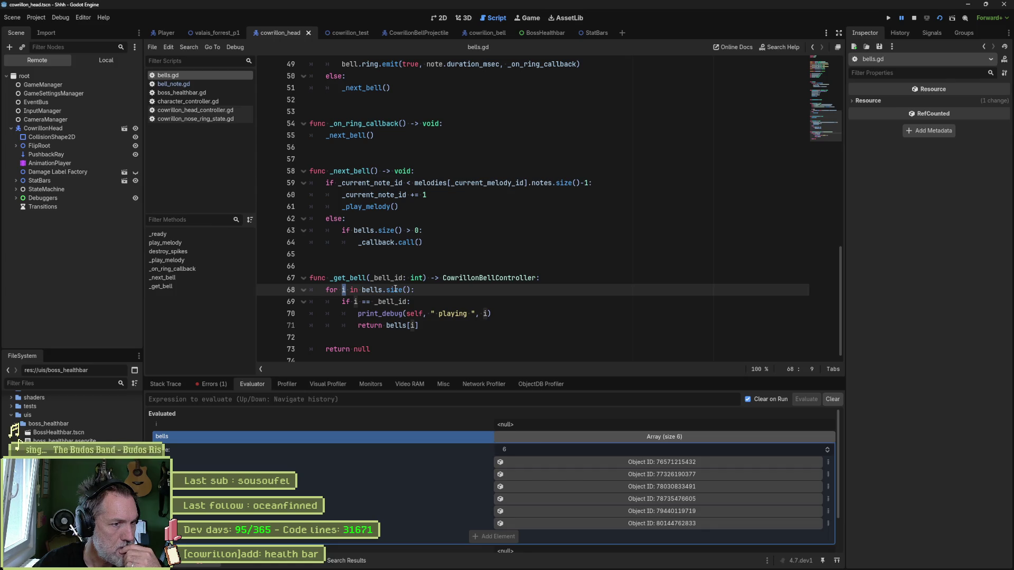
left_click_drag(415, 290, 326, 291)
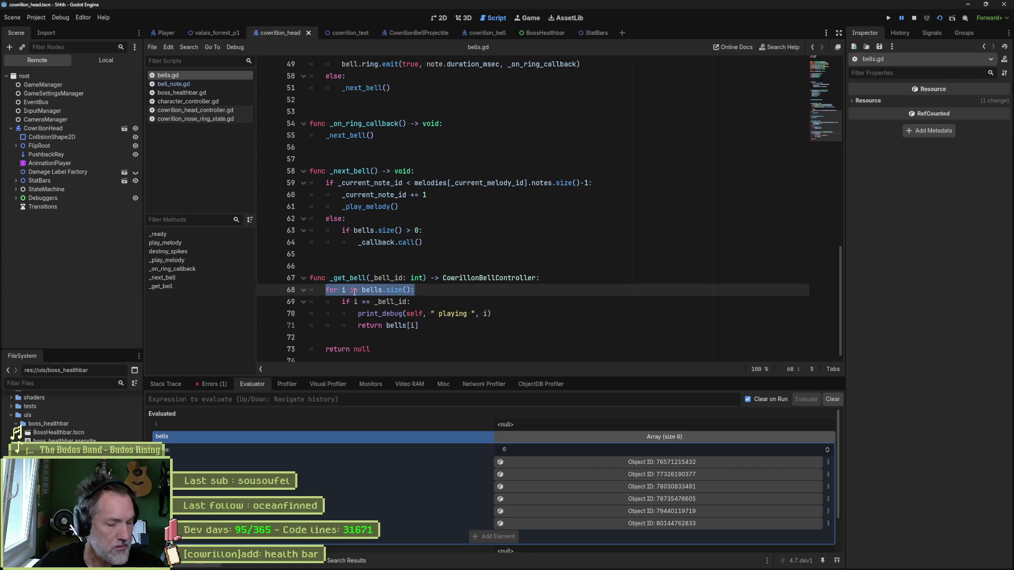
Stop the running game and switch to the browser window.
left_click(914, 18)
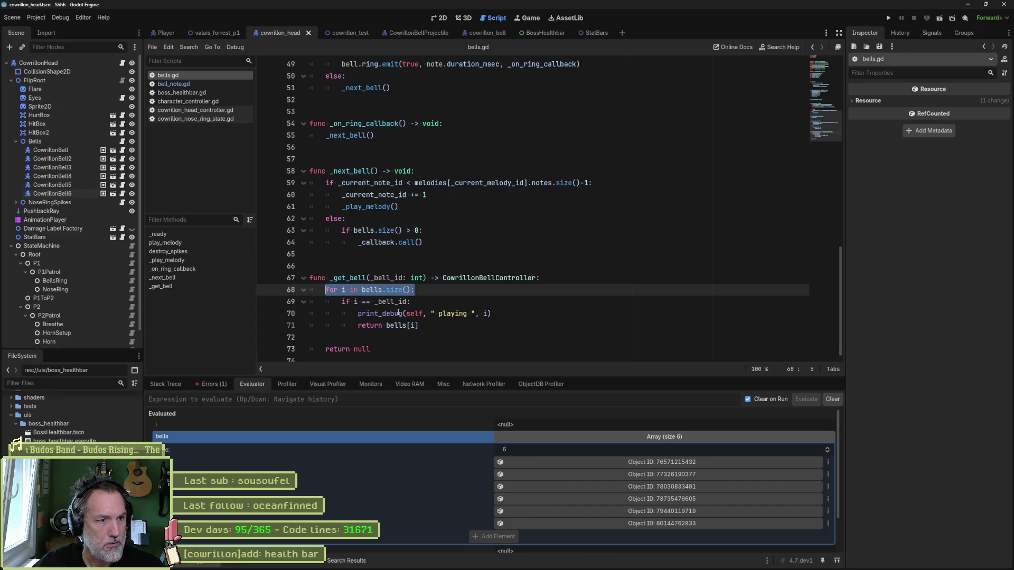
mouse_move(399, 313)
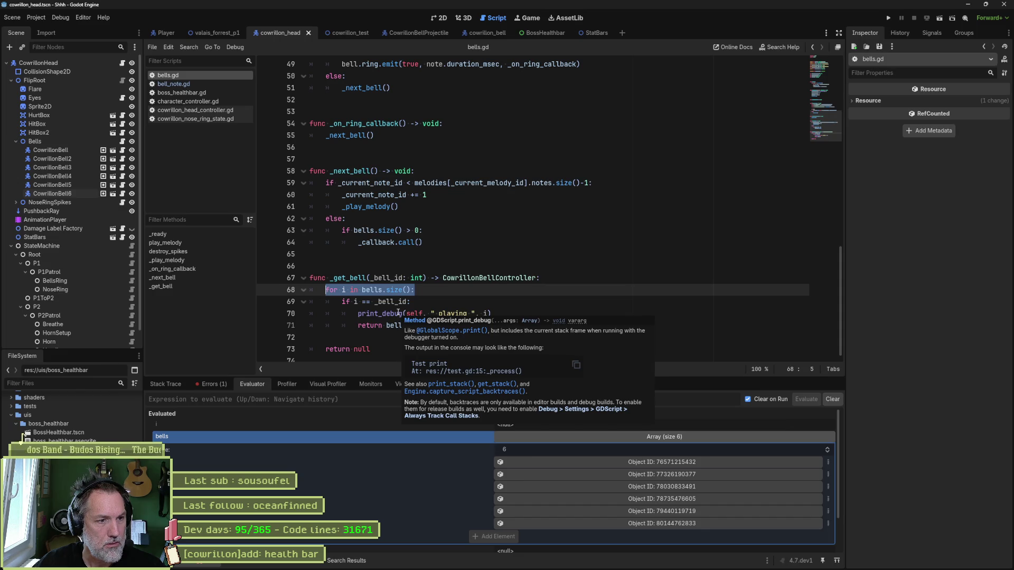
left_click(447, 561)
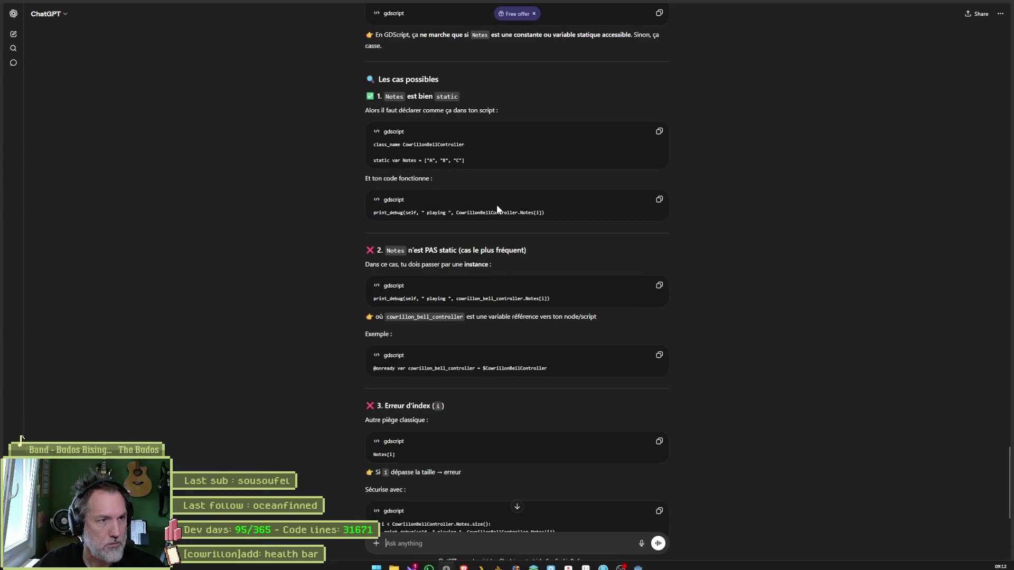
Load the Godot homepage in a new browser tab.
key("ctrl+t")
type("go")
key("Return")
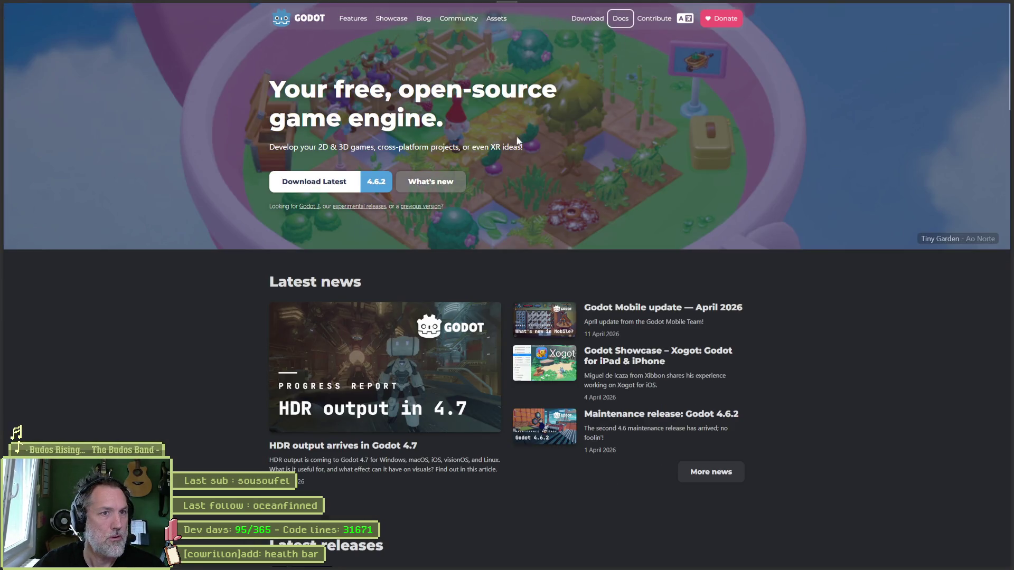
Search the Godot docs for 'loop', then 'for', and close the search overlay.
type("/")
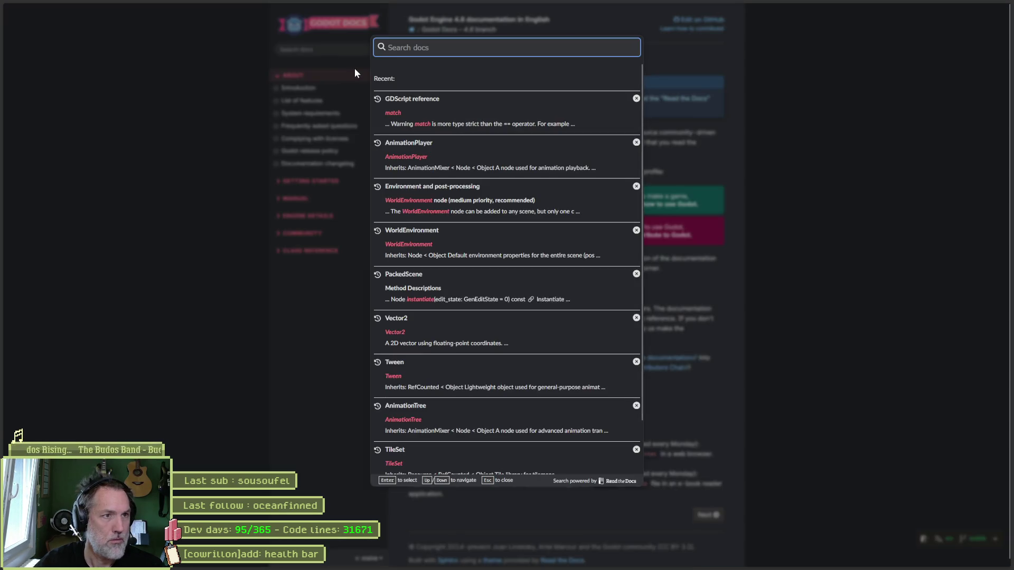
type("loop")
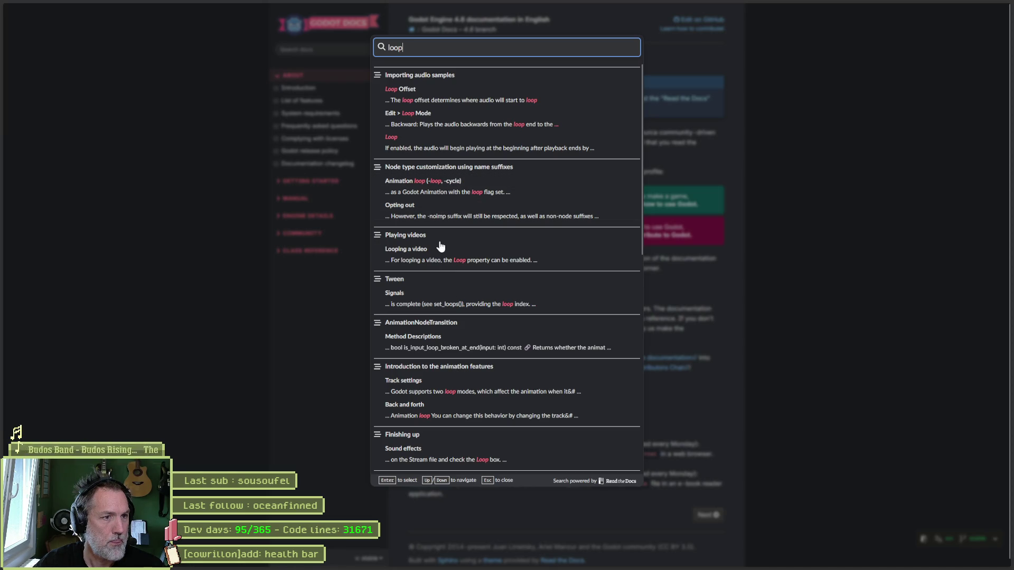
scroll(449, 258, "down", 3)
scroll(457, 333, "down", 3)
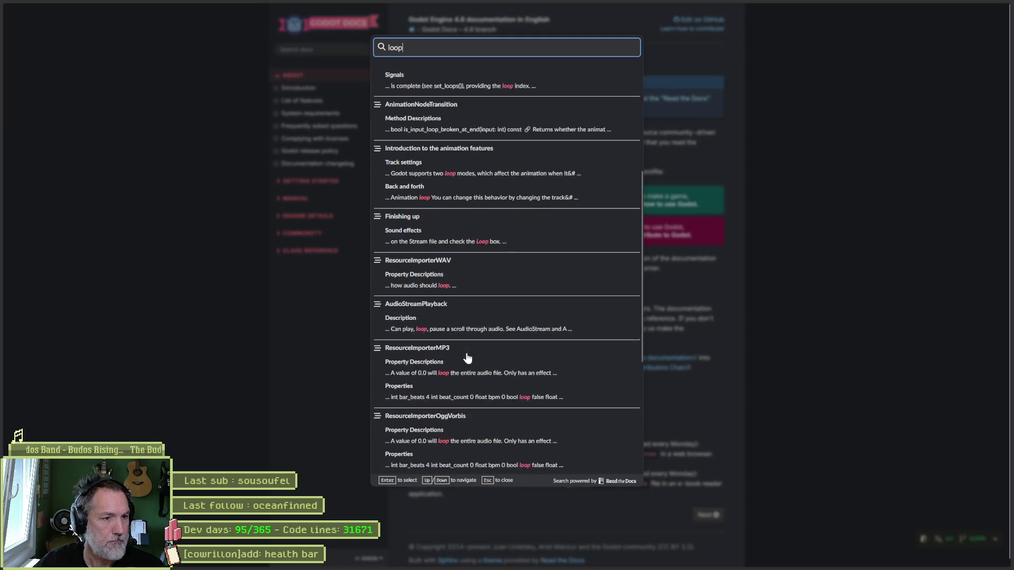
scroll(466, 361, "down", 3)
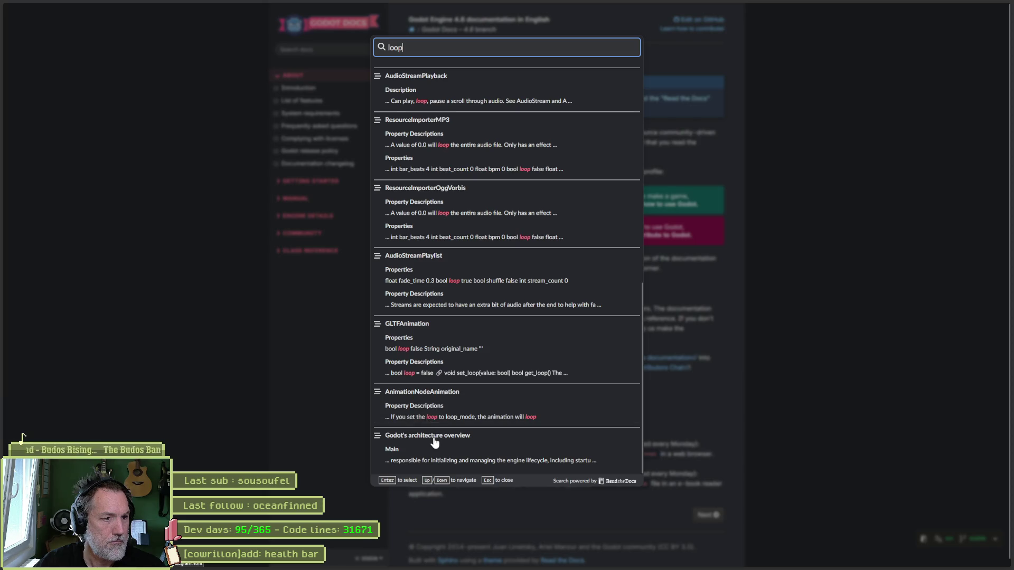
left_click_drag(485, 48, 362, 58)
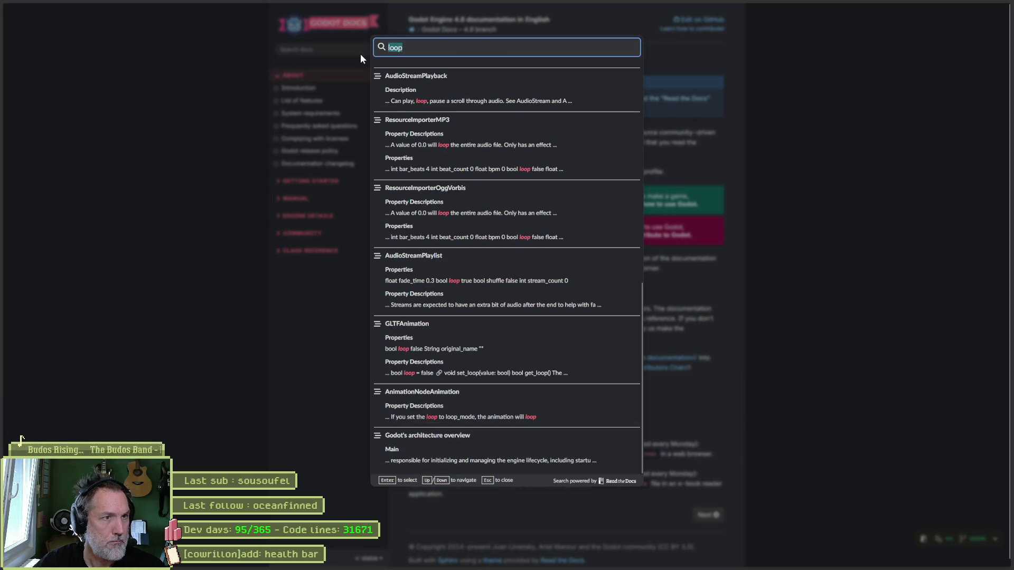
type("for")
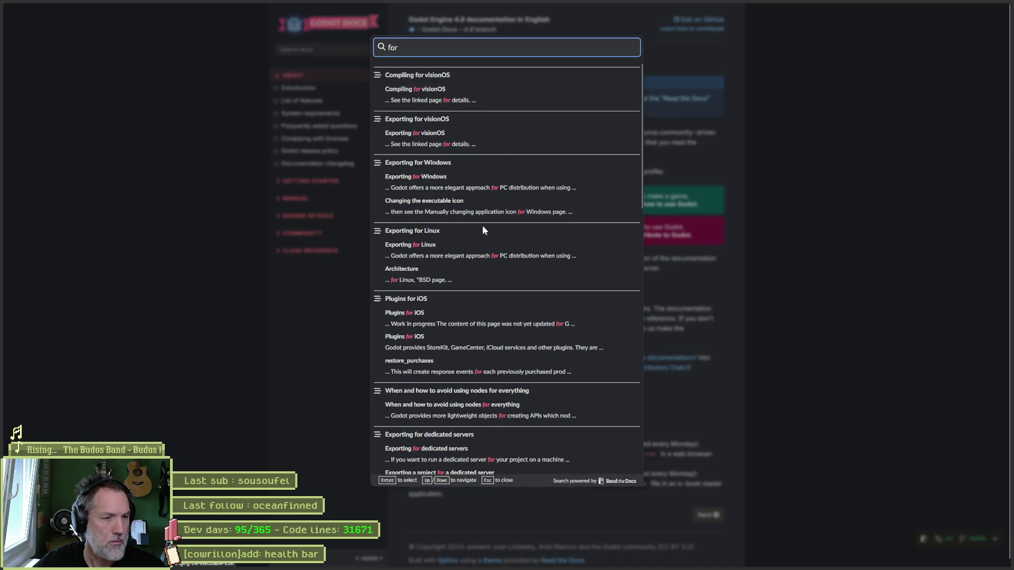
scroll(501, 403, "down", 5)
key("Escape")
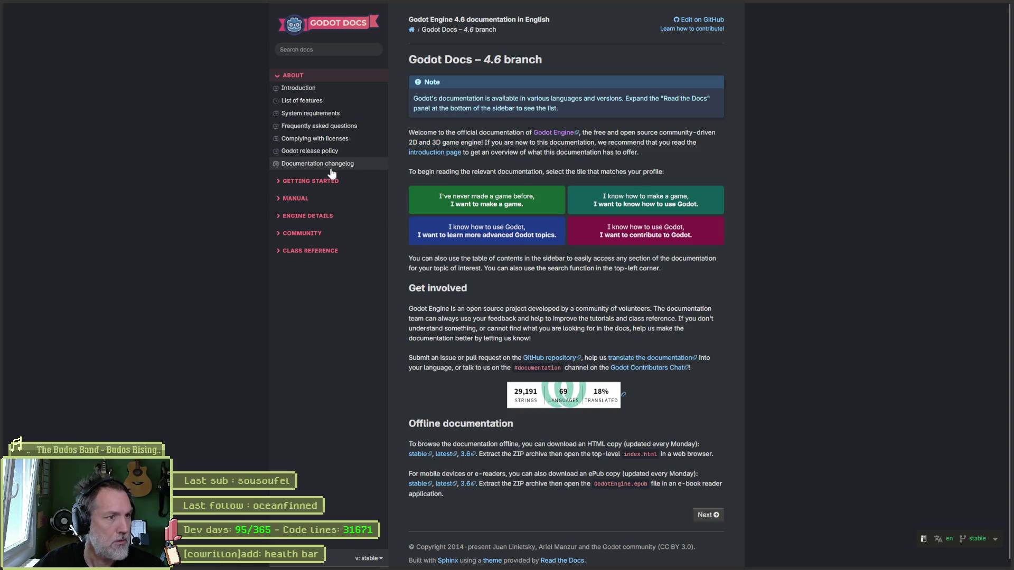
Go to Manual > Scripting > GDScript > GDScript reference, at Statements and control flow.
left_click(295, 199)
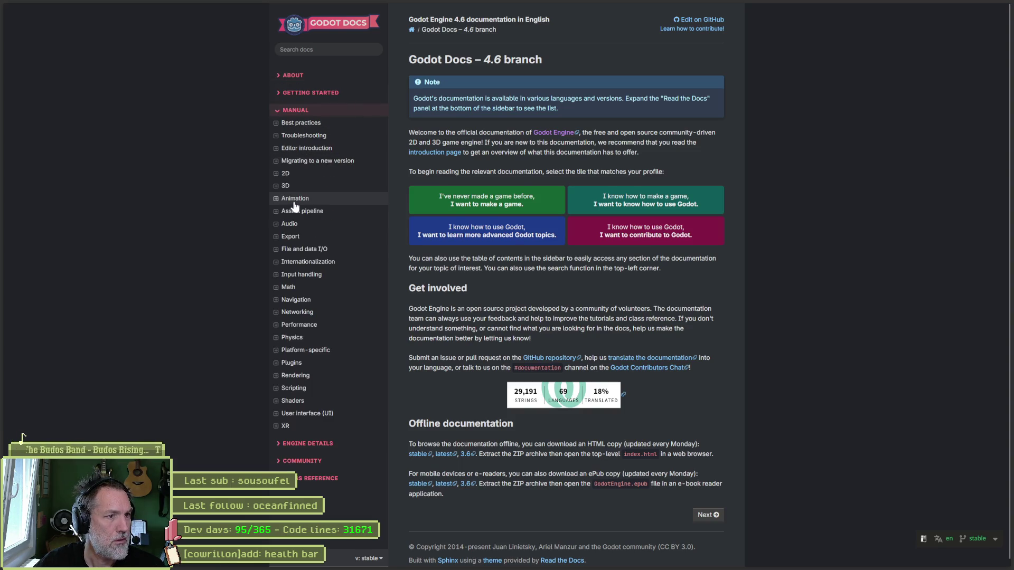
left_click(314, 391)
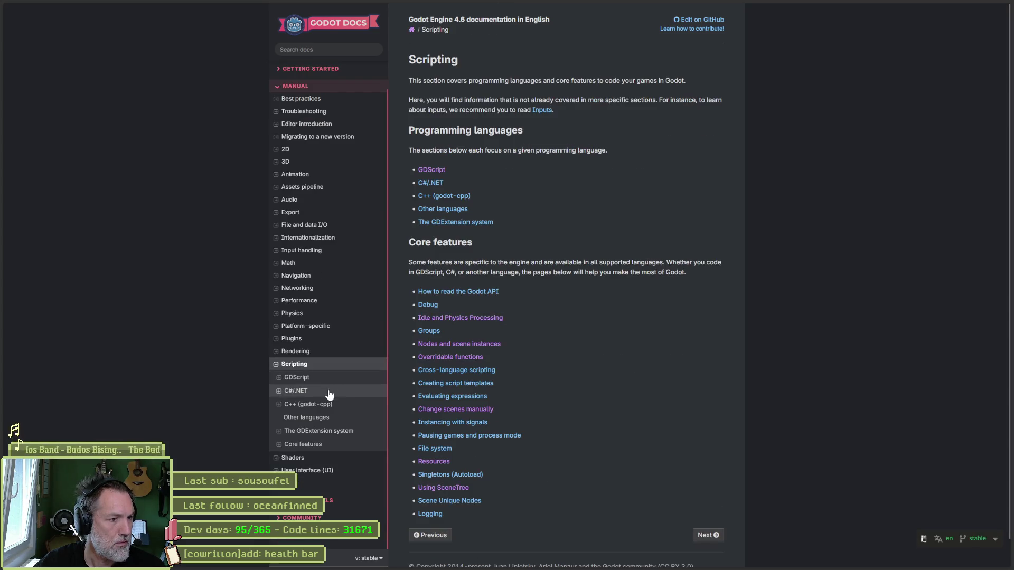
left_click(308, 376)
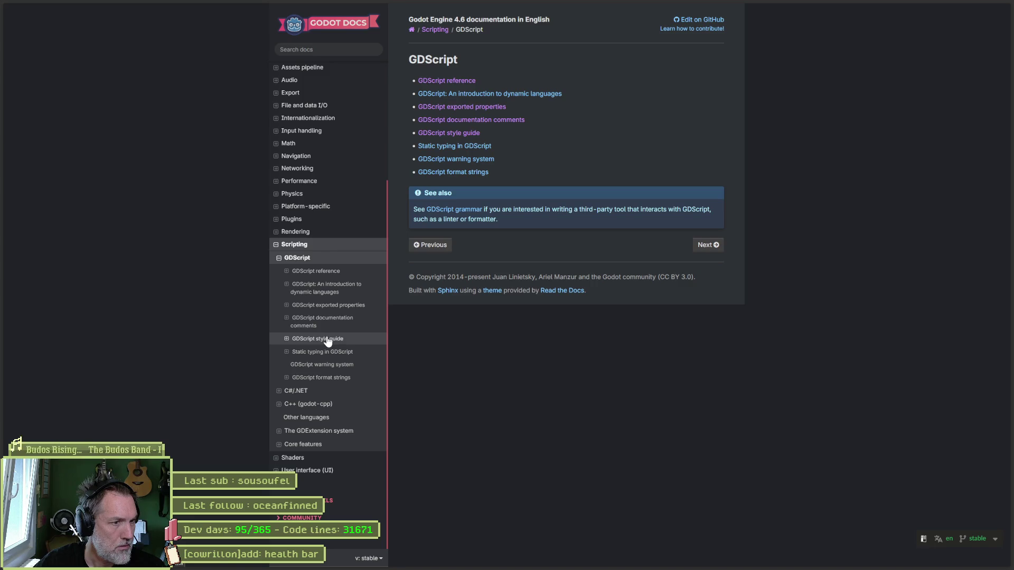
left_click(335, 277)
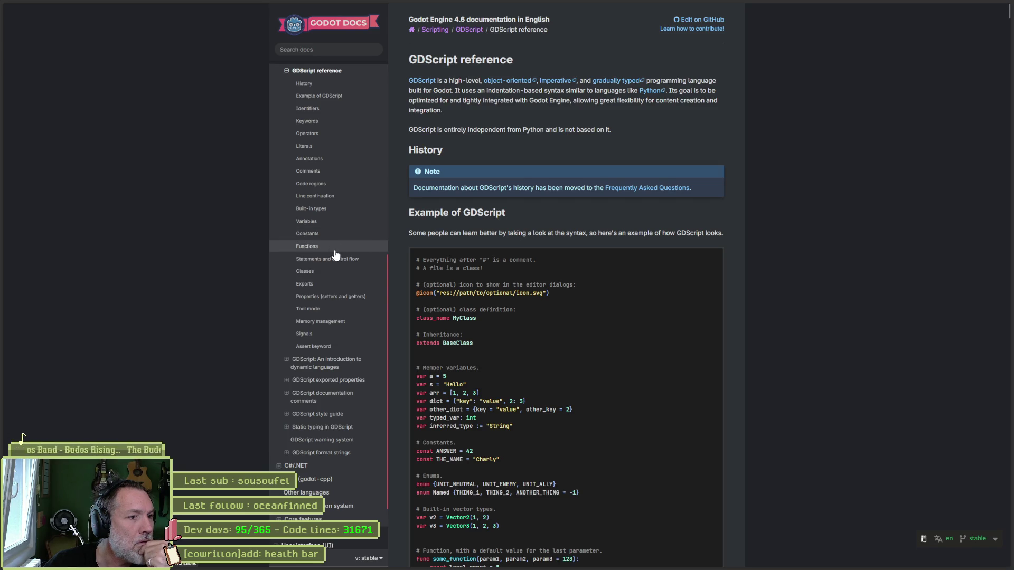
left_click(359, 259)
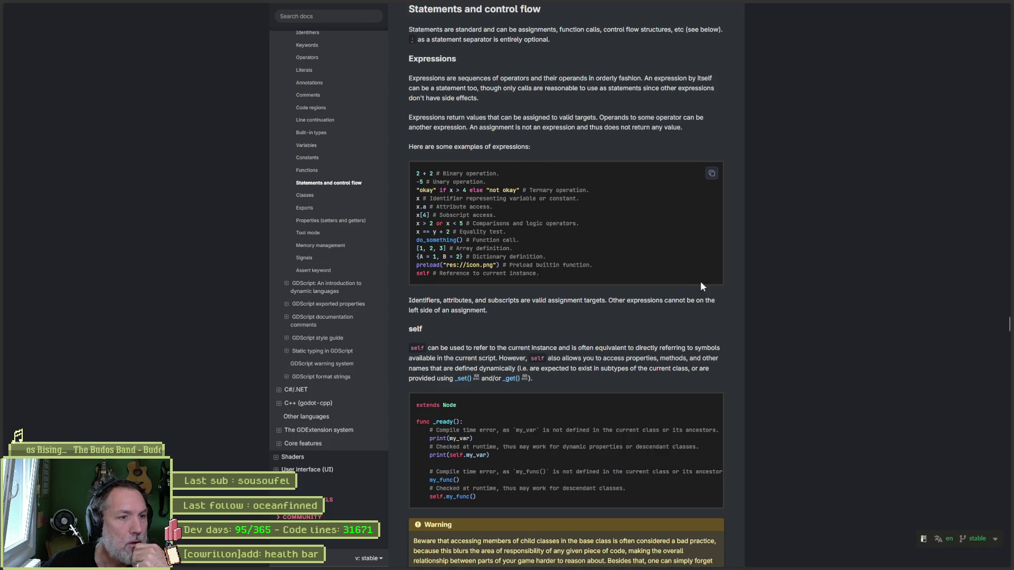
Read down to the for-loop examples, then minimize the browser back to bells.gd.
scroll(704, 311, "down", 3)
scroll(705, 312, "down", 10)
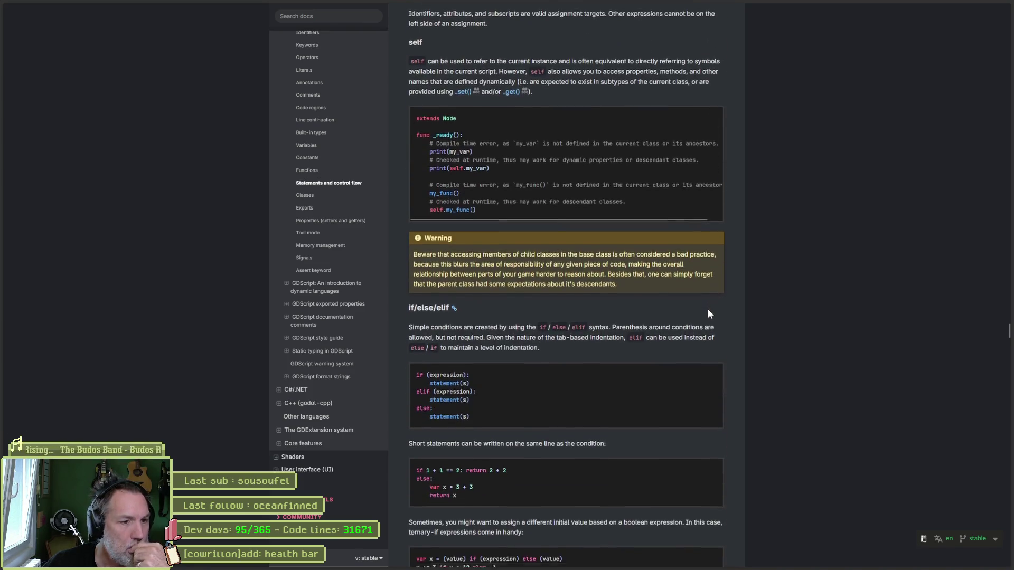
scroll(707, 312, "down", 3)
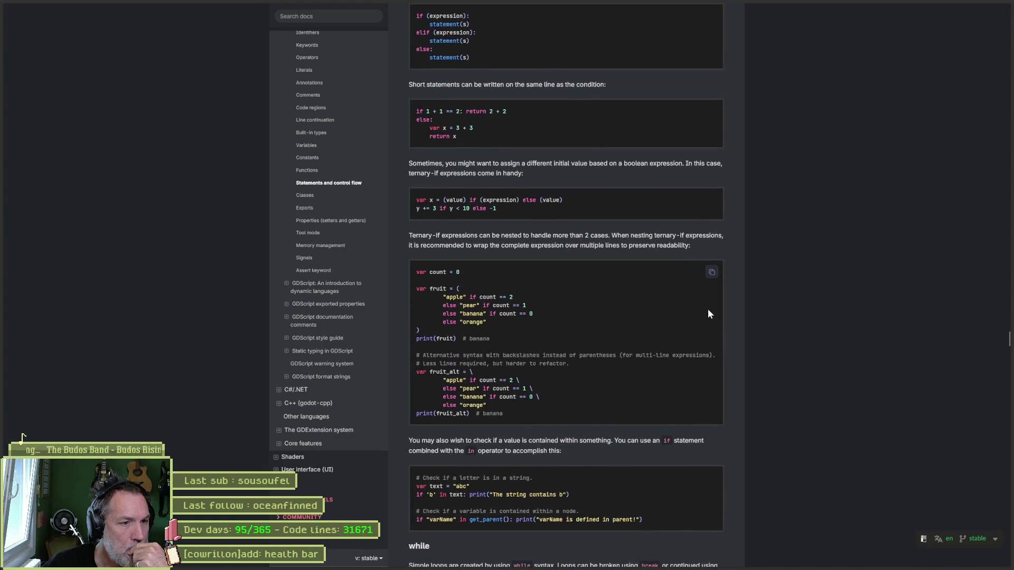
scroll(708, 312, "down", 7)
scroll(703, 314, "down", 5)
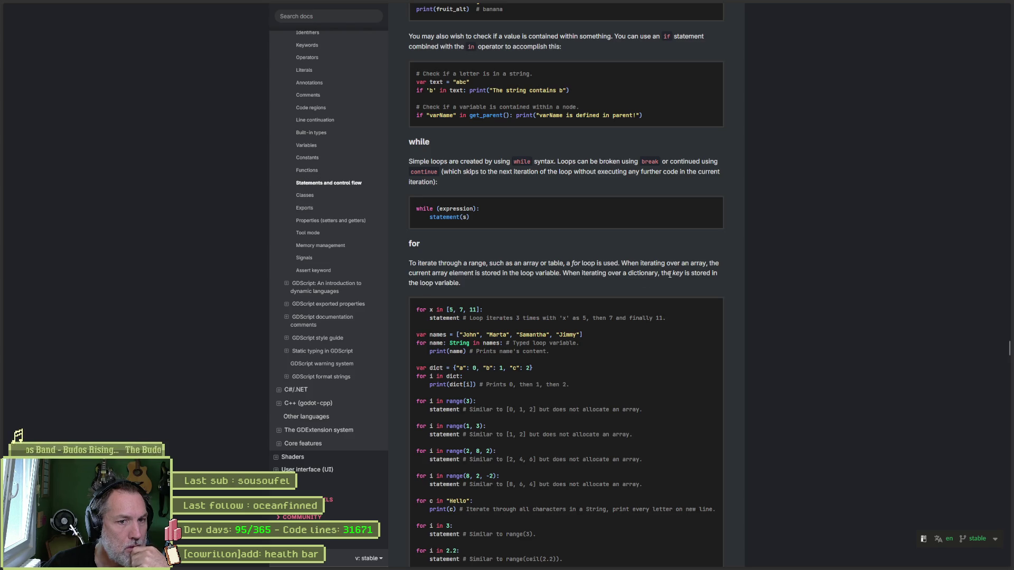
scroll(522, 287, "down", 1)
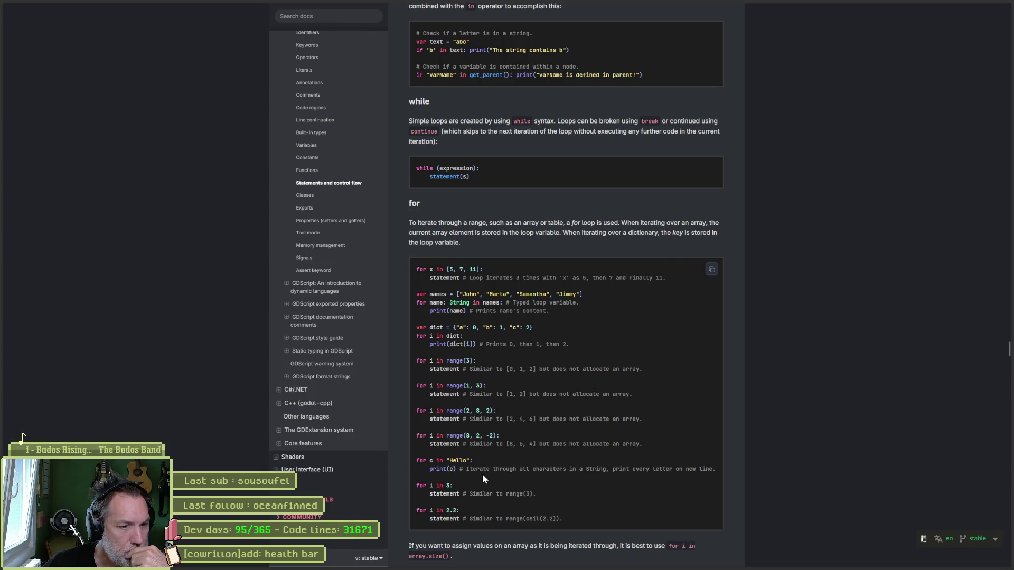
scroll(484, 480, "down", 3)
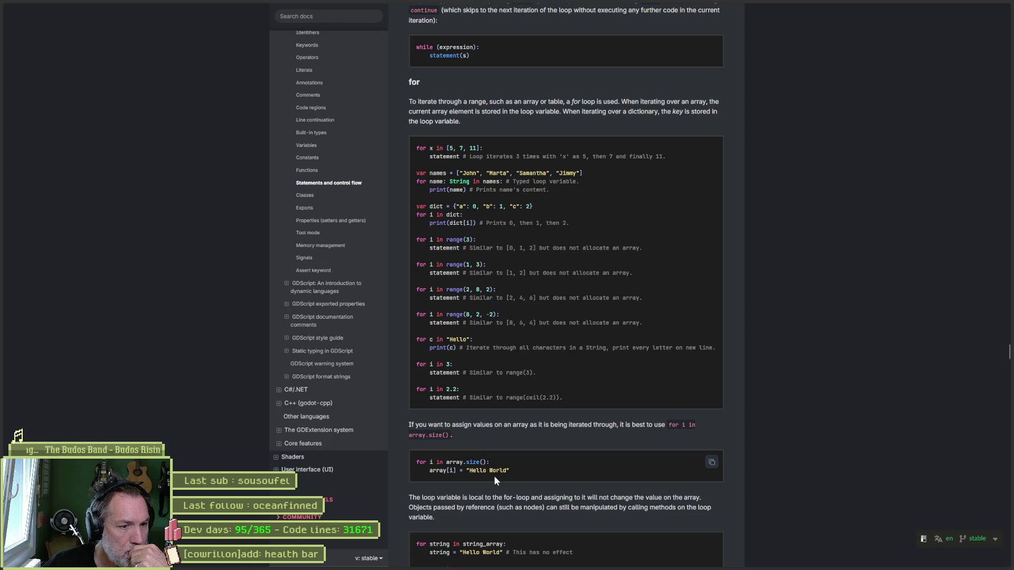
scroll(501, 472, "down", 1)
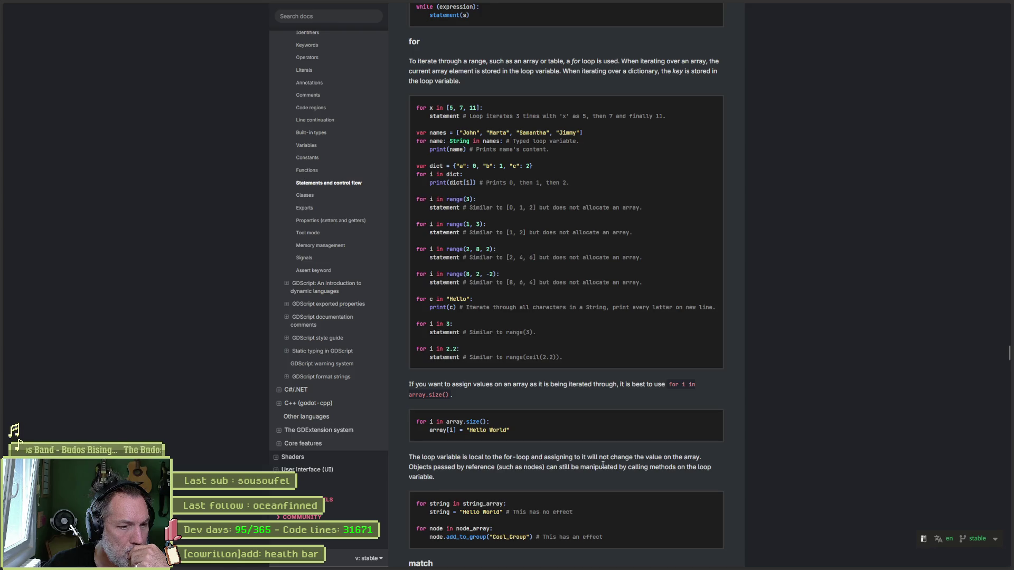
scroll(602, 464, "down", 1)
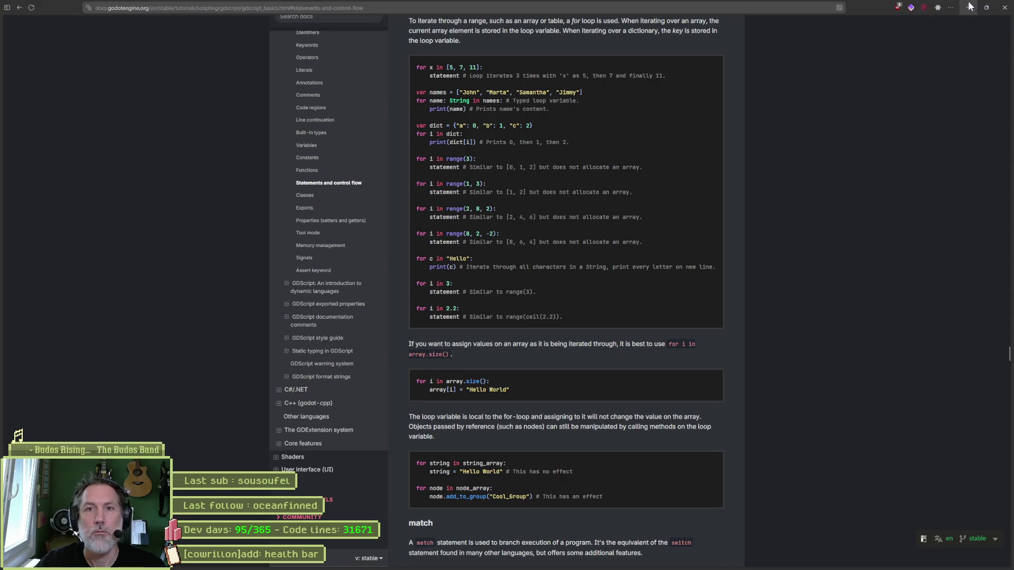
left_click(970, 6)
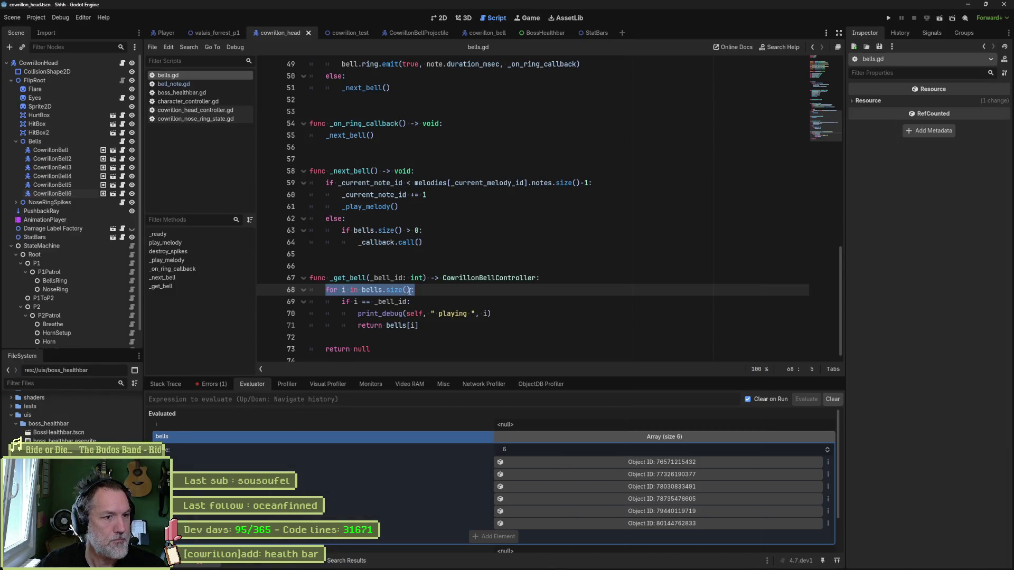
left_click(414, 290)
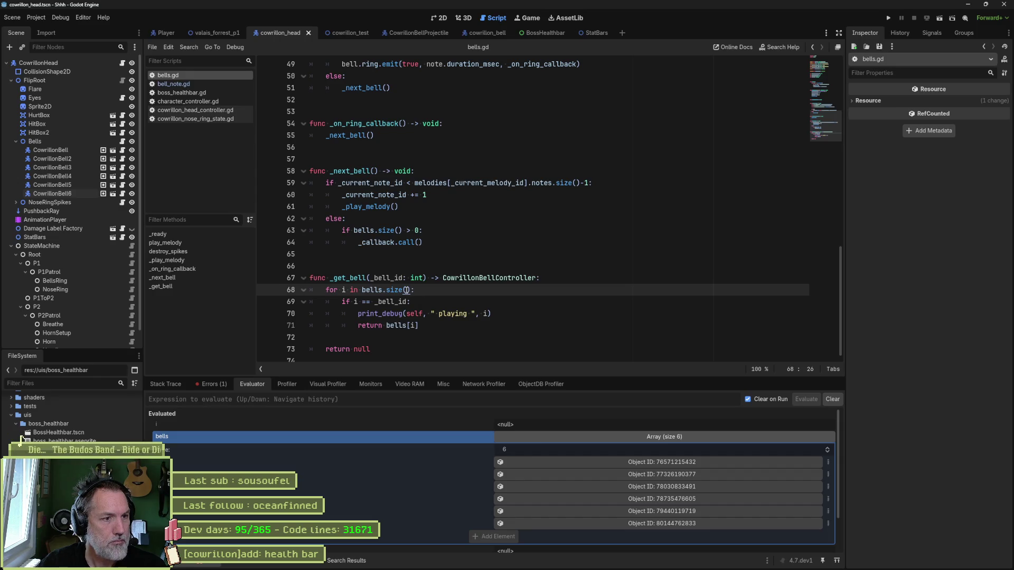
Compare the docs' 'for i in array.size()' example with the bells.gd loop, then hide the docs.
key("alt+Tab")
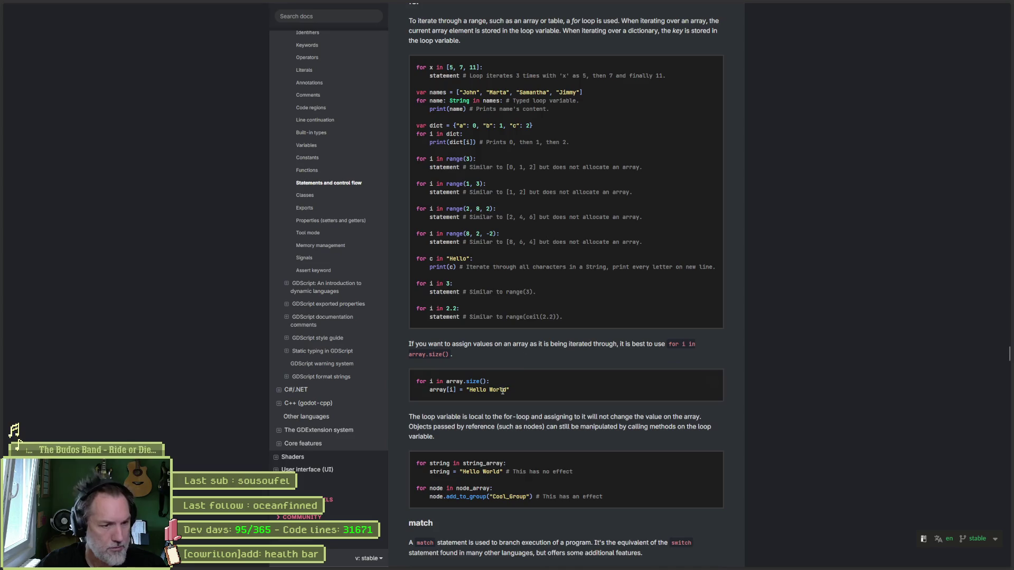
left_click_drag(489, 382, 416, 387)
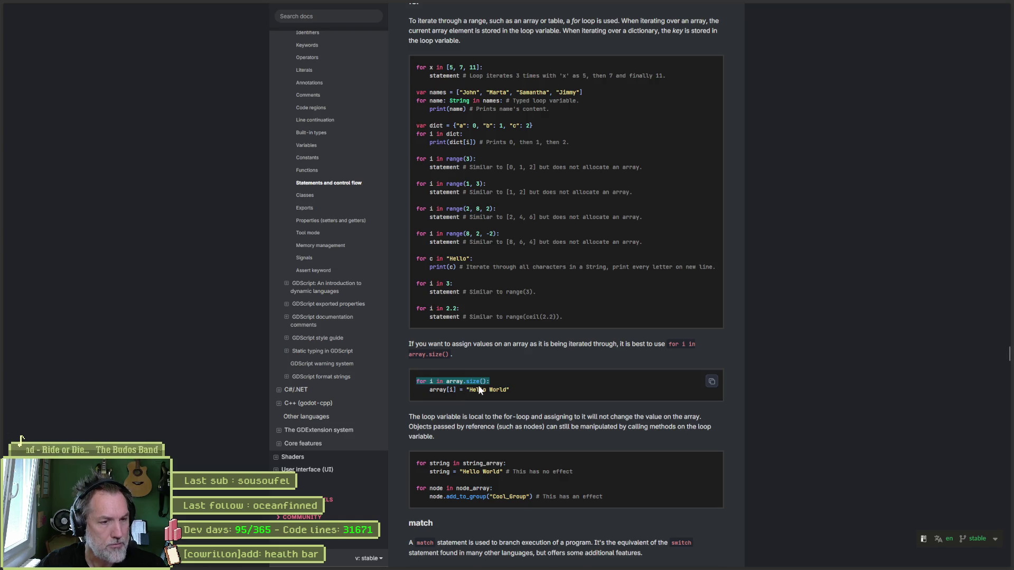
key("alt+Tab")
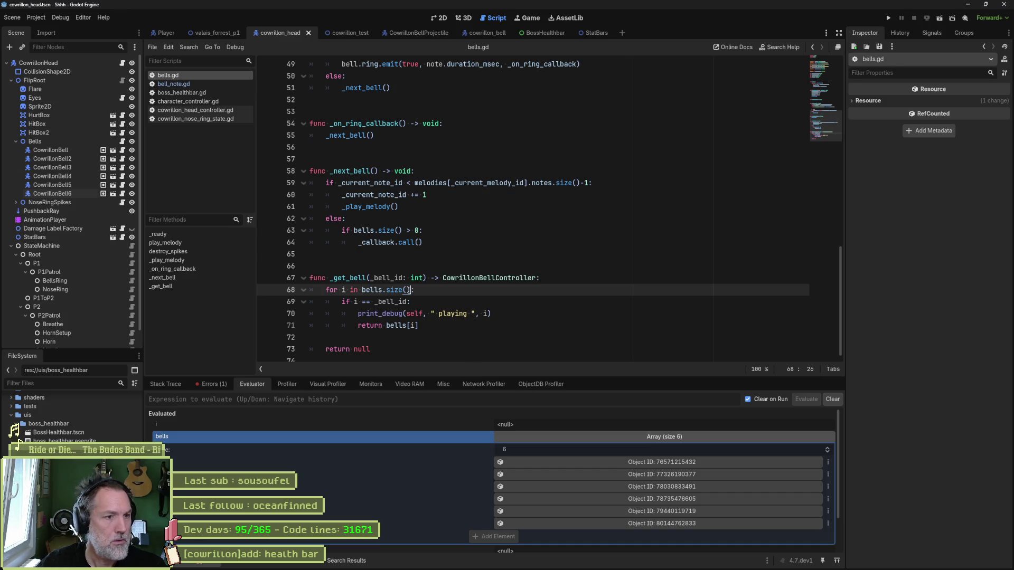
mouse_move(410, 283)
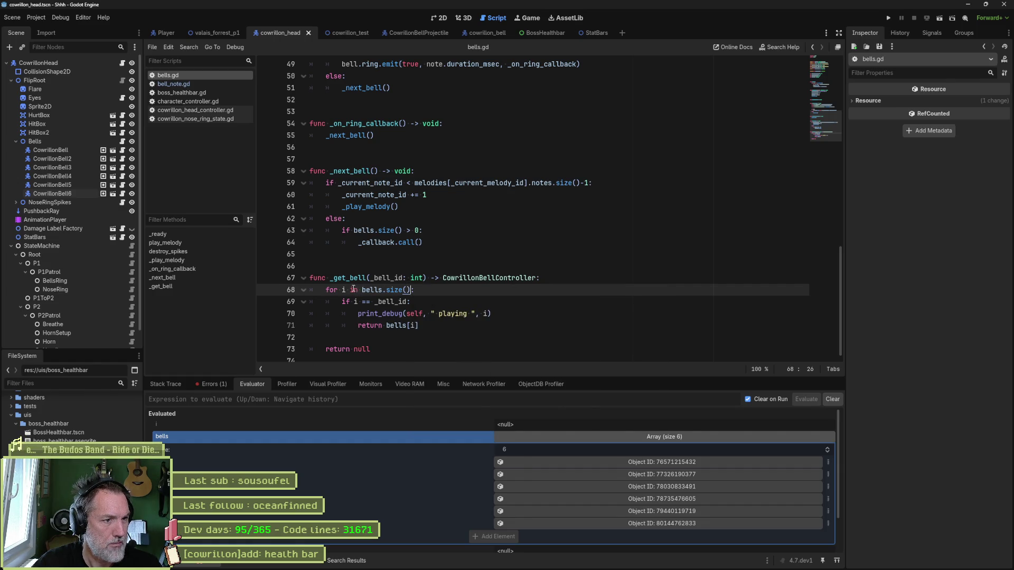
key("alt+Tab")
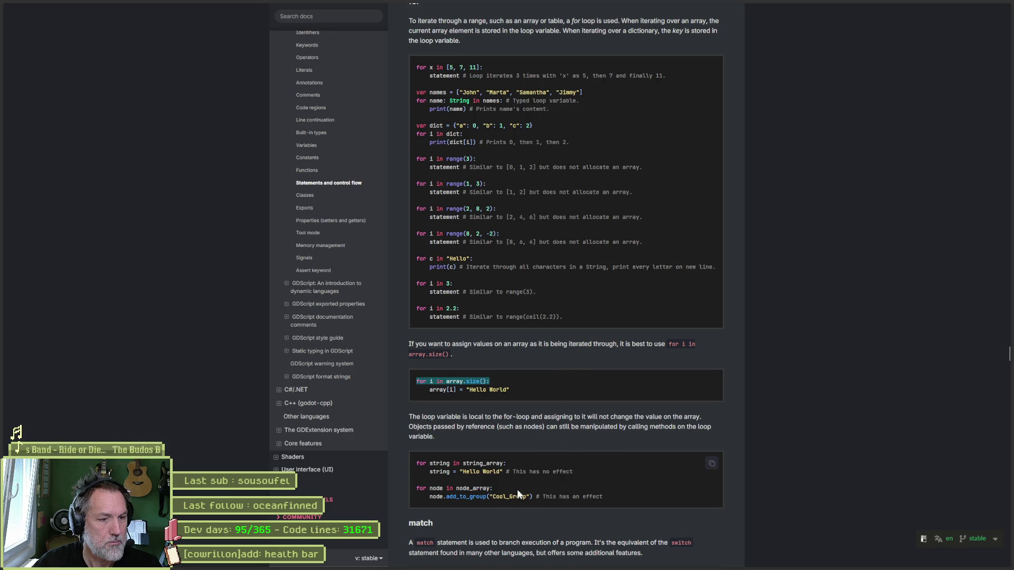
scroll(606, 383, "up", 5)
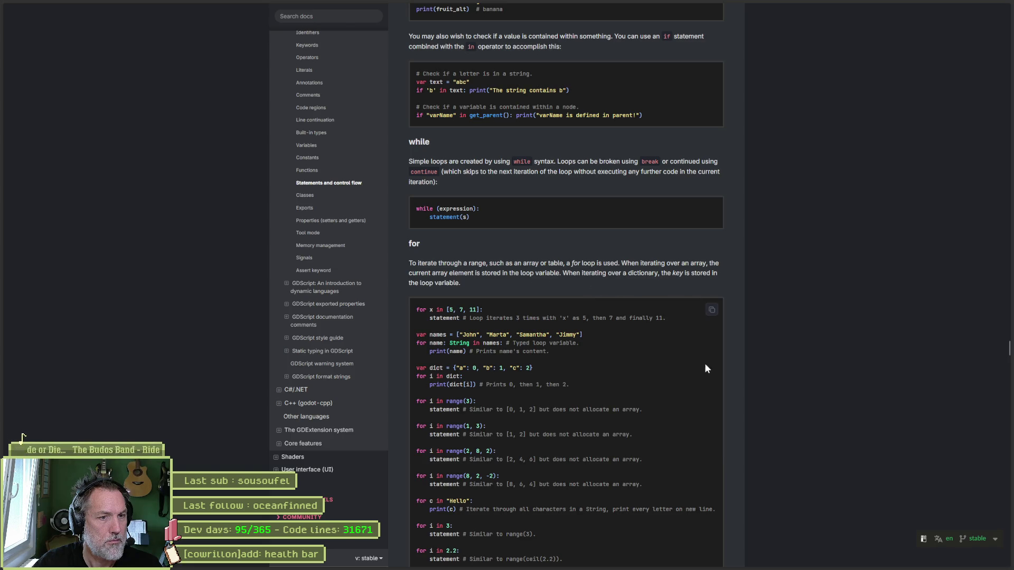
scroll(709, 391, "down", 3)
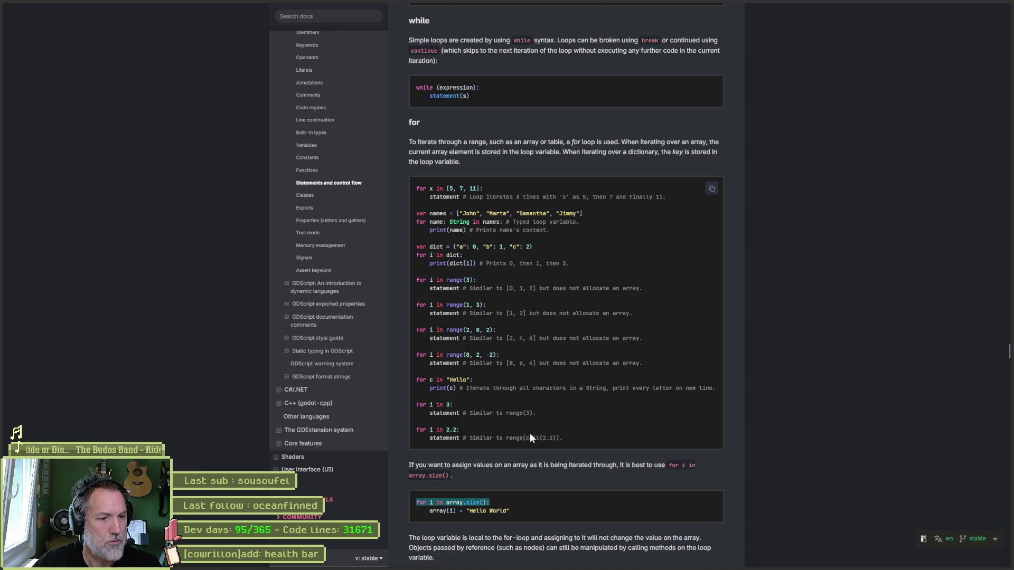
scroll(528, 437, "down", 2)
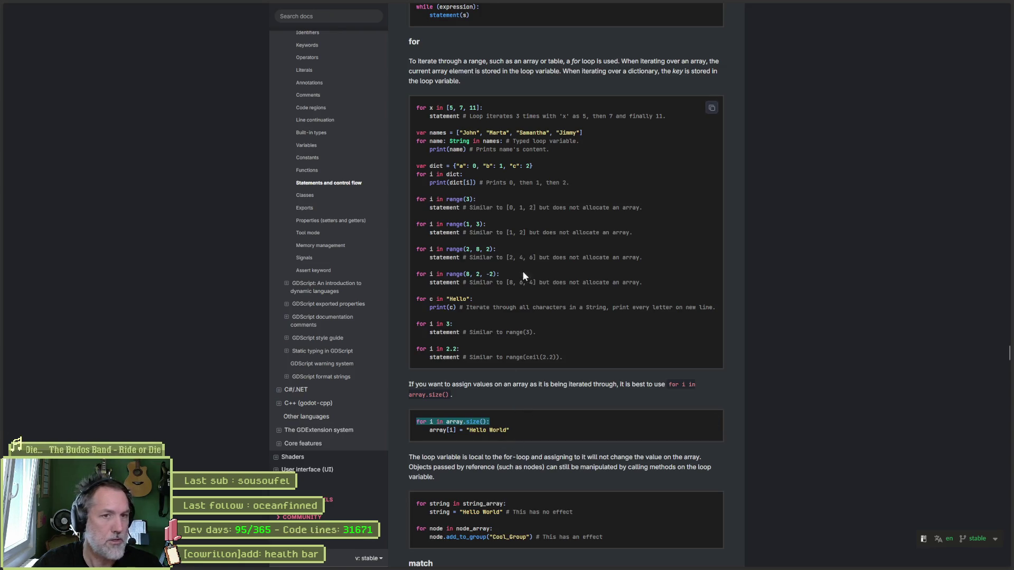
left_click(966, 5)
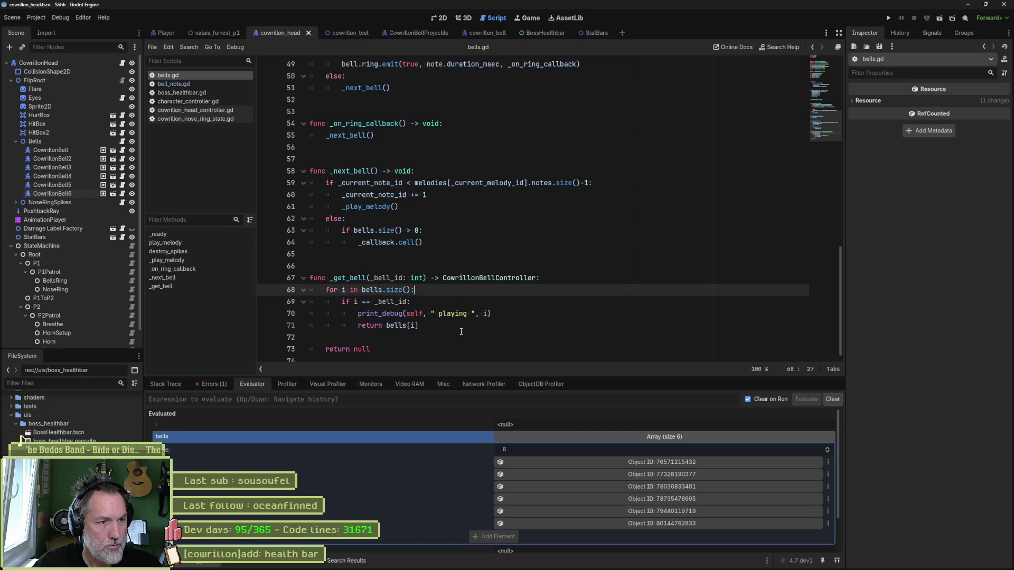
Add print_debug(self, " i: ", i) in the loop, run the scene, and trigger CowrillonHead's Bells Ring Attack.
key("Return")
type("pr")
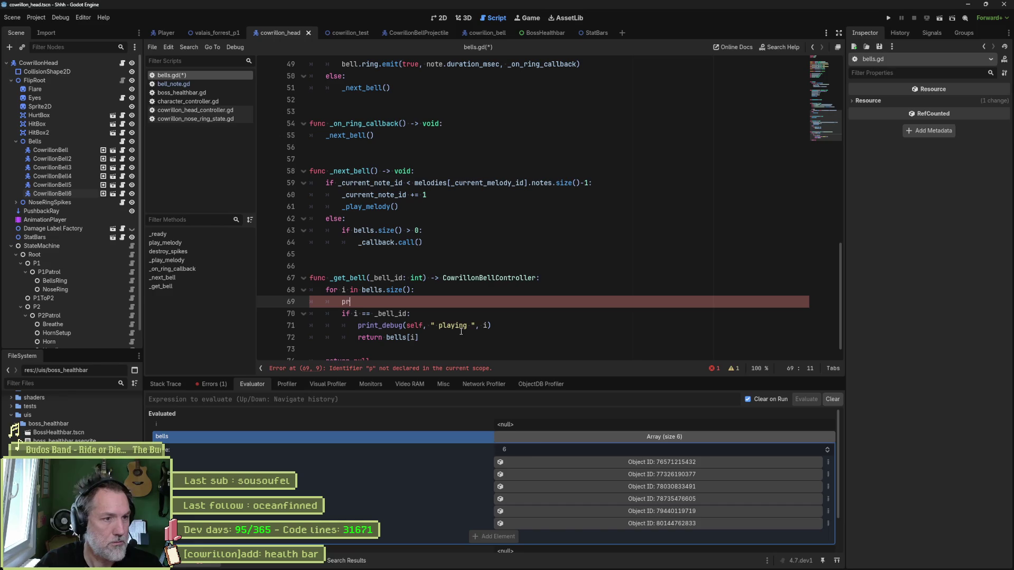
type("int_debug(self, \" ")
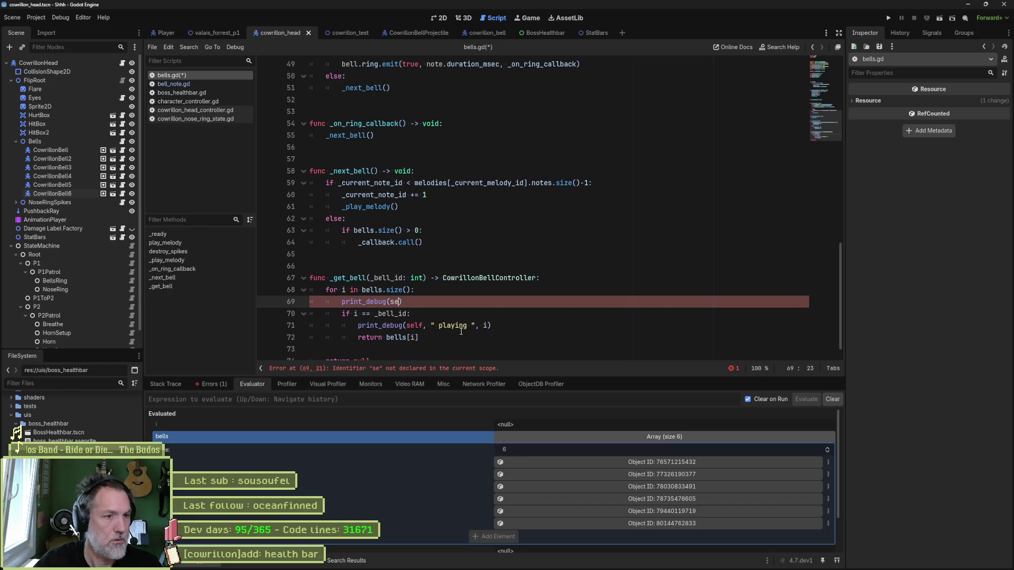
type("i: \", ")
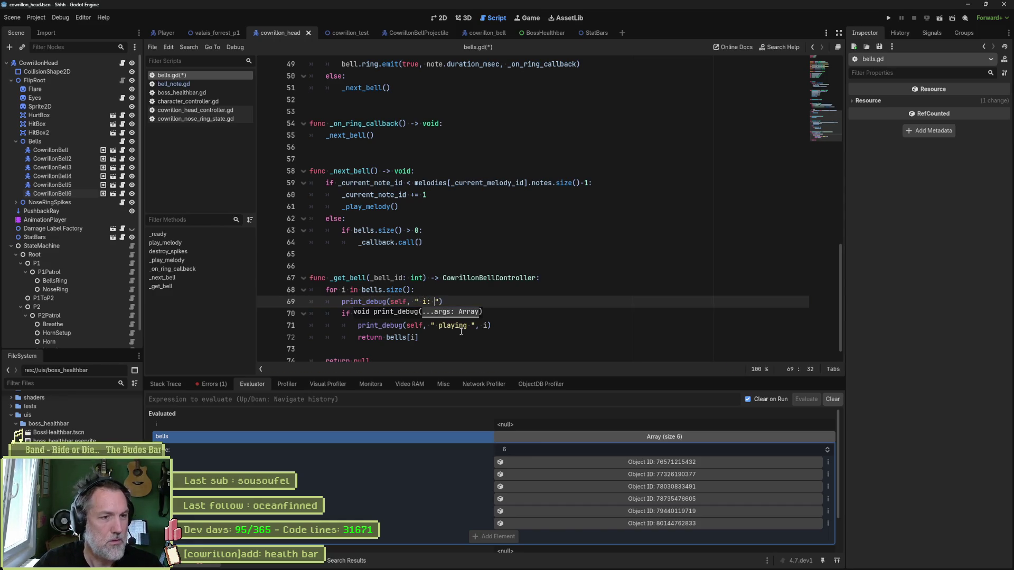
type("i")
key("F6")
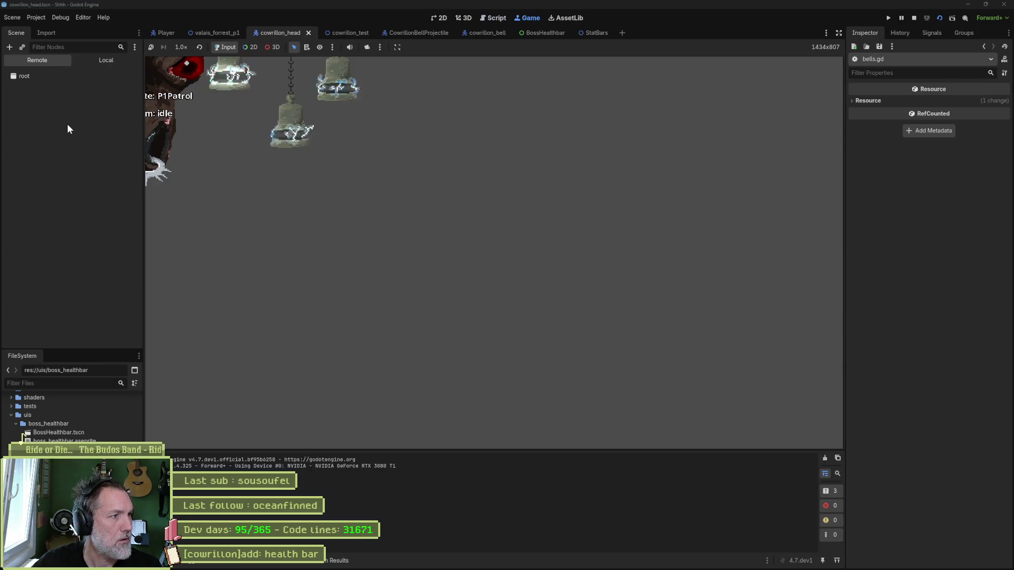
left_click(67, 126)
scroll(960, 452, "down", 5)
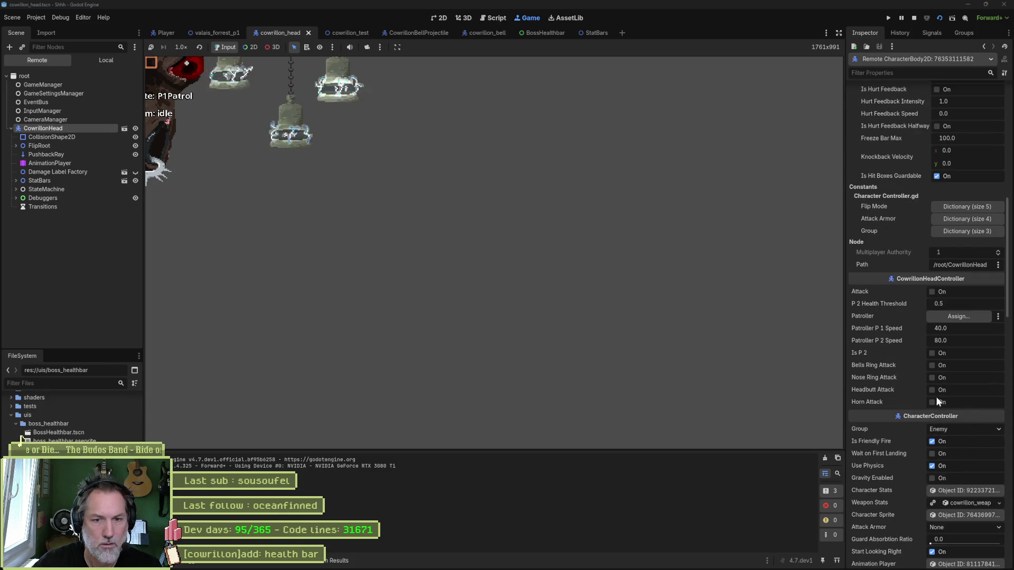
left_click(944, 370)
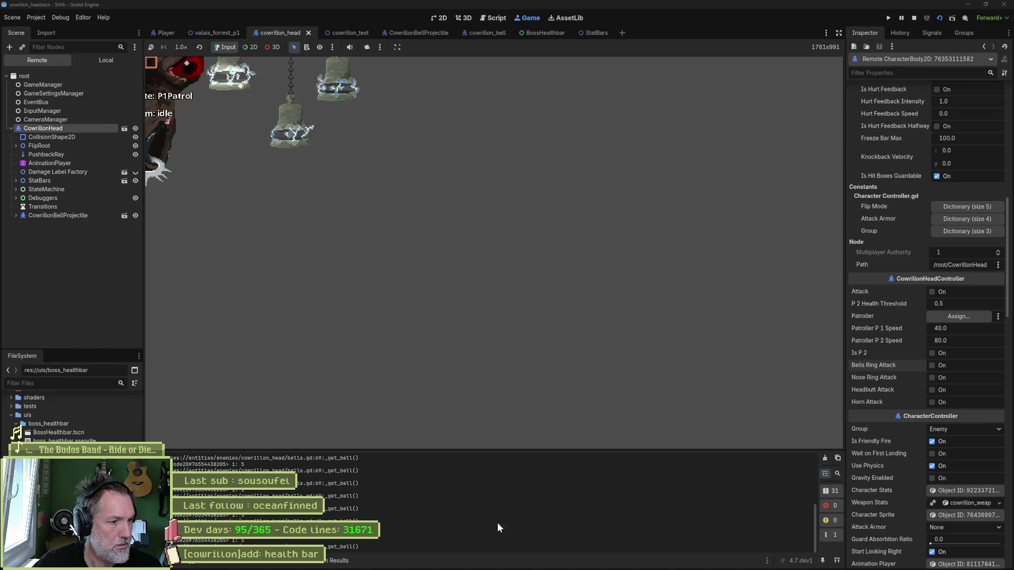
mouse_move(815, 531)
left_mouse_down()
mouse_move(813, 495)
mouse_move(824, 528)
left_mouse_up()
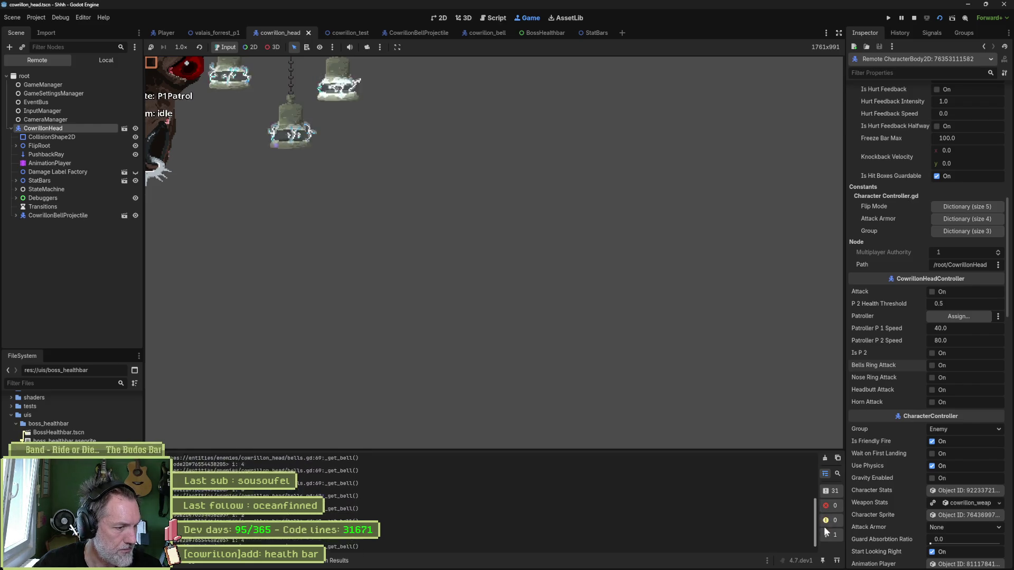
Stop the game, append , " looking for ", _bell_id to line 69's print, and save.
left_click(915, 19)
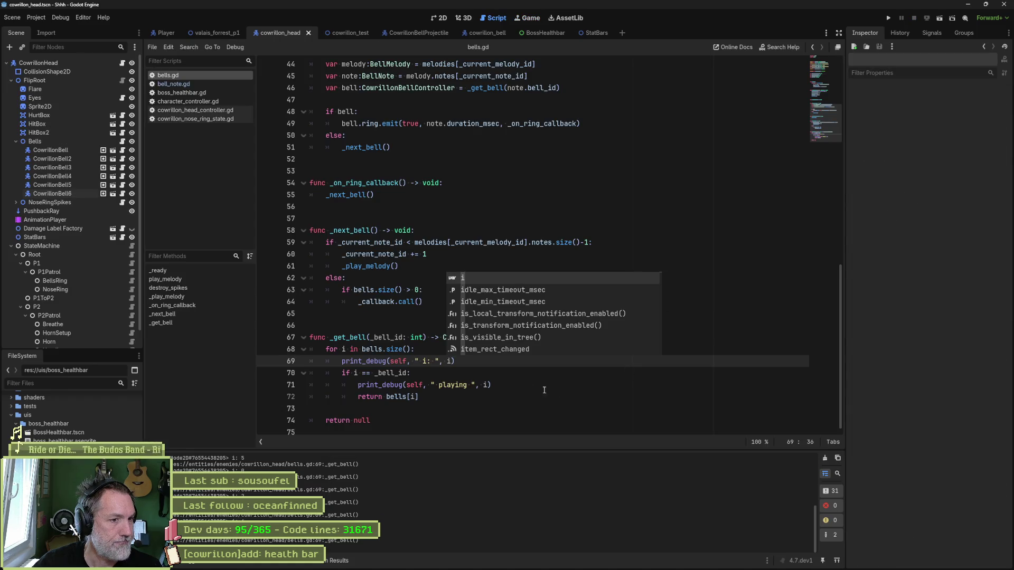
left_click(504, 397)
left_click_drag(411, 373, 342, 375)
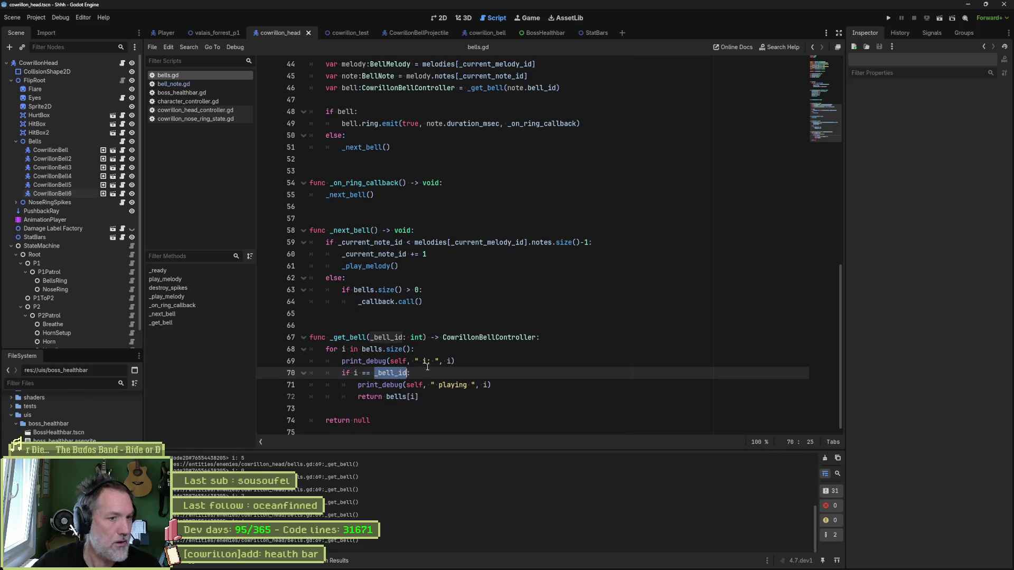
left_click(450, 361)
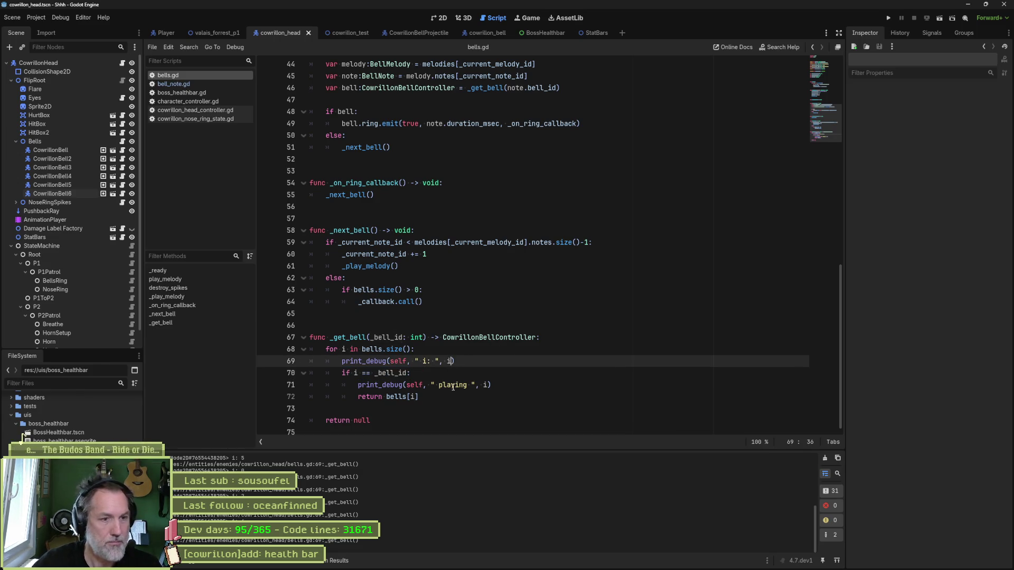
type(", \"")
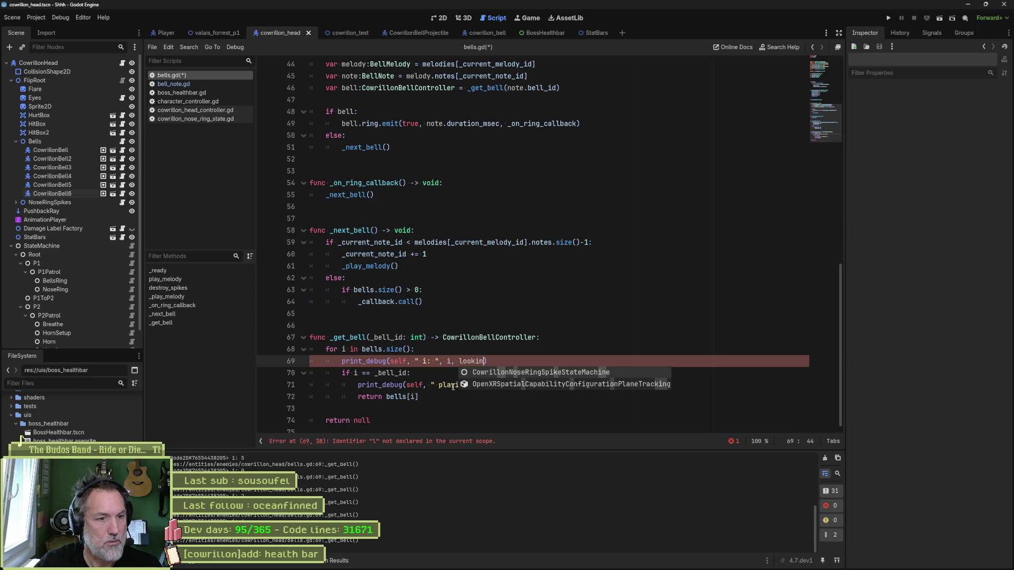
type(" lookin")
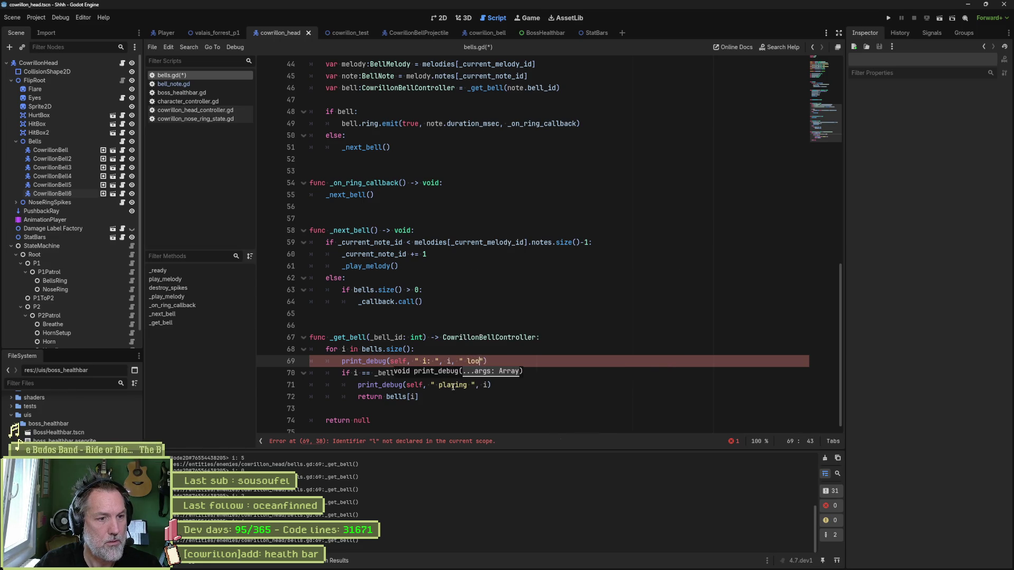
type("g for \", _bell_id")
key("ctrl+s")
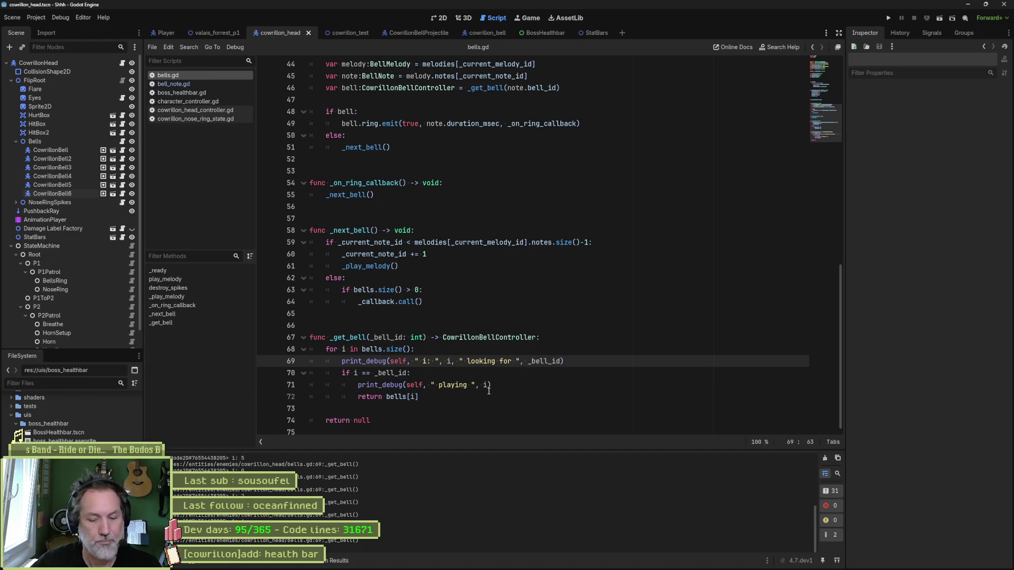
Rerun the scene, trigger CowrillonHead's Bells Ring Attack again, then stop the game.
key("F6")
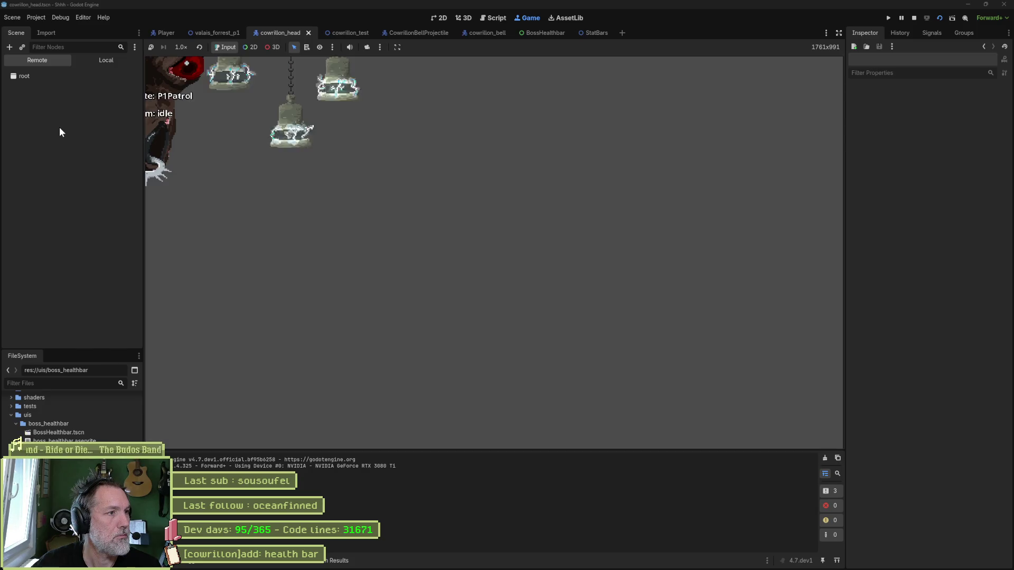
left_click(59, 128)
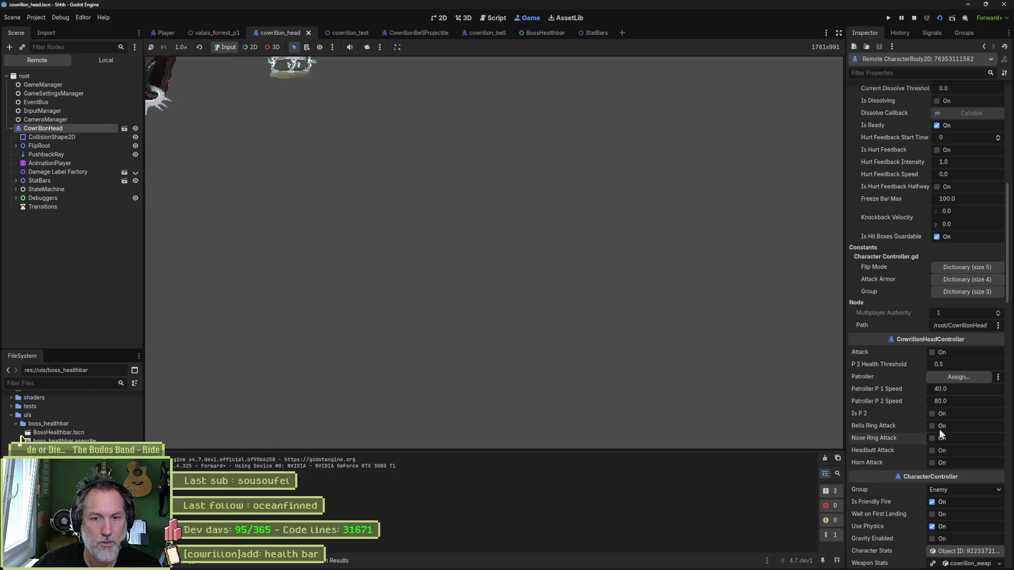
left_click(939, 424)
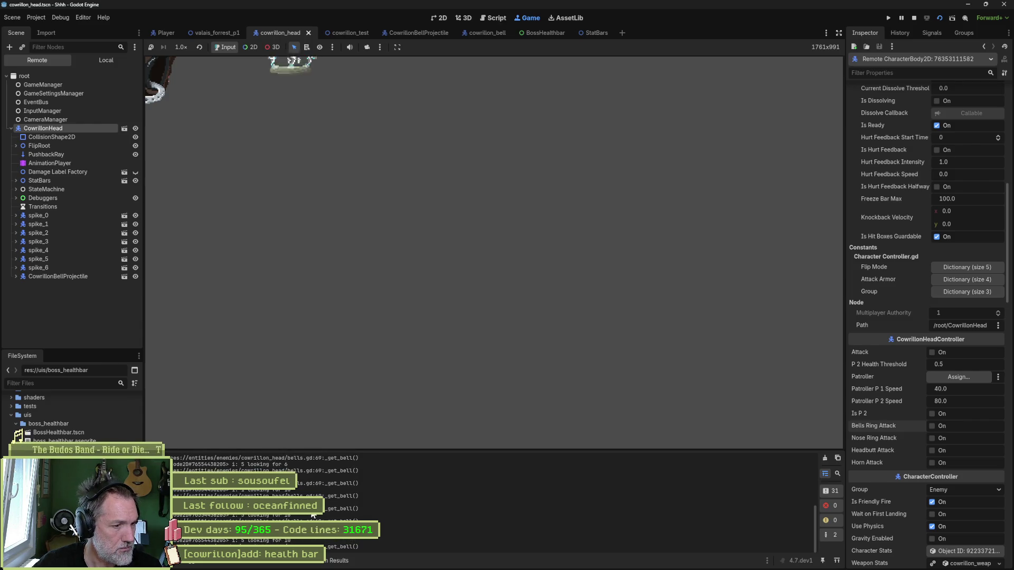
key("F8")
double_click(397, 338)
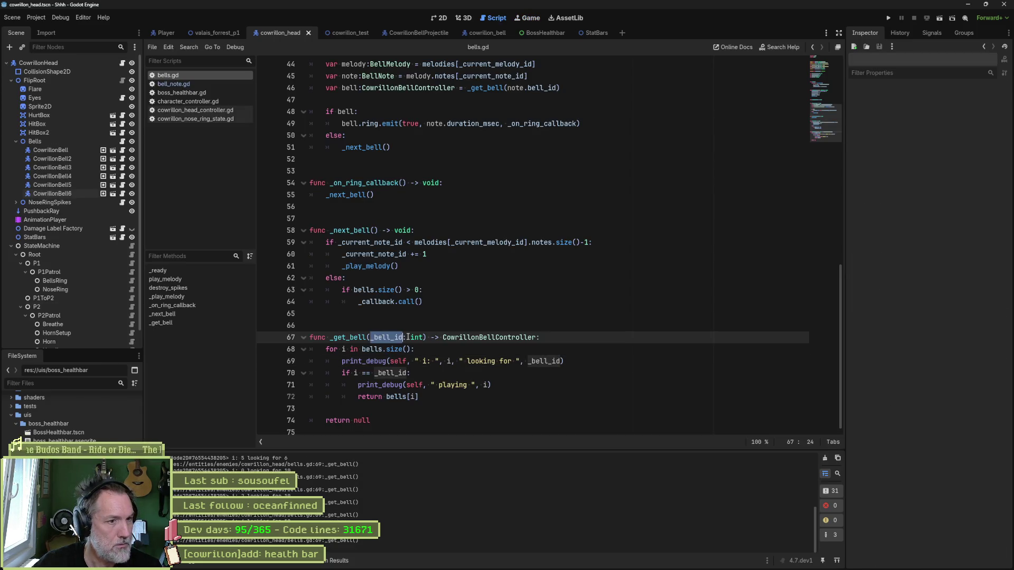
Trace how note.bell_id reaches _get_bell(_bell_id: int) and its CowrillonBellController return type.
double_click(349, 338)
scroll(548, 182, "up", 2)
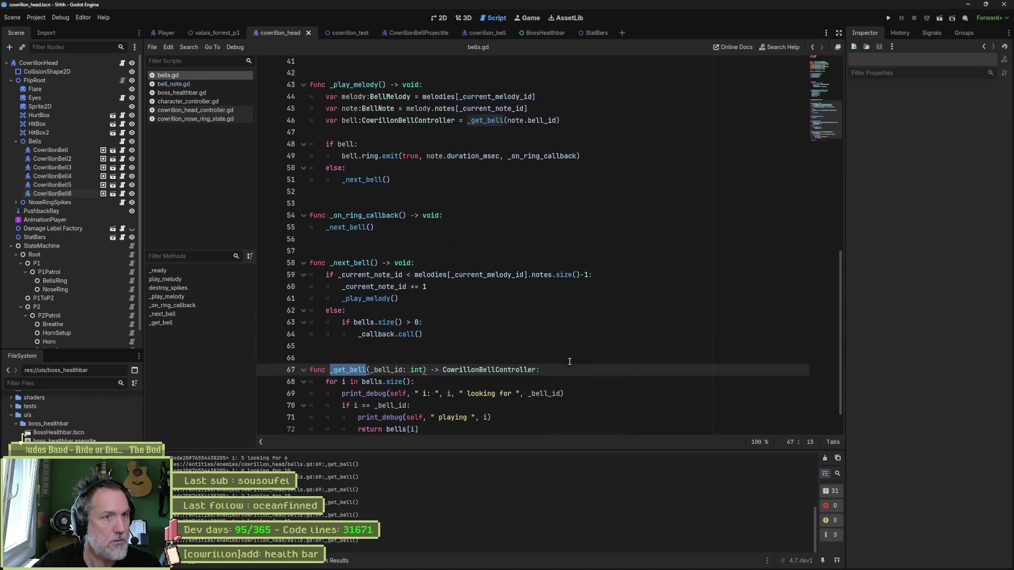
left_click_drag(508, 159, 556, 160)
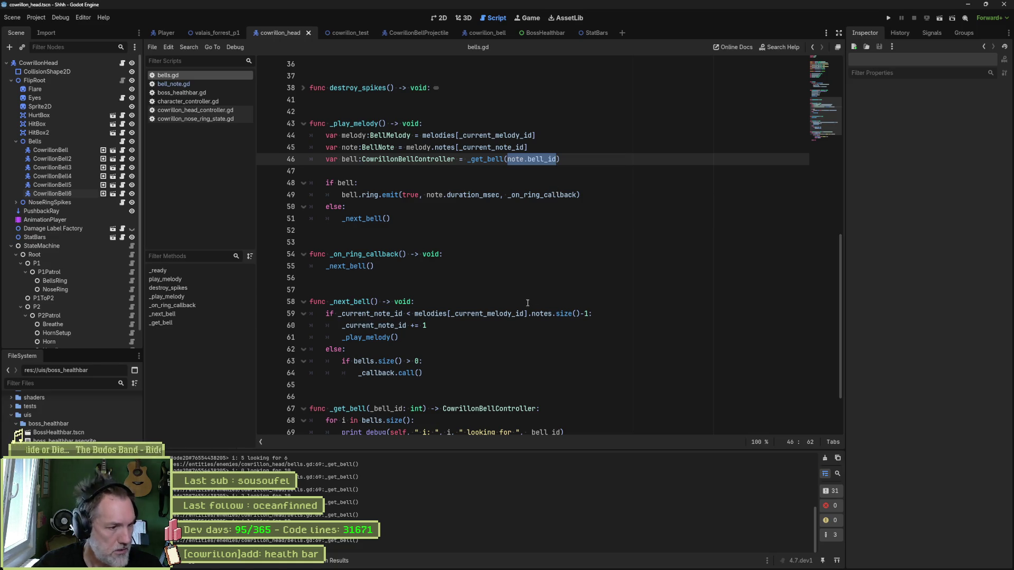
scroll(528, 302, "down", 2)
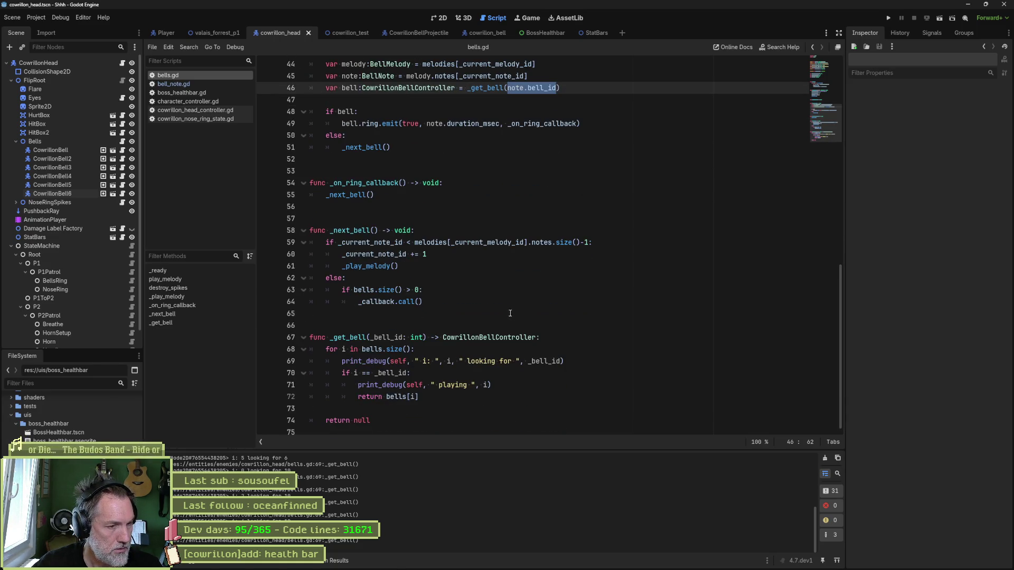
double_click(399, 376)
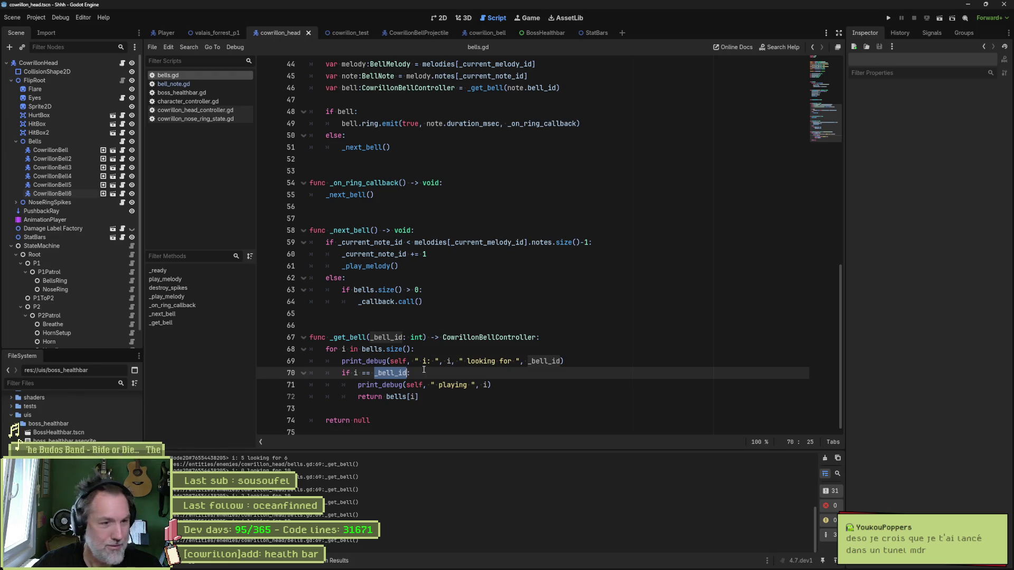
left_click(374, 338)
left_click_drag(331, 340, 426, 340)
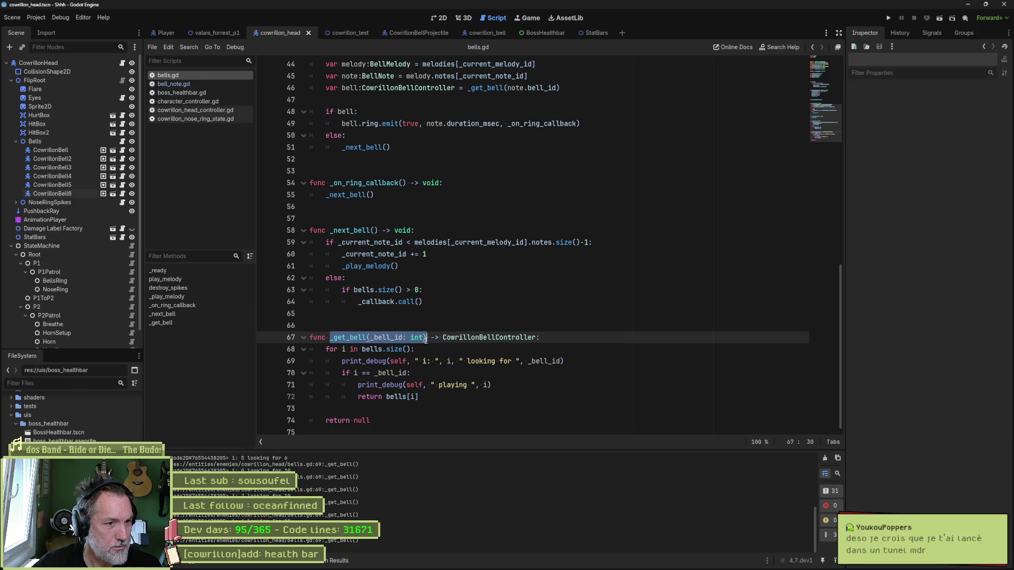
double_click(455, 337)
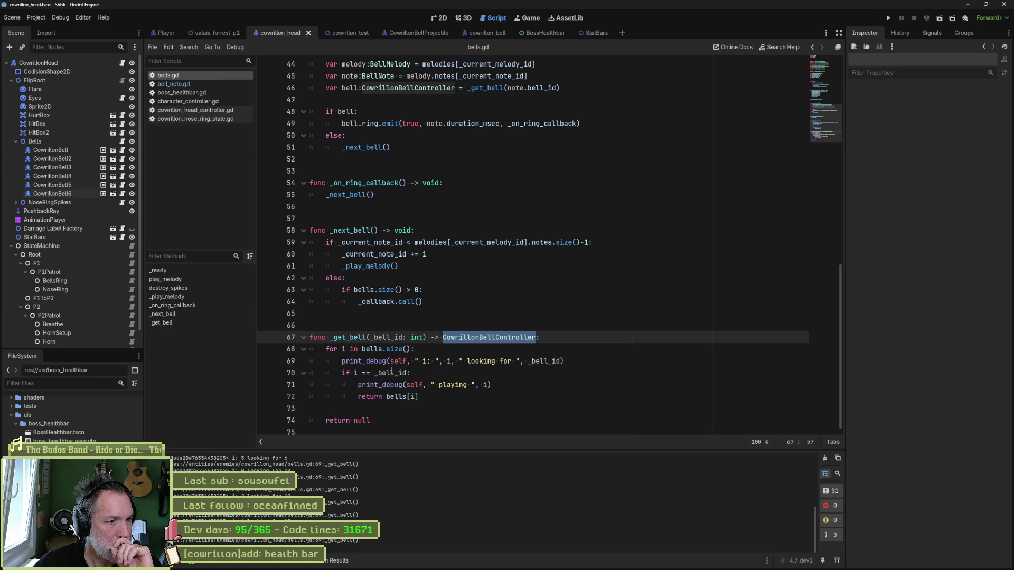
left_click(390, 373)
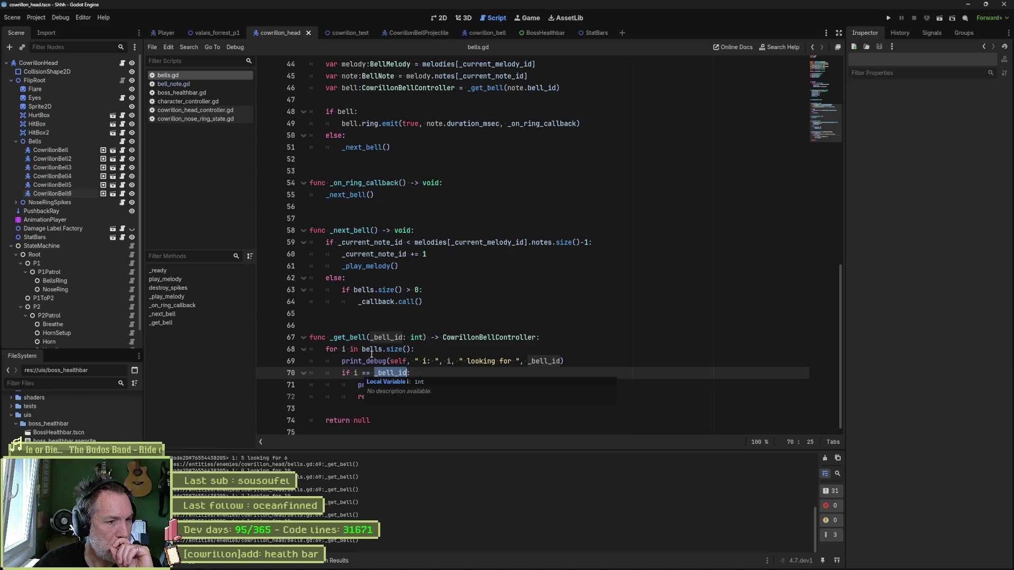
double_click(392, 338)
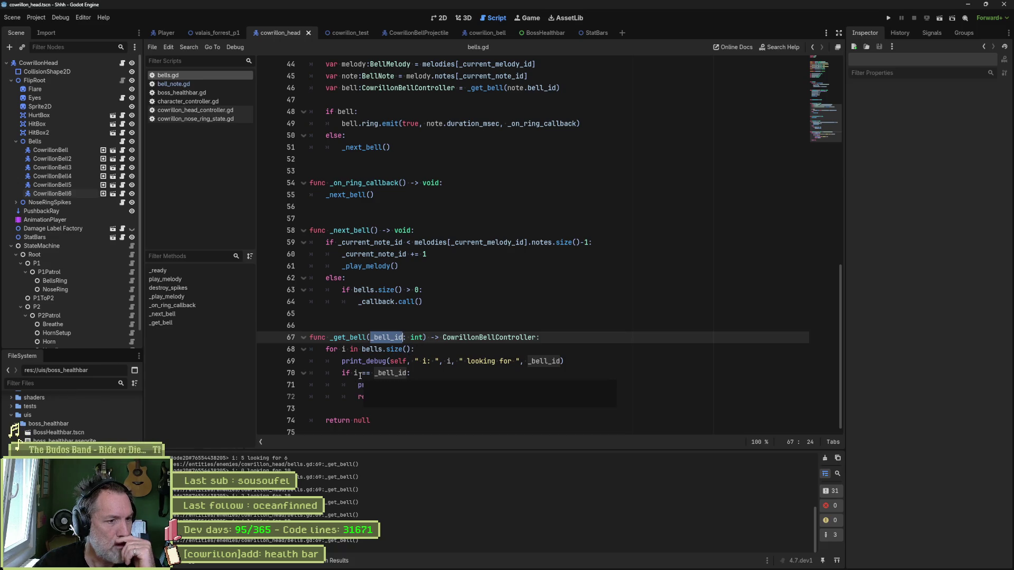
double_click(374, 350)
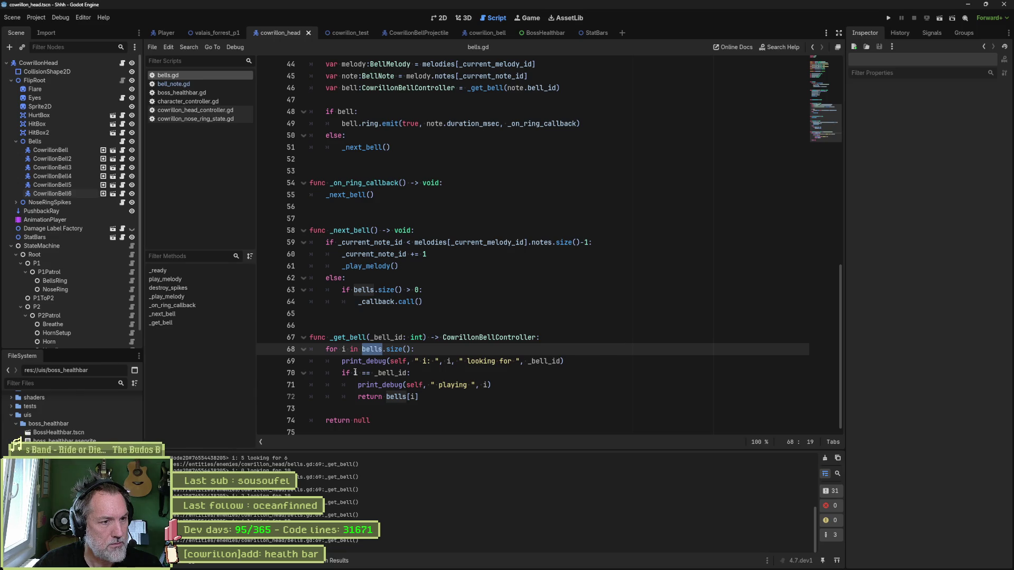
Change line 70's condition to if bells[i] == _bell_id:.
left_click(355, 373)
type("bells")
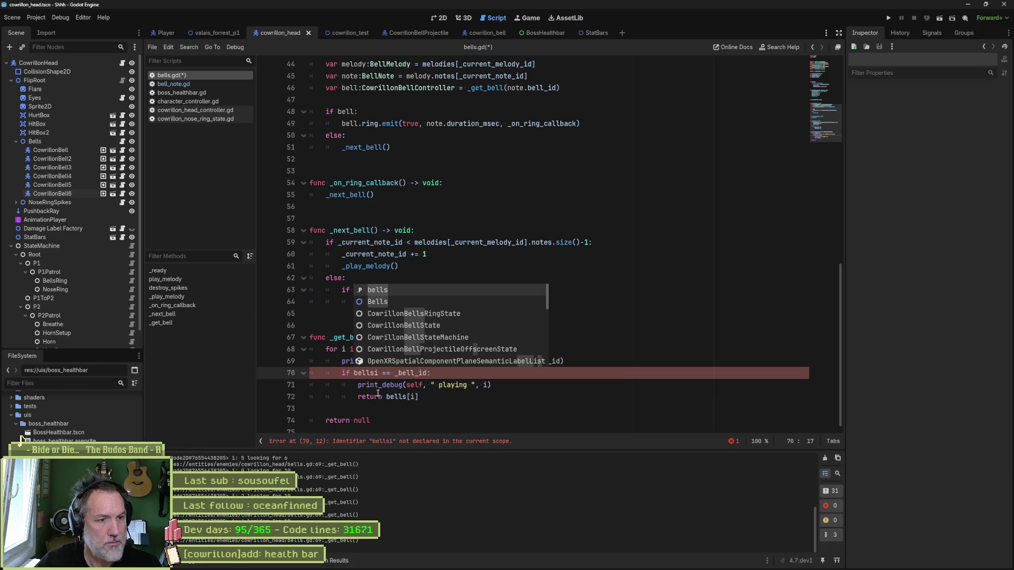
type("[")
key("Right")
type("]")
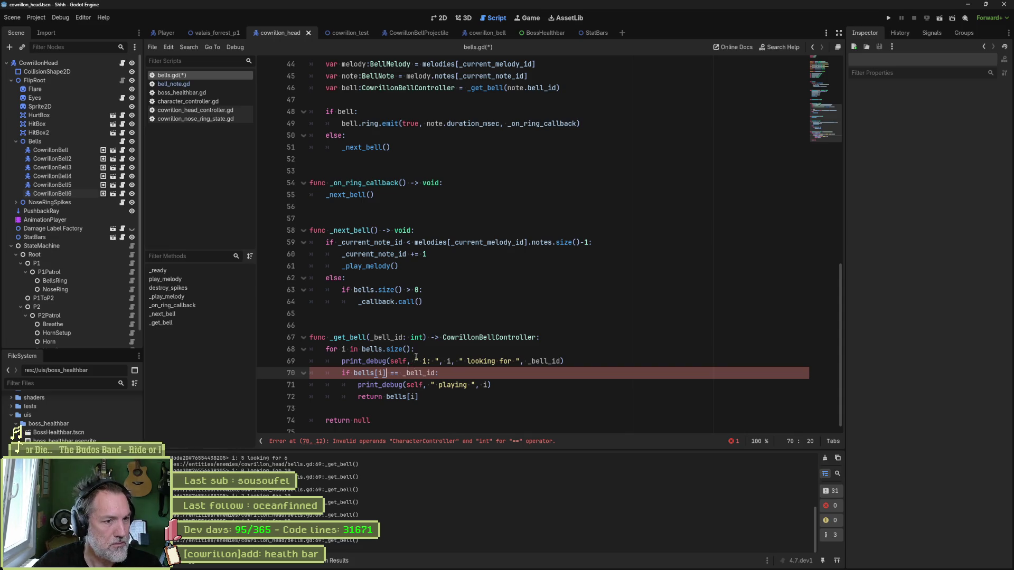
left_click(382, 352, "ctrl")
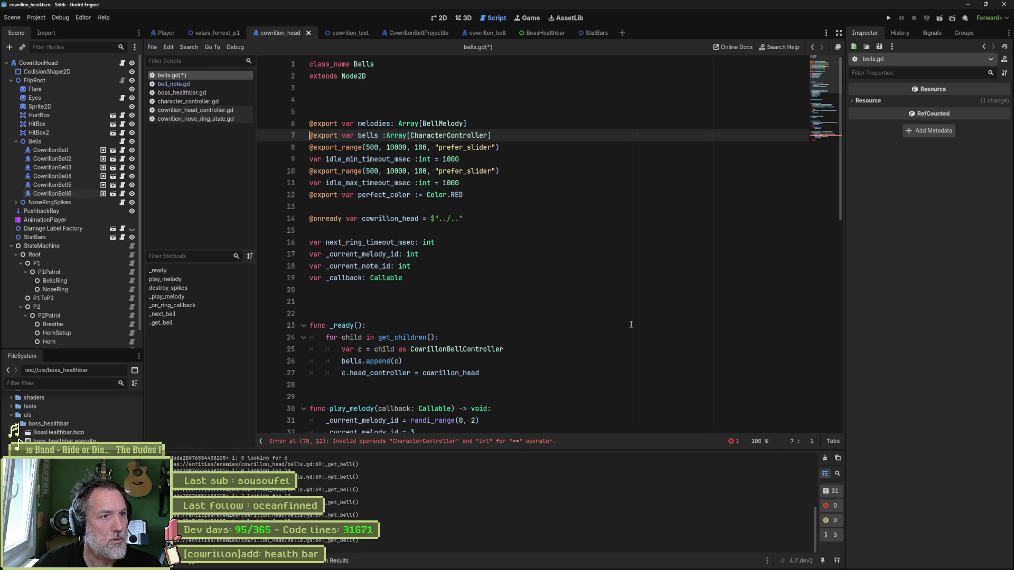
Revert line 70 to compare i with _bell_id and save bells.gd.
key("alt+Left")
key("Down")
key("Down")
key("Left")
key("BackSpace")
key("BackSpace")
key("BackSpace")
key("ctrl+s")
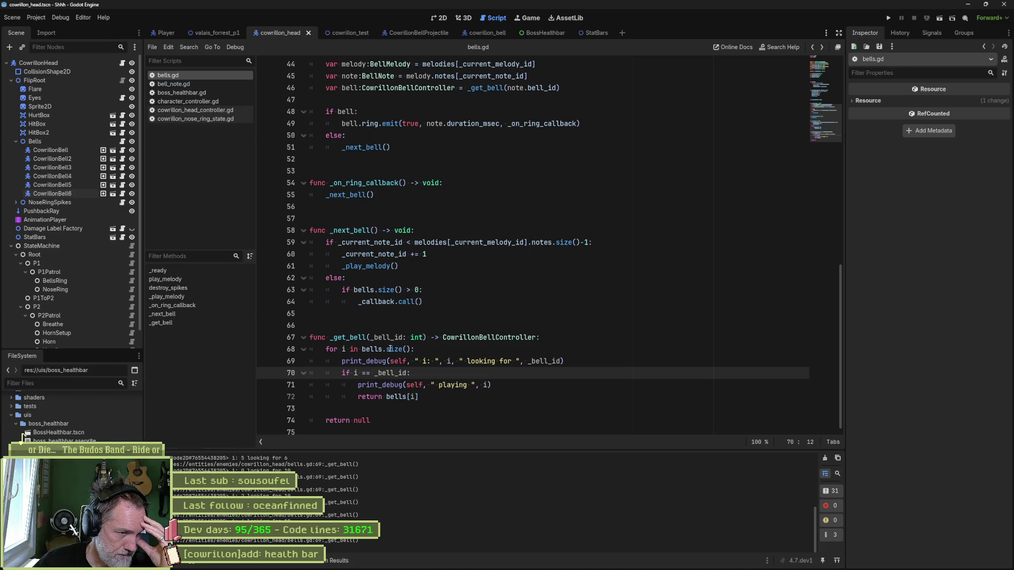
Inspect the bells property and the first CowrillonBell's properties in the Inspector.
double_click(378, 349)
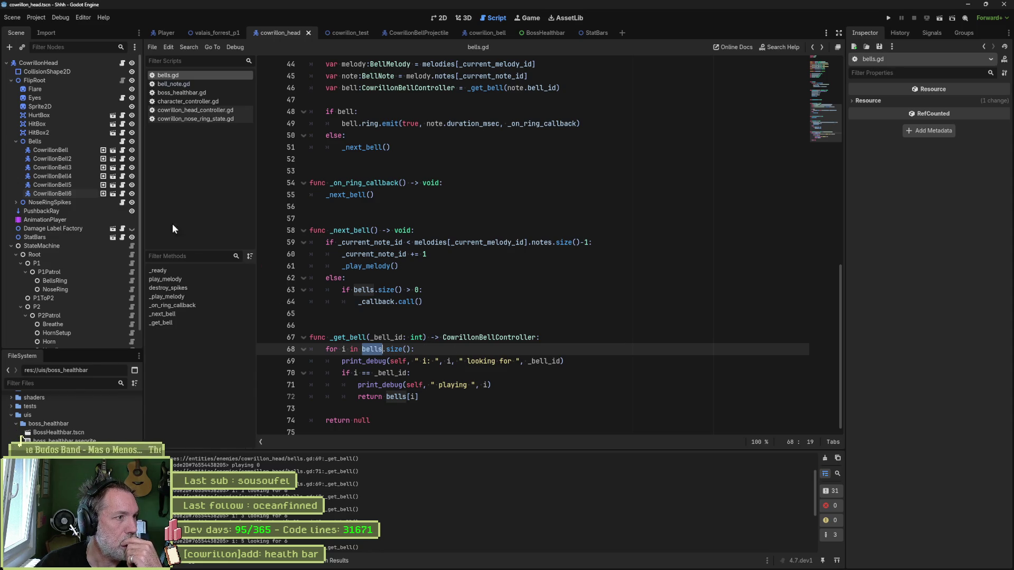
left_click(61, 149)
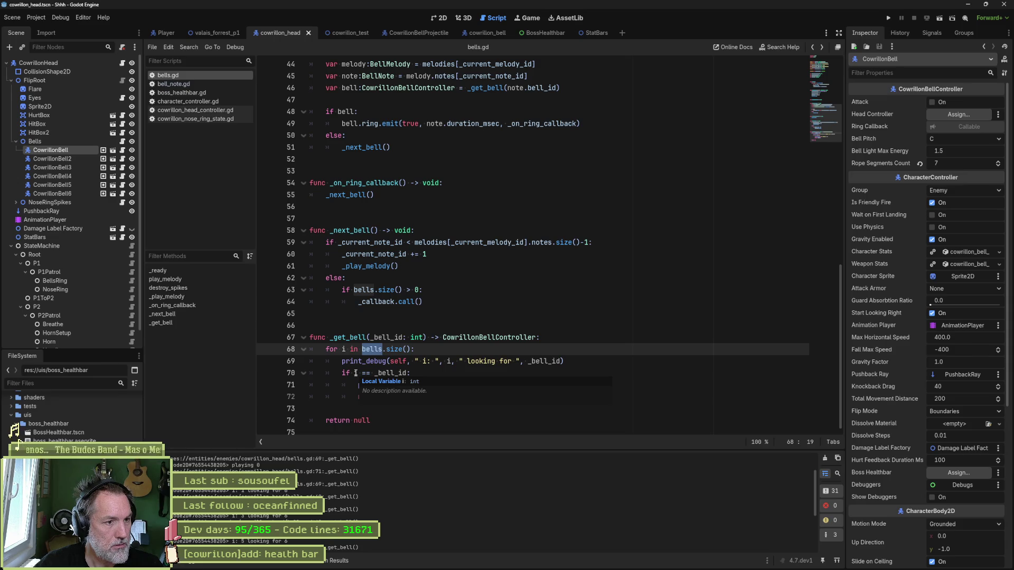
left_click(354, 373)
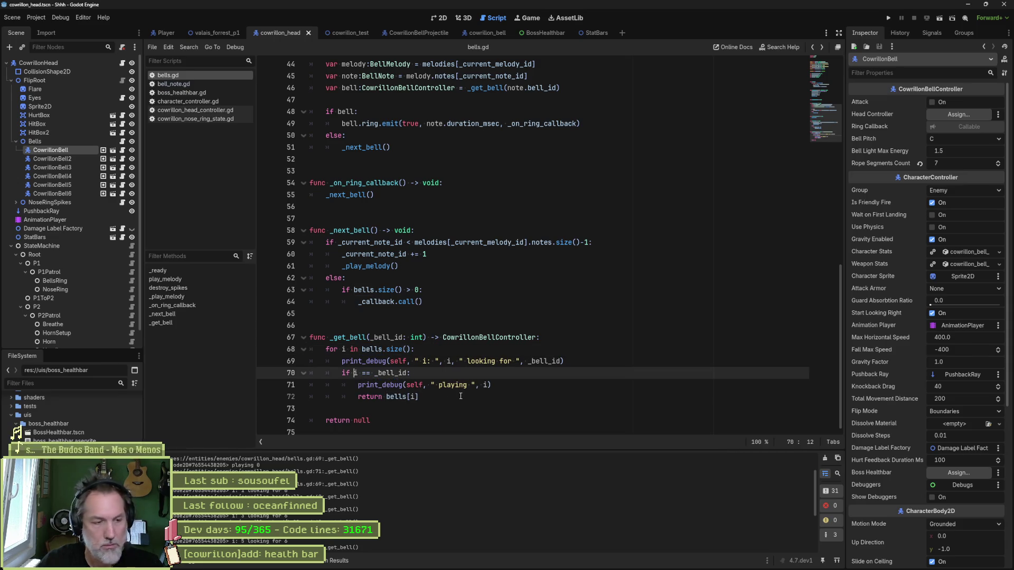
Change line 70's condition to bells[i].bell_pitch == _bell_id and save bells.gd.
type("bells[")
key("Right")
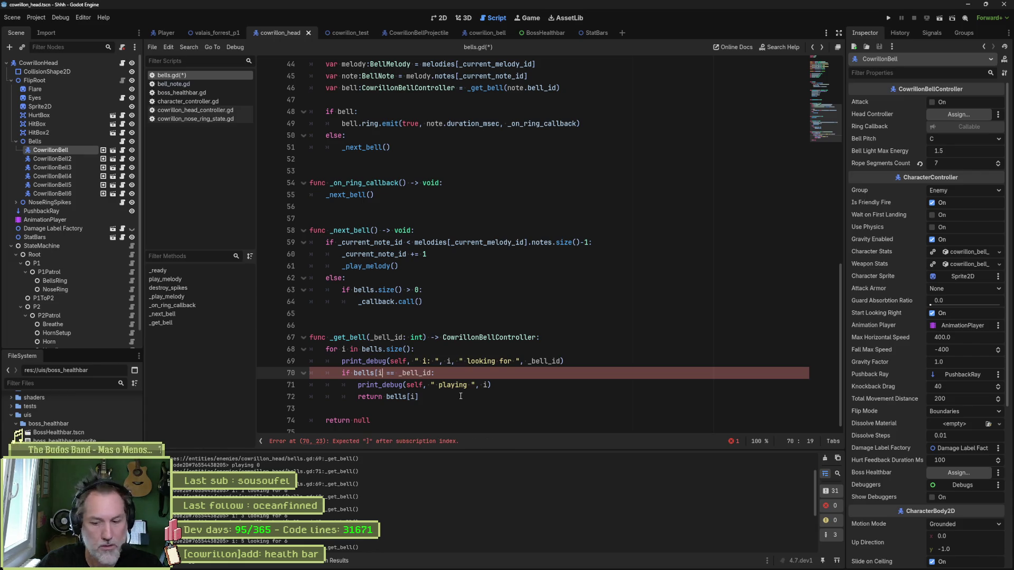
type("].")
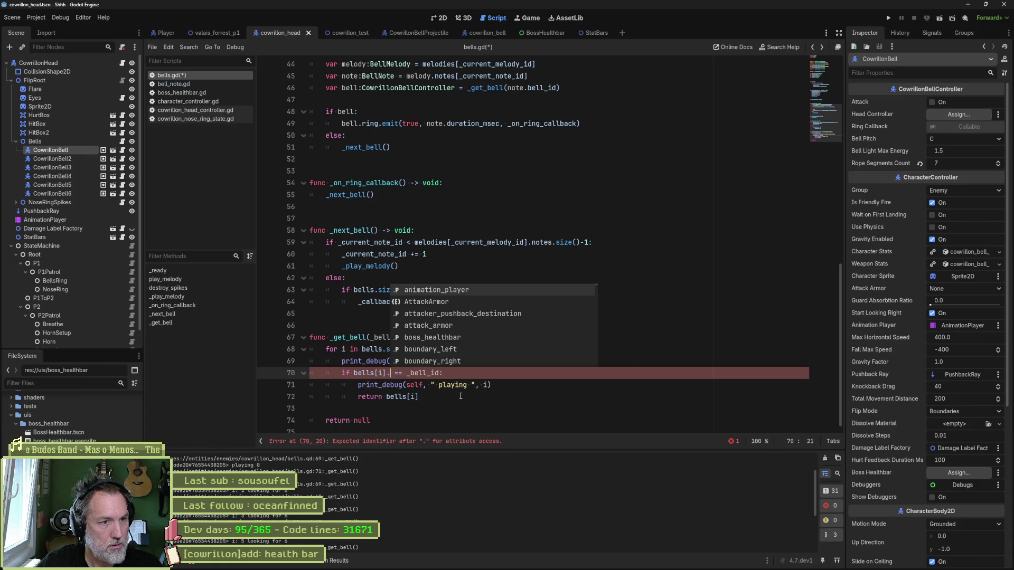
type("pi")
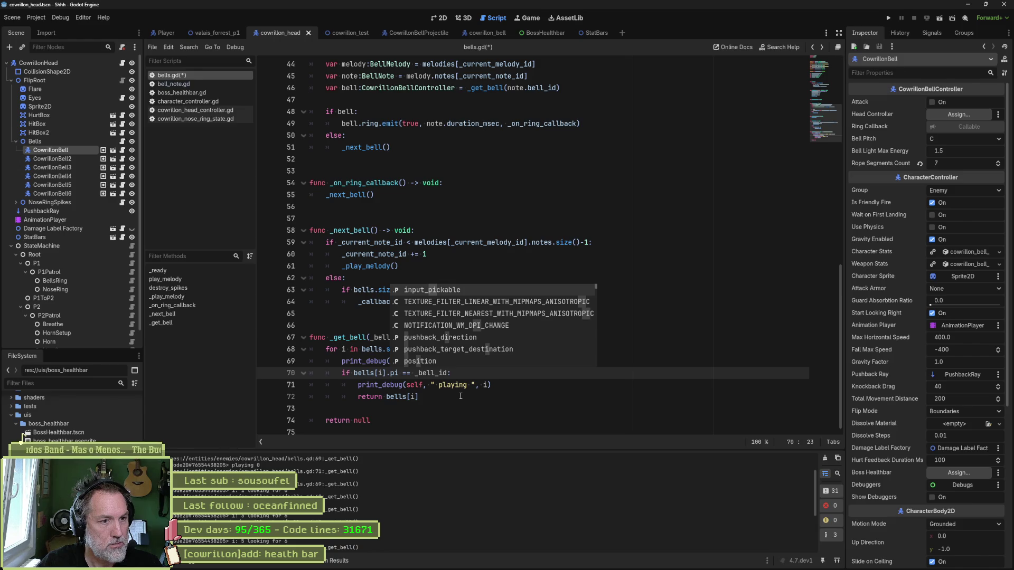
left_click(122, 150)
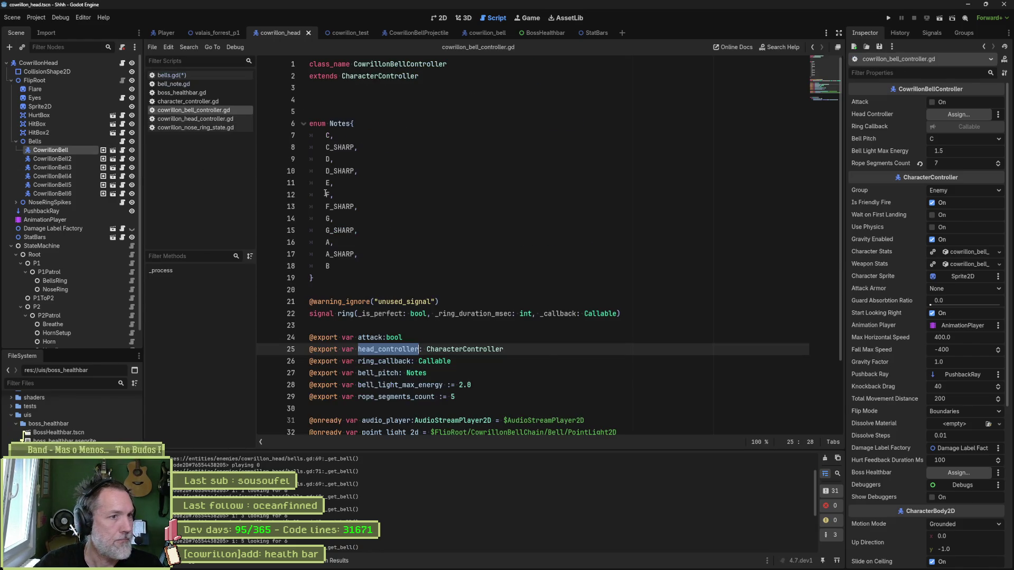
double_click(378, 373)
key("ctrl+c")
key("alt+Left")
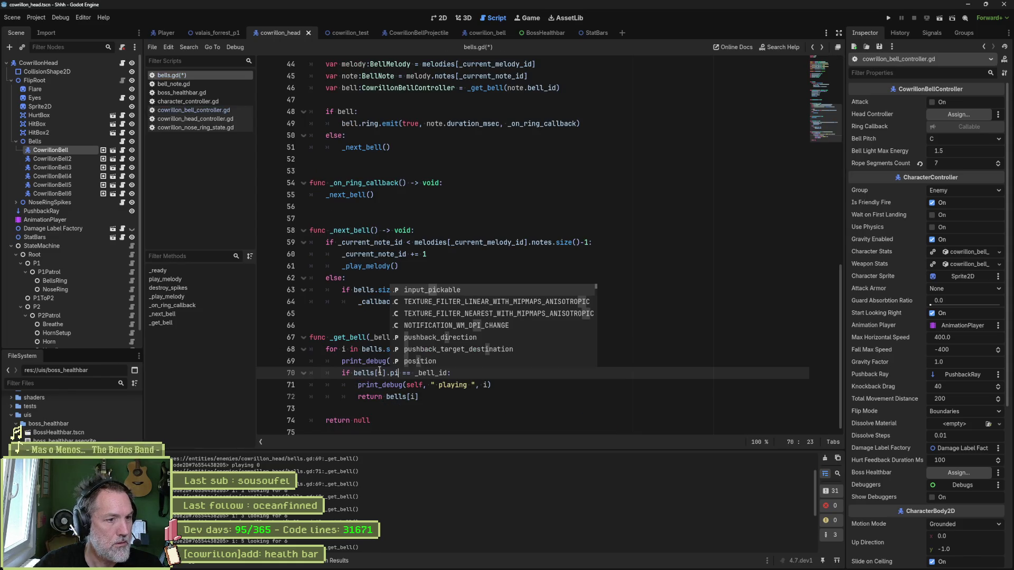
key("BackSpace")
key("BackSpace")
key("ctrl+v")
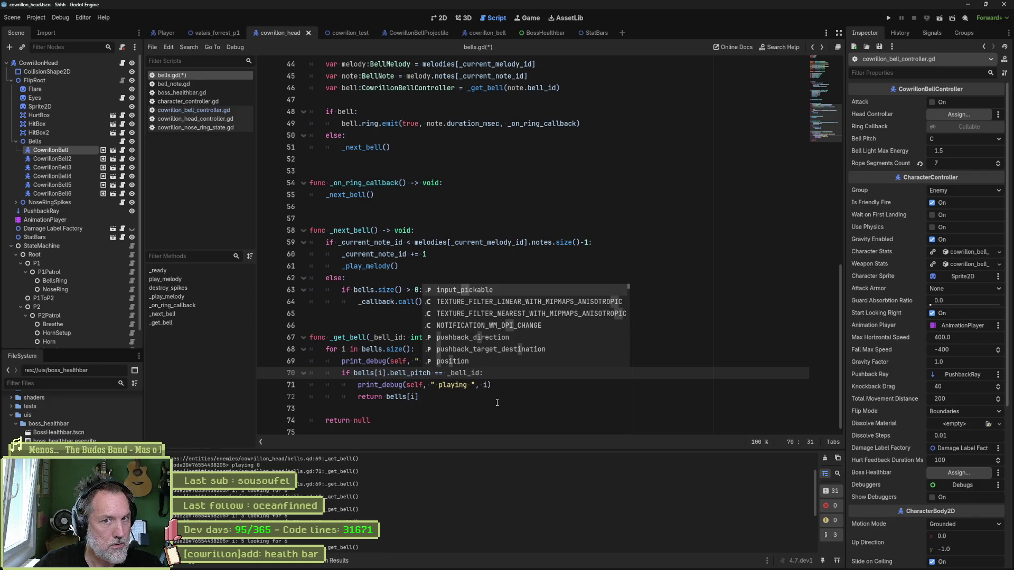
key("ctrl+s")
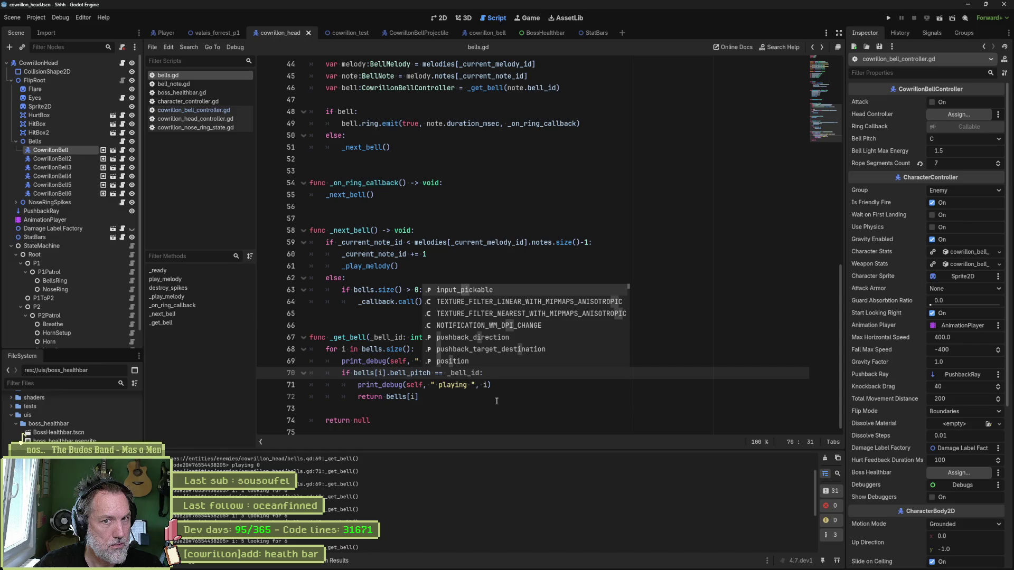
Replace _bell_id in the line 69 debug print with bells[i].bell_pitch, then run the scene.
left_click(497, 401)
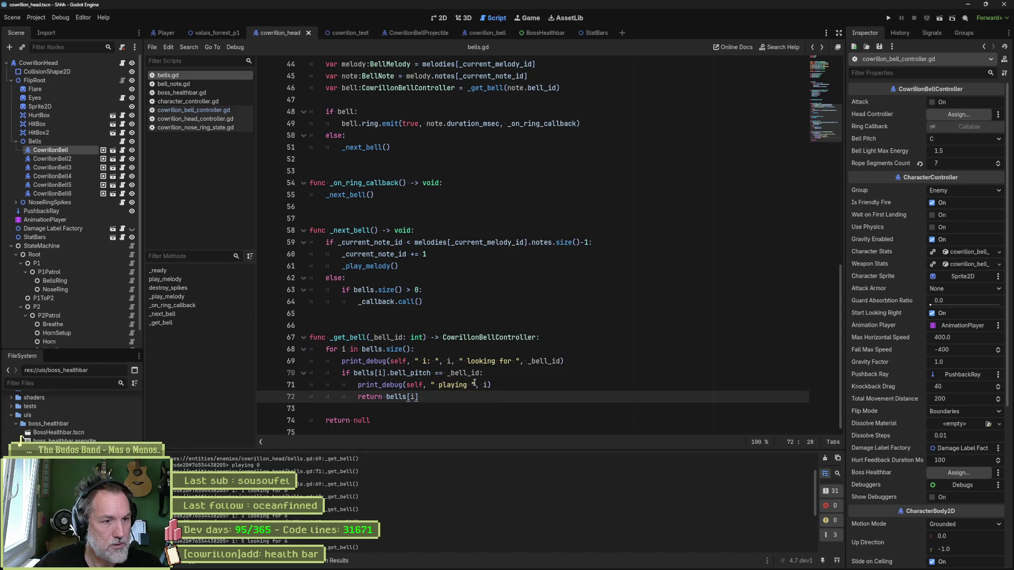
left_click_drag(354, 373, 431, 373)
key("ctrl+c")
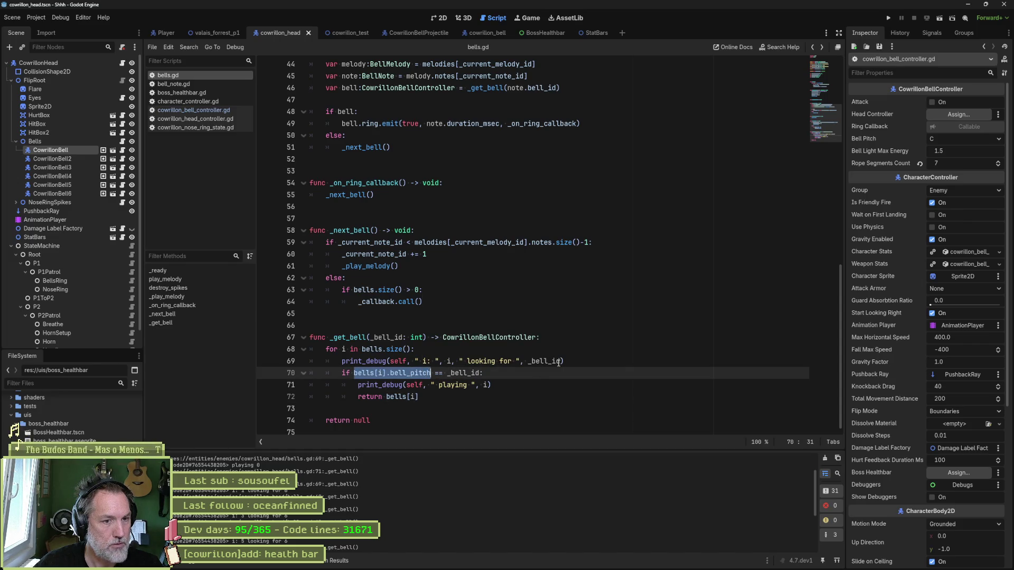
double_click(541, 361)
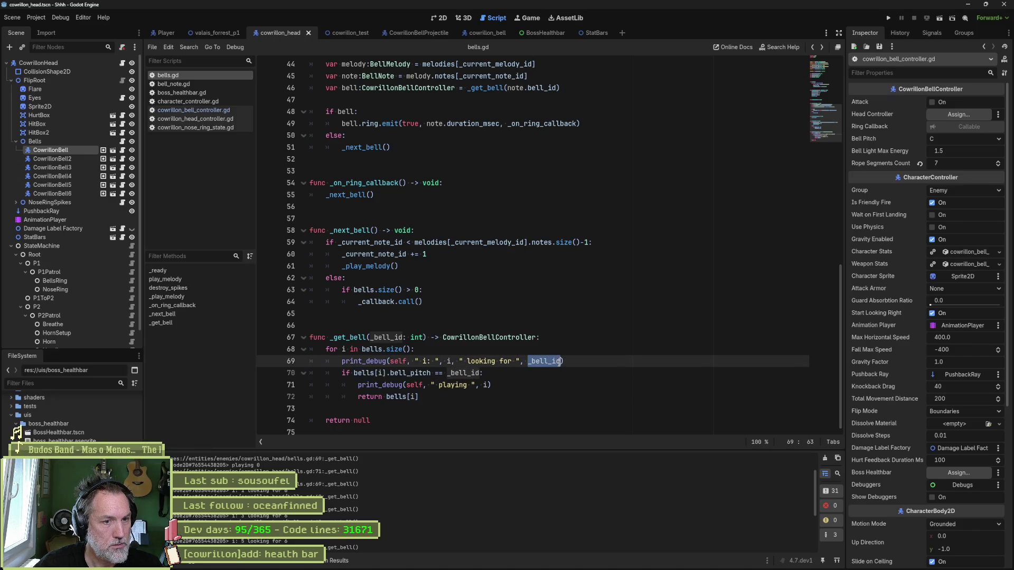
key("ctrl+v")
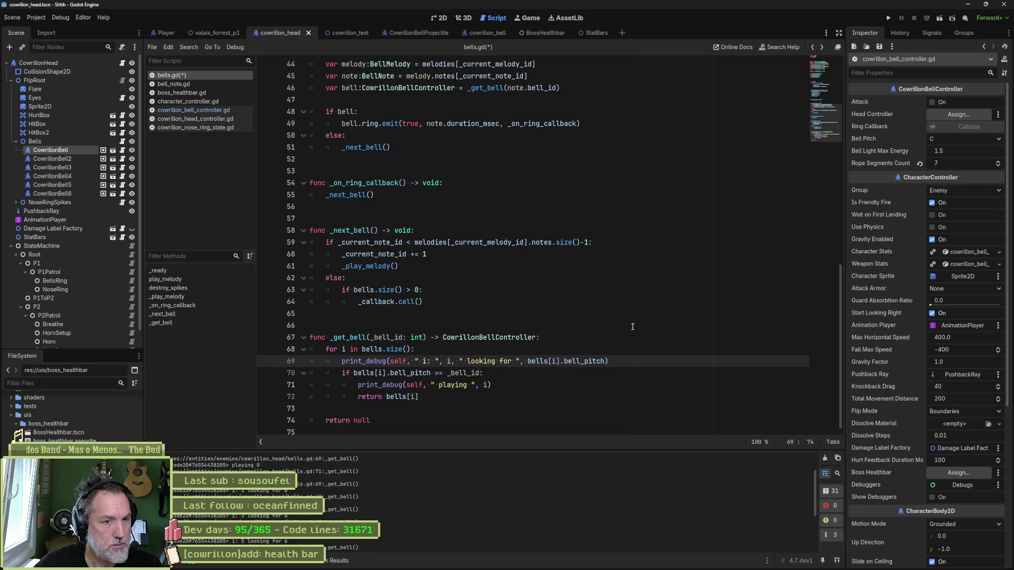
key("F6")
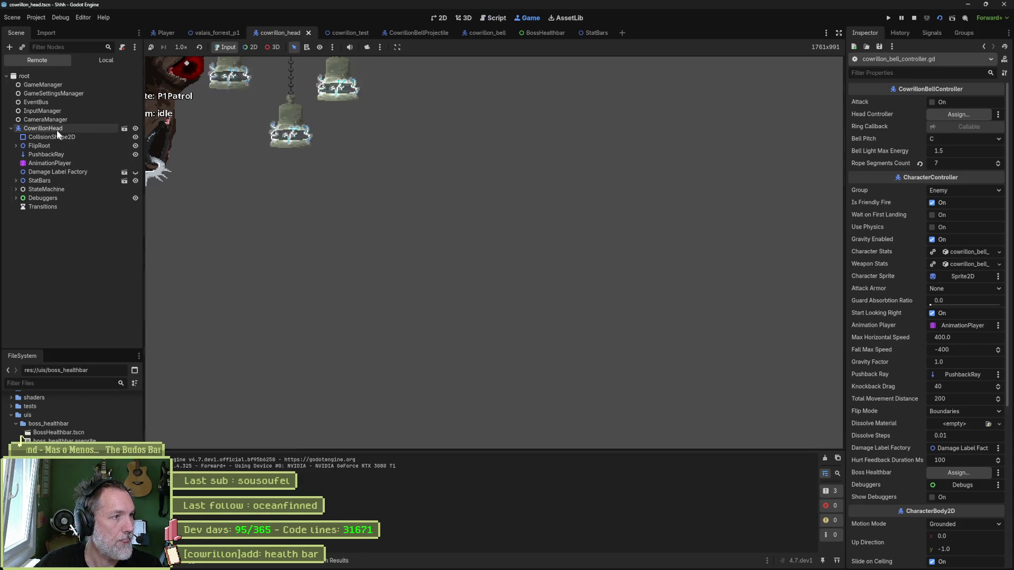
Fire the Bells Ring Attack on the running CowrillonHead from the Inspector, then stop the game.
left_click(56, 129)
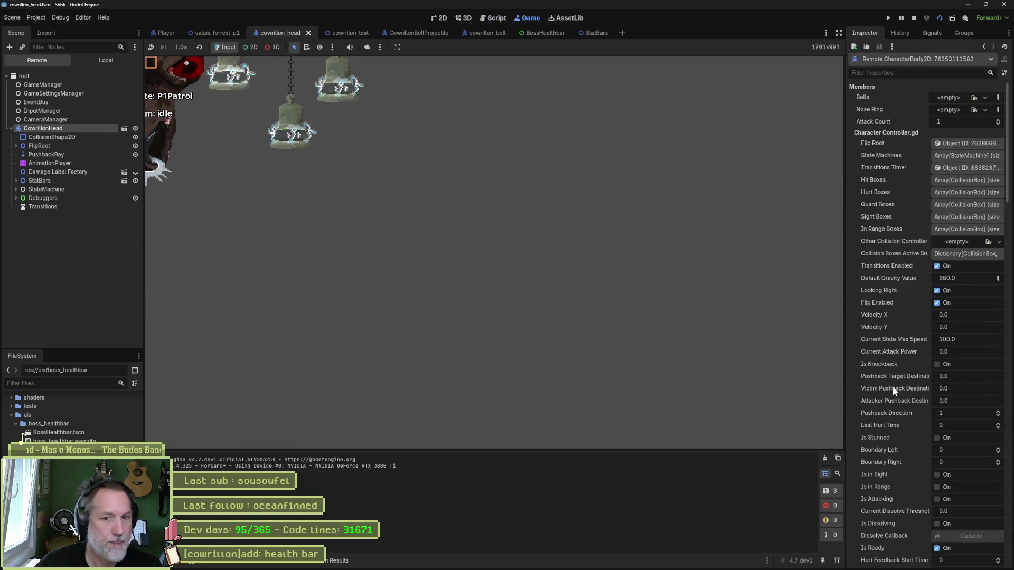
scroll(898, 401, "down", 5)
left_click(938, 486)
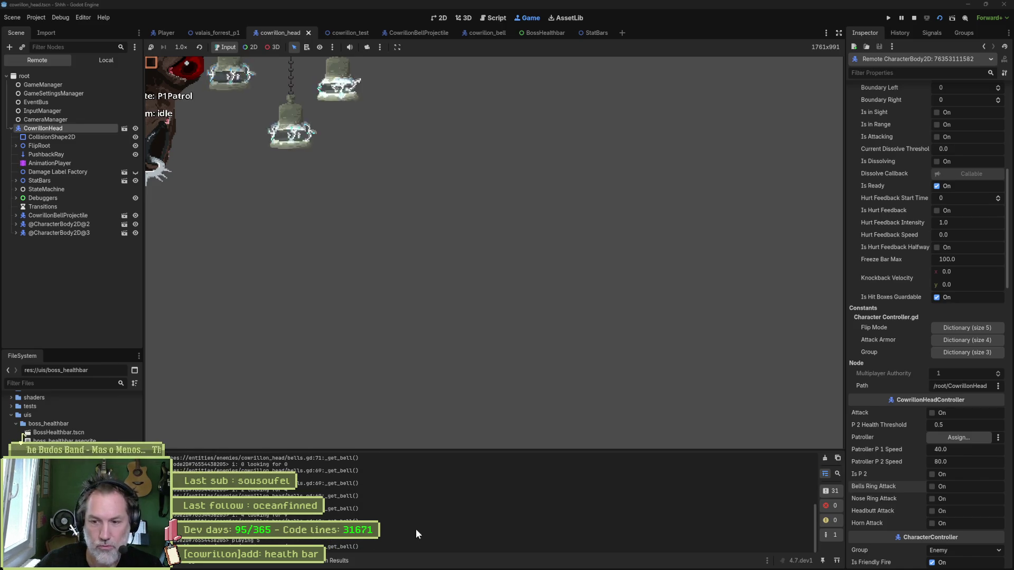
key("F8")
Relaunch the scene, fire the Bells Ring Attack on CowrillonHead again, and stop the game.
key("F6")
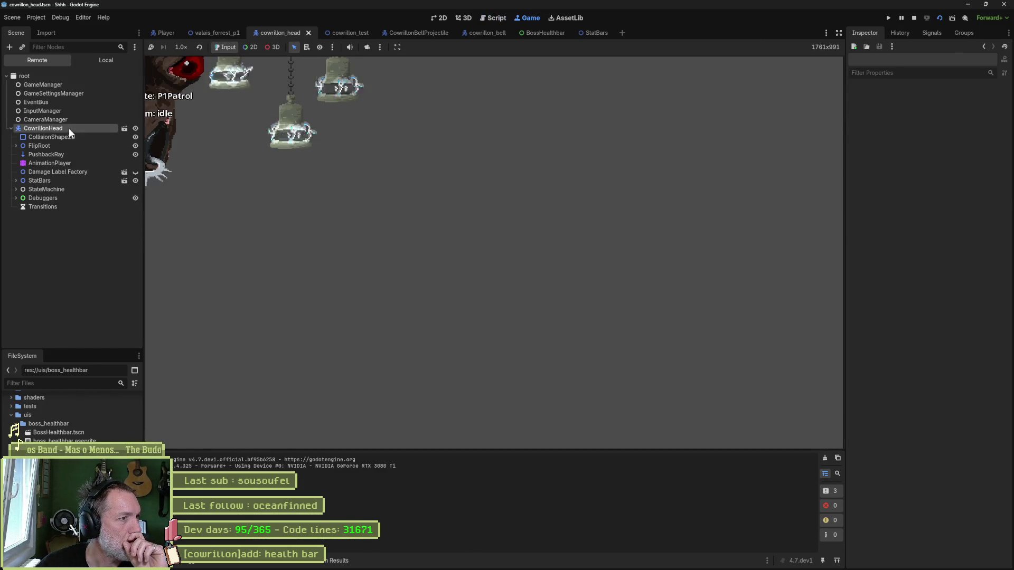
left_click(69, 128)
left_click(933, 427)
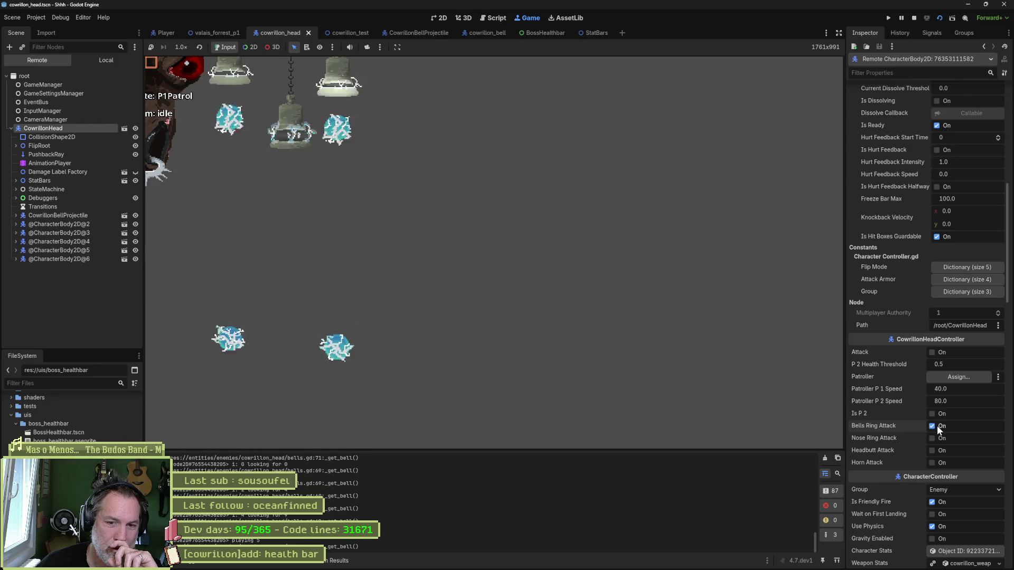
key("F8")
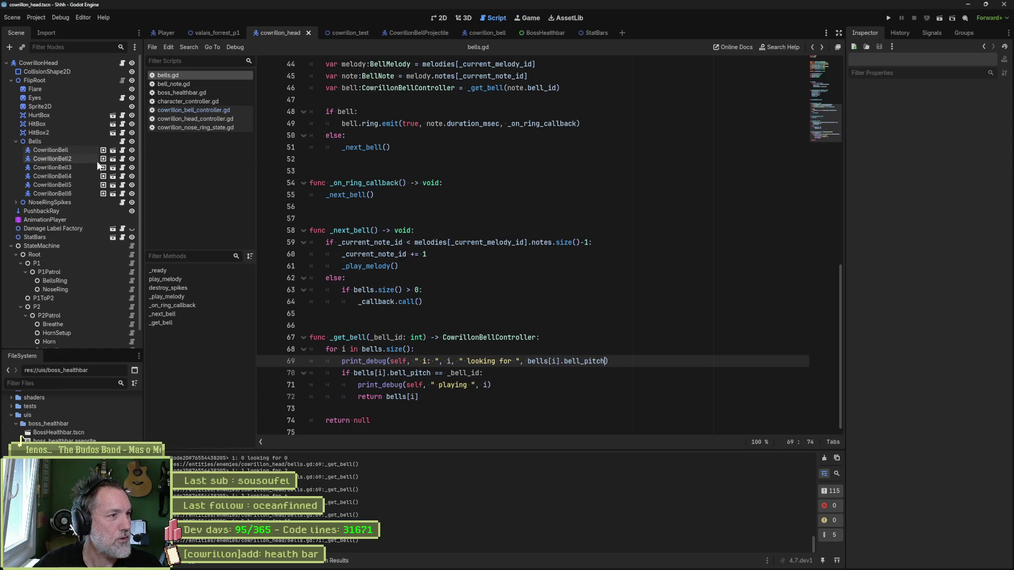
Set the first C BellNote of the Bells node's melody 3 to 3 msec, expand the other notes, and save.
left_click(68, 141)
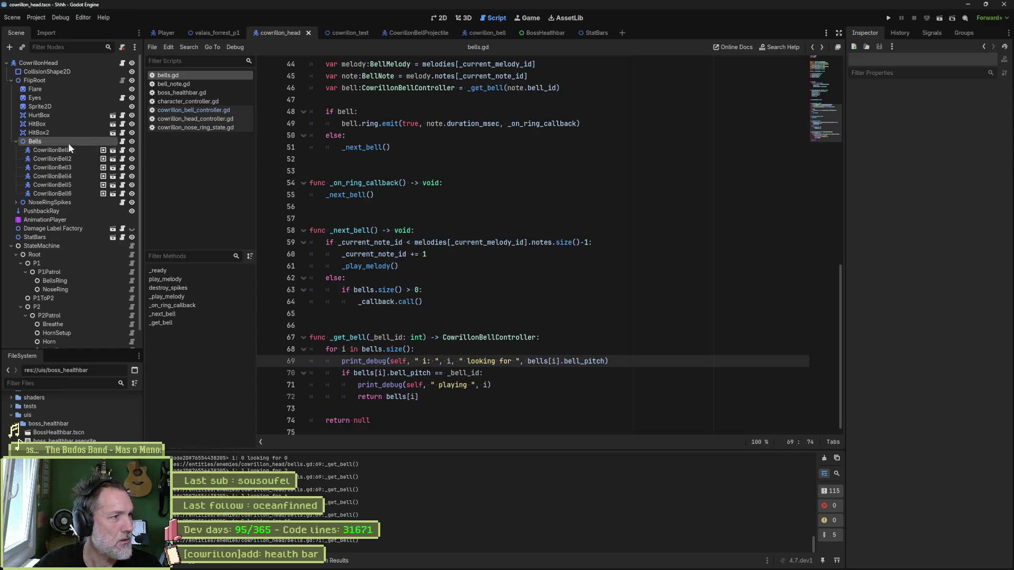
left_click(976, 165)
left_click(955, 202)
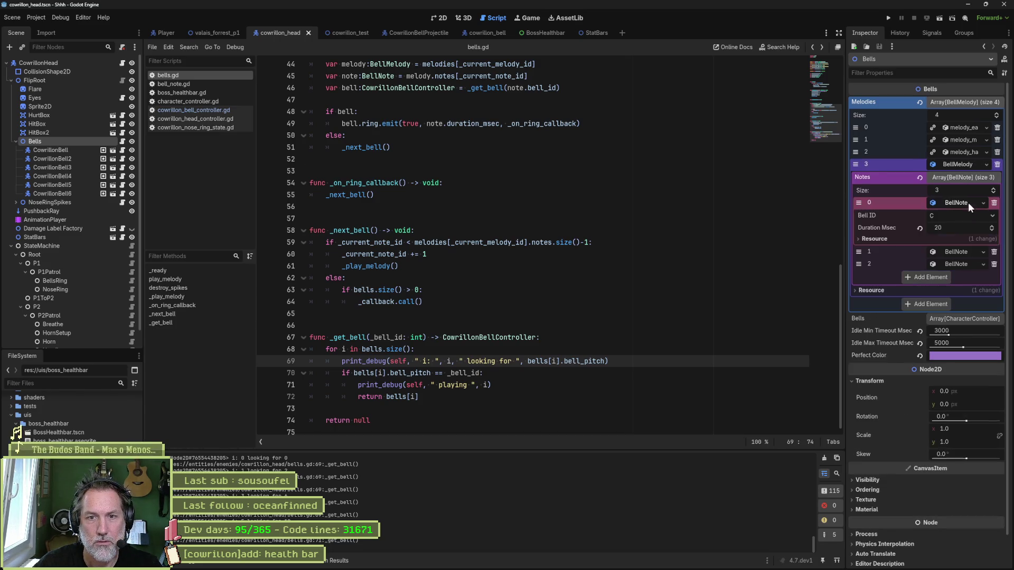
left_click(951, 228)
type("3")
left_click(965, 253)
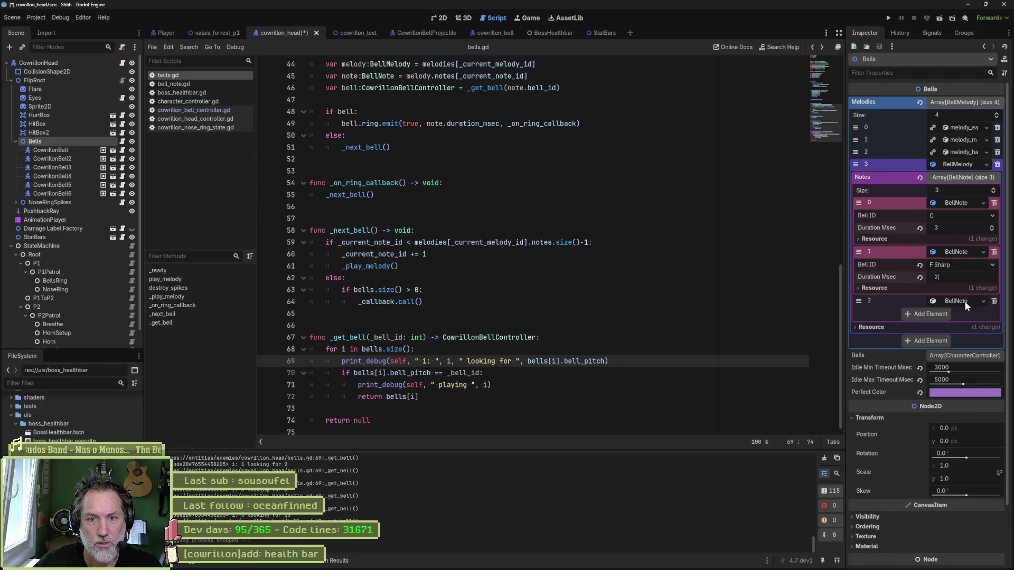
left_click(964, 301)
left_click(400, 266)
key("ctrl+s")
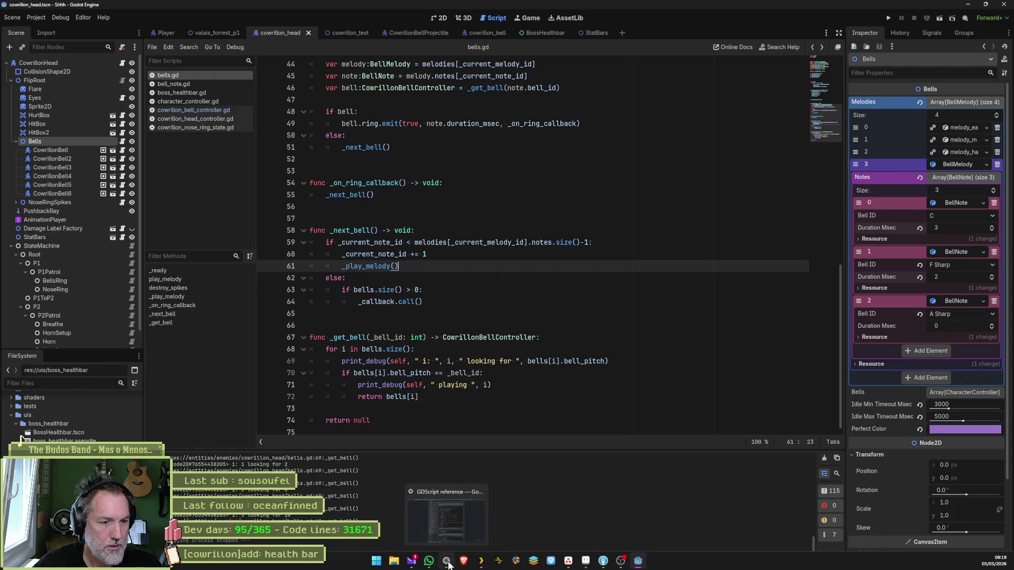
In ChatGPT, send 'donne-moi une composition sous forme de note et duree pour creer une courte melodie satanique'.
left_click(448, 562)
mouse_move(31, 114)
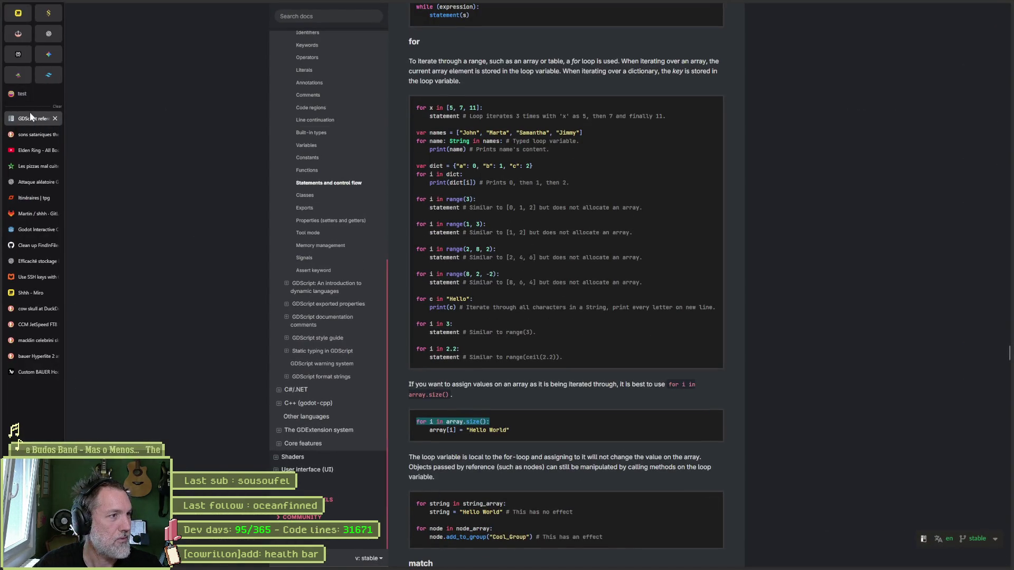
left_click(37, 262)
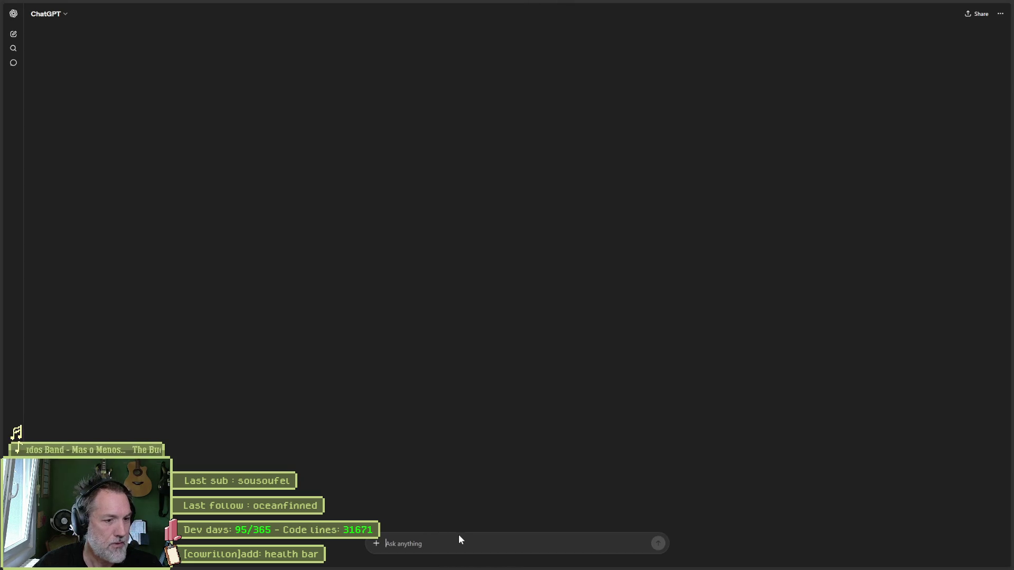
type("donne-moi une ")
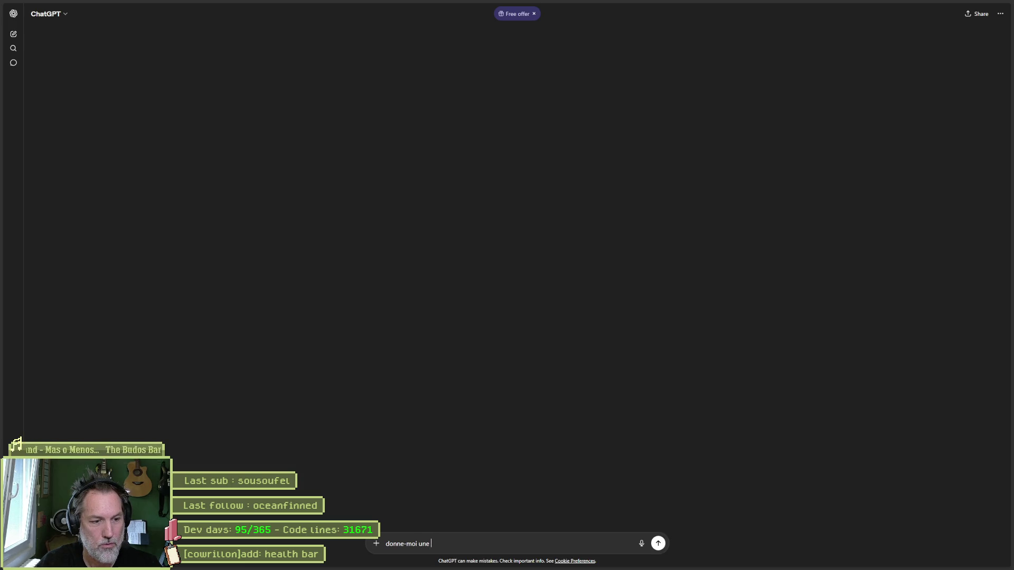
type("composition")
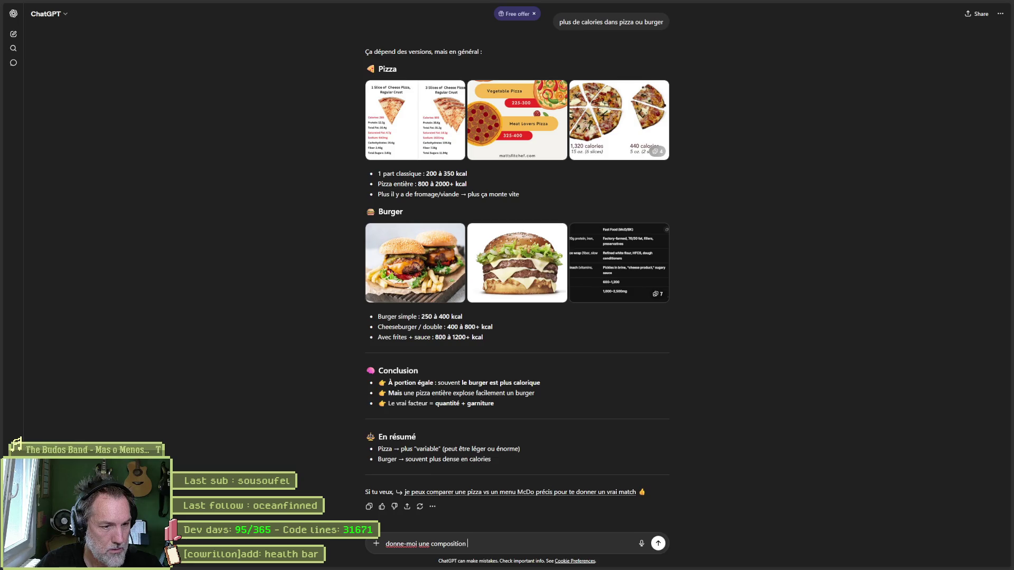
type("sous")
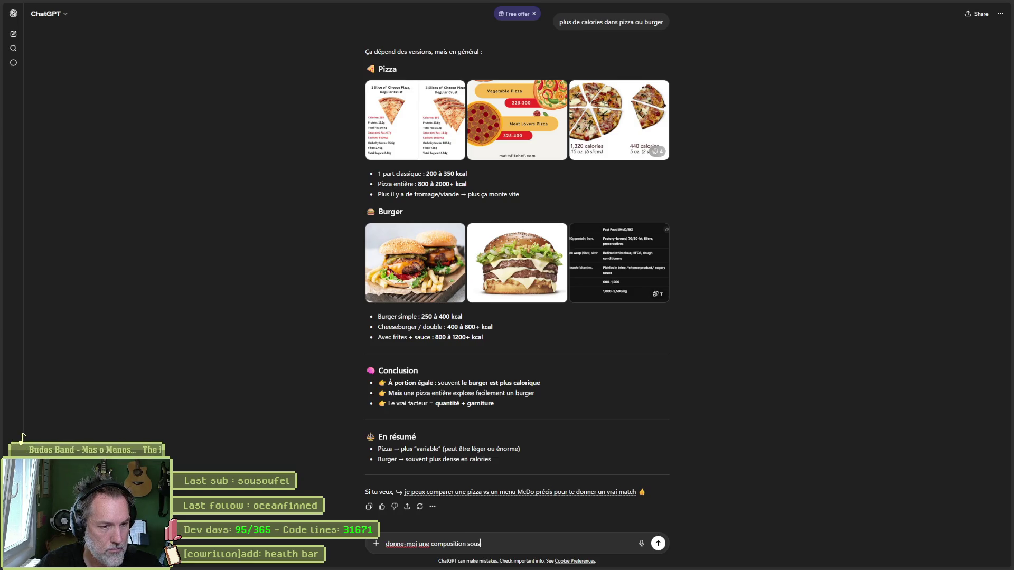
type(" forme de note")
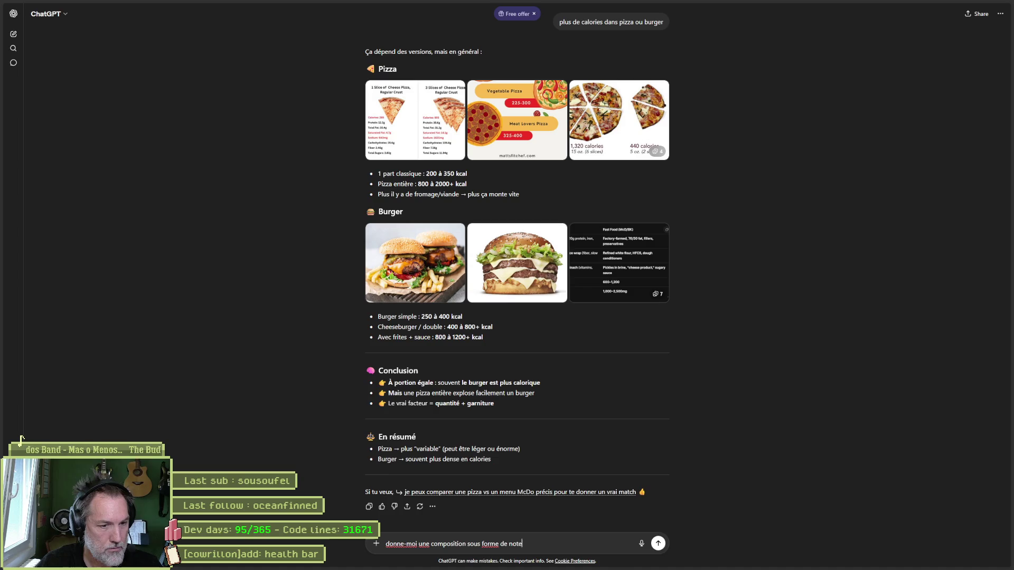
type(" et duree ")
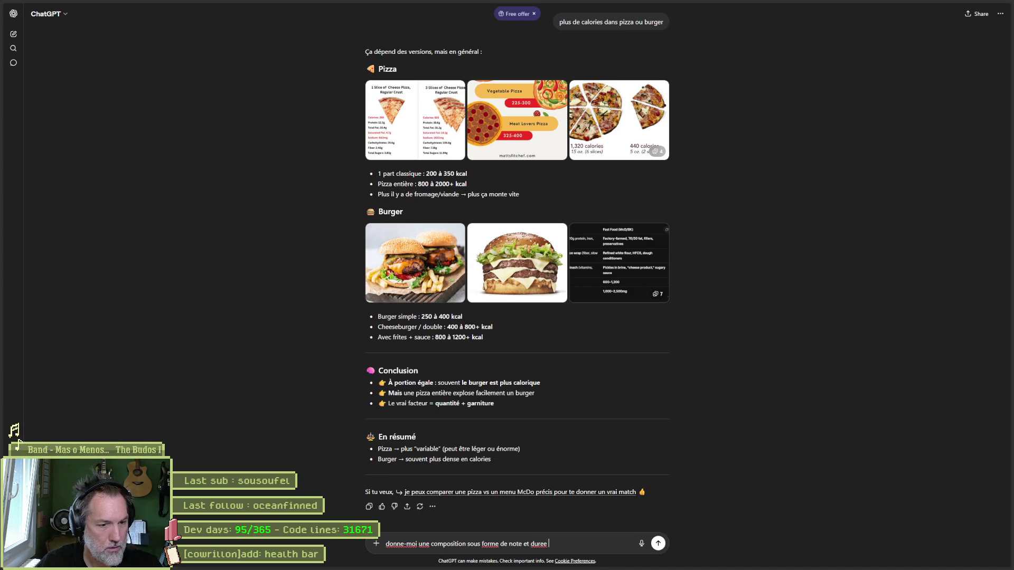
type("pour creer")
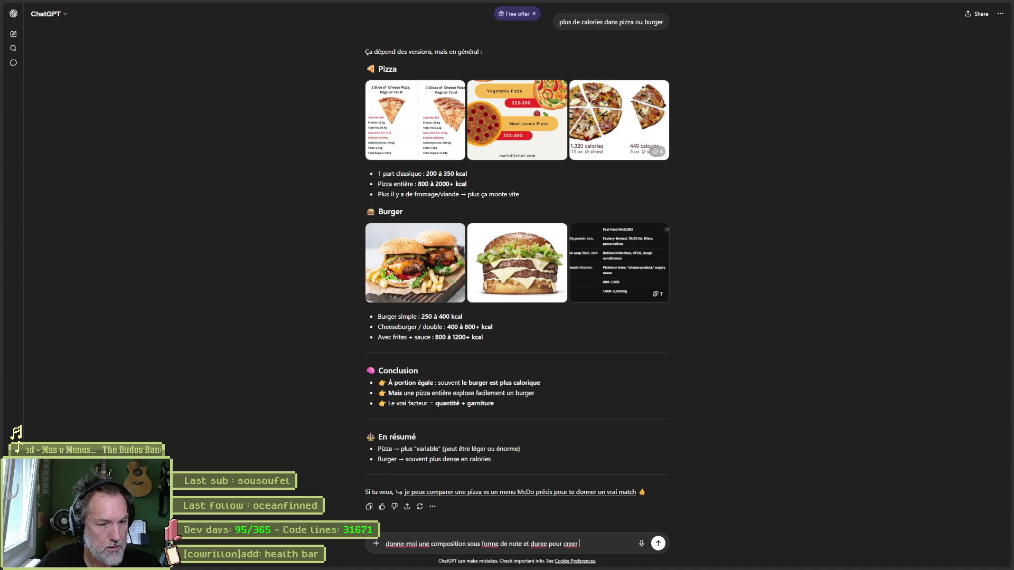
type(" une courte melodie")
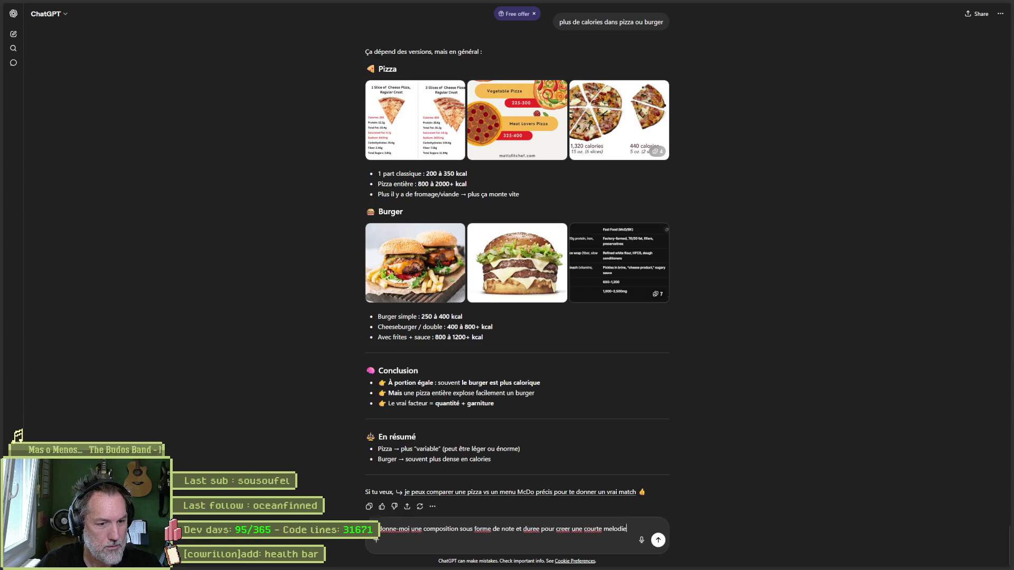
type(" satanique")
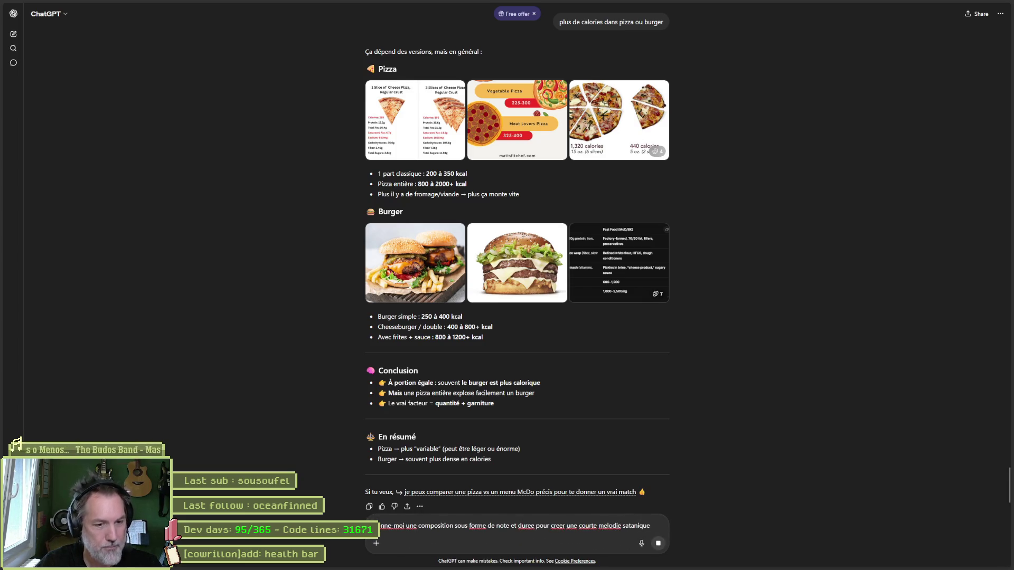
key("Return")
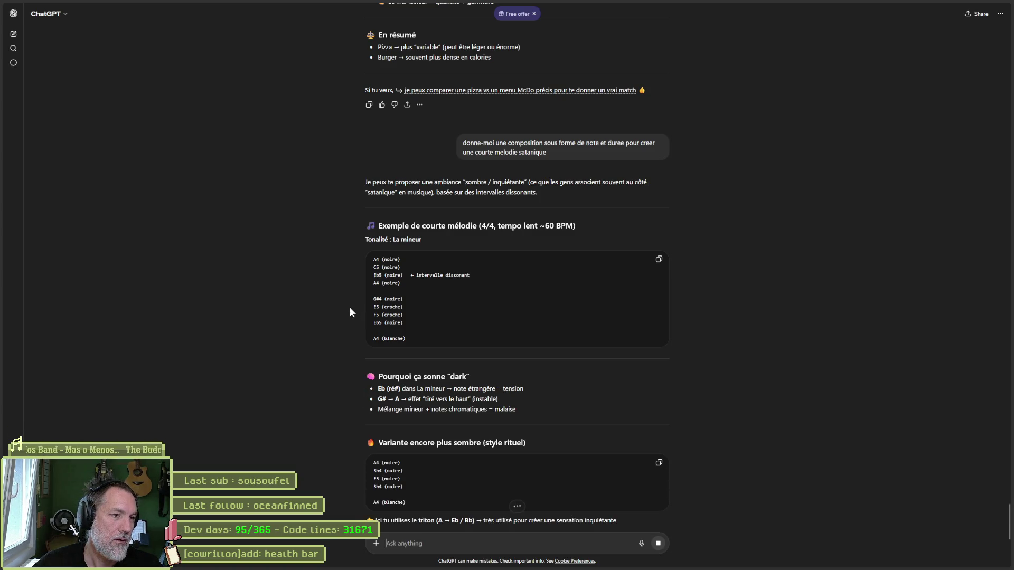
left_click_drag(383, 275, 374, 275)
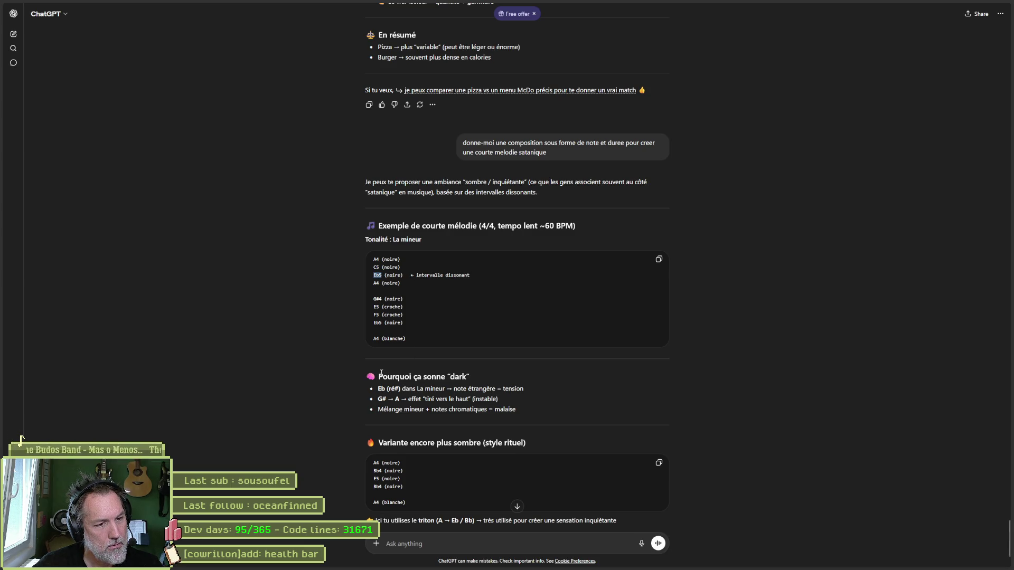
scroll(362, 390, "down", 2)
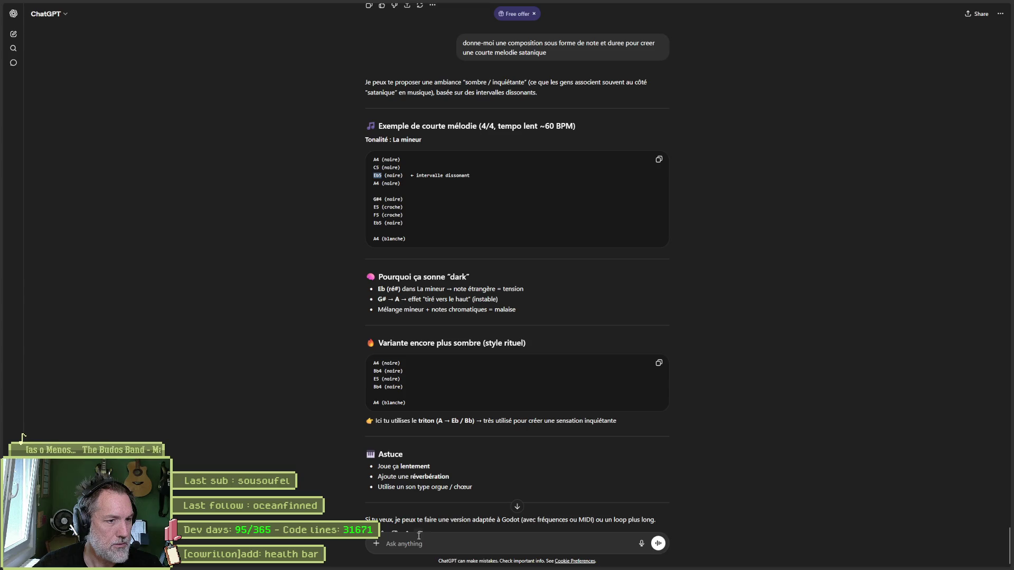
left_click_drag(389, 363, 385, 389)
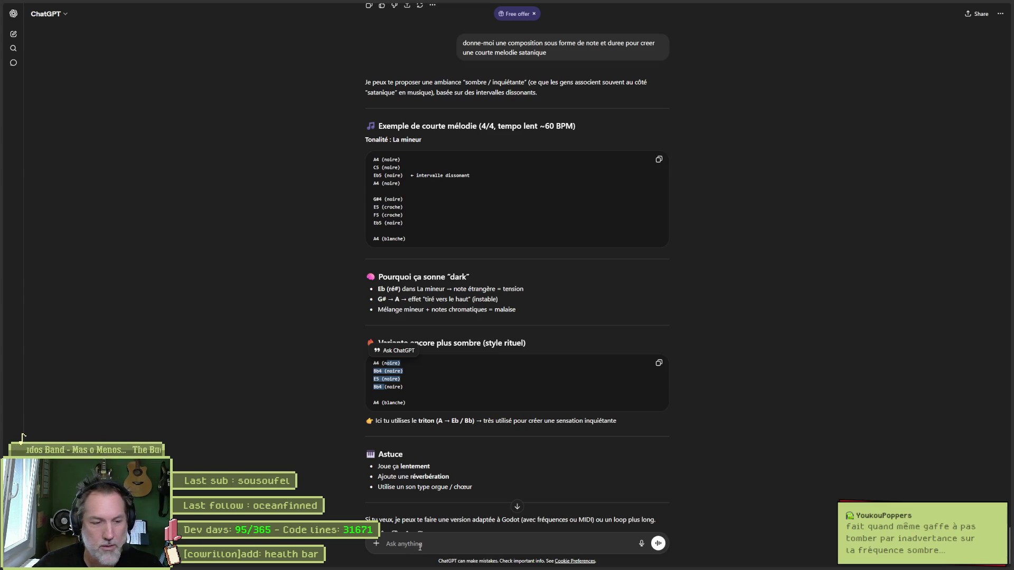
left_click(420, 544)
scroll(620, 446, "down", 1)
mouse_move(672, 569)
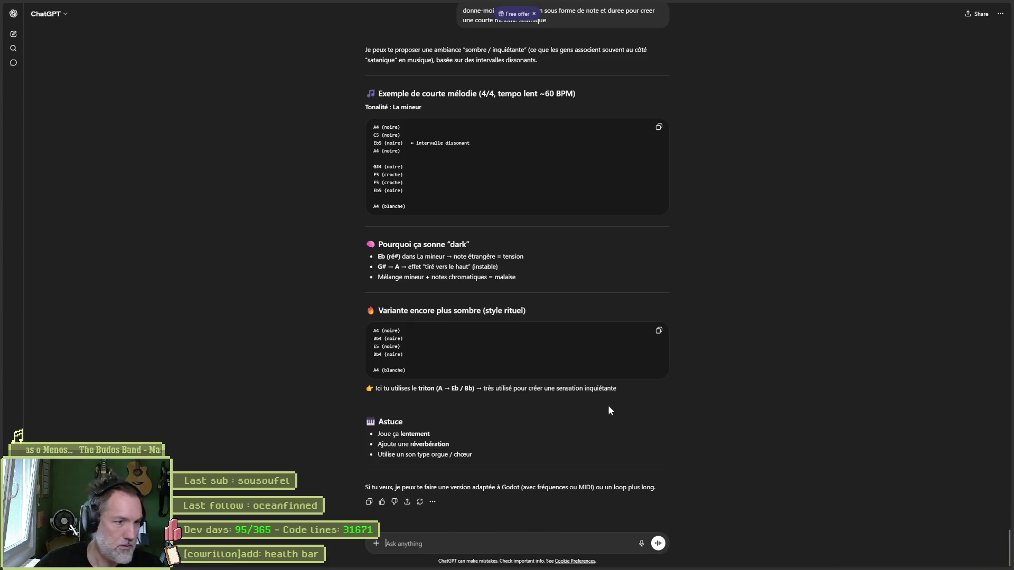
Ask ChatGPT 'il faut aussi des accords', read the chord reply, and start typing 'dans ce format'.
type("il faut aussi des accords")
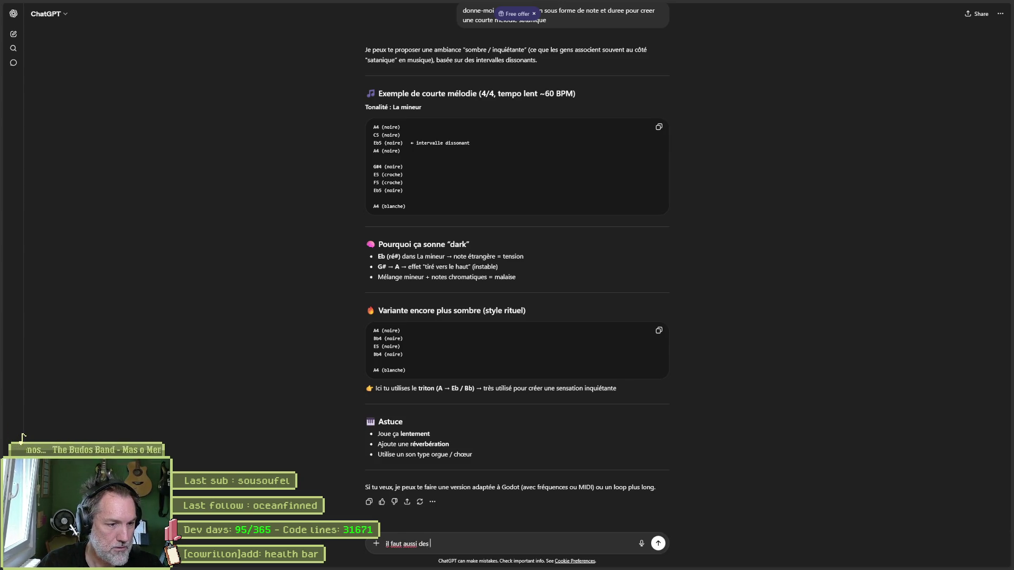
key("Return")
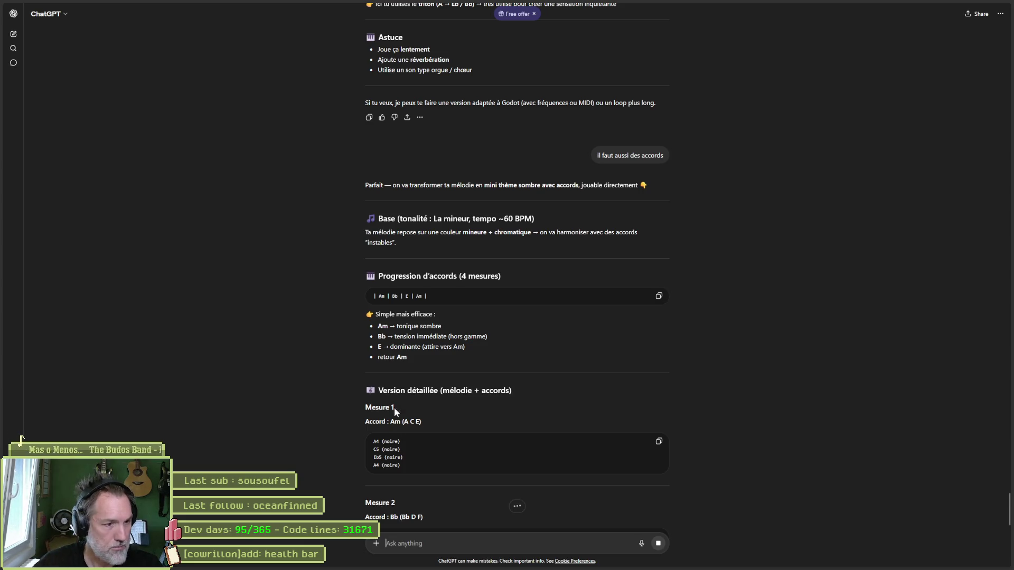
scroll(331, 406, "down", 2)
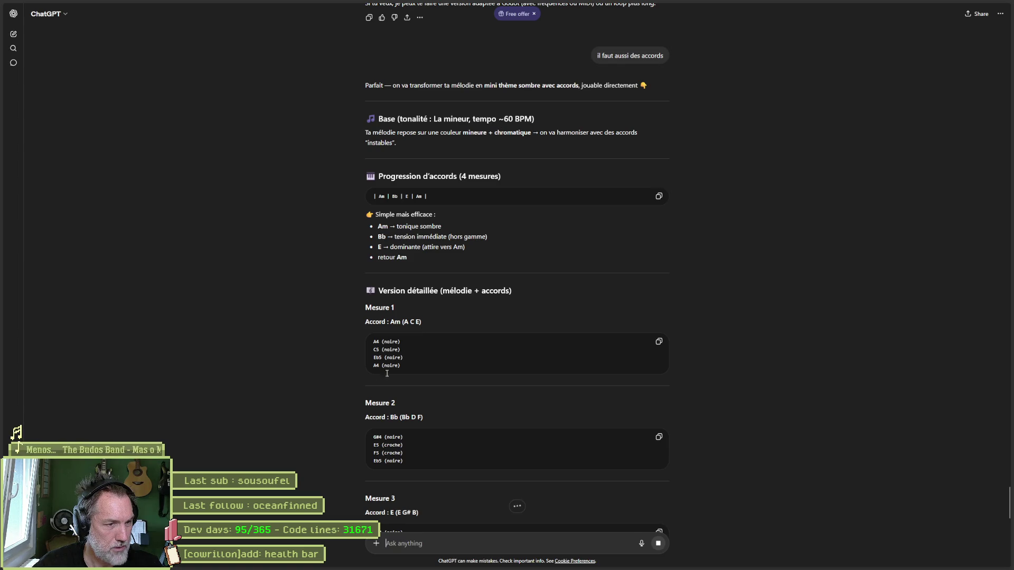
scroll(354, 406, "down", 1)
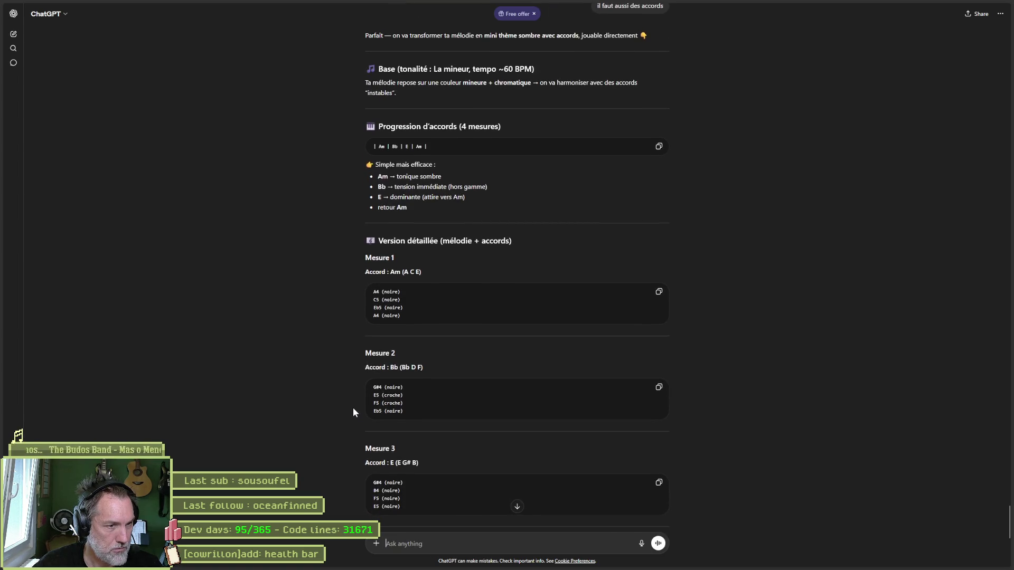
scroll(354, 409, "down", 2)
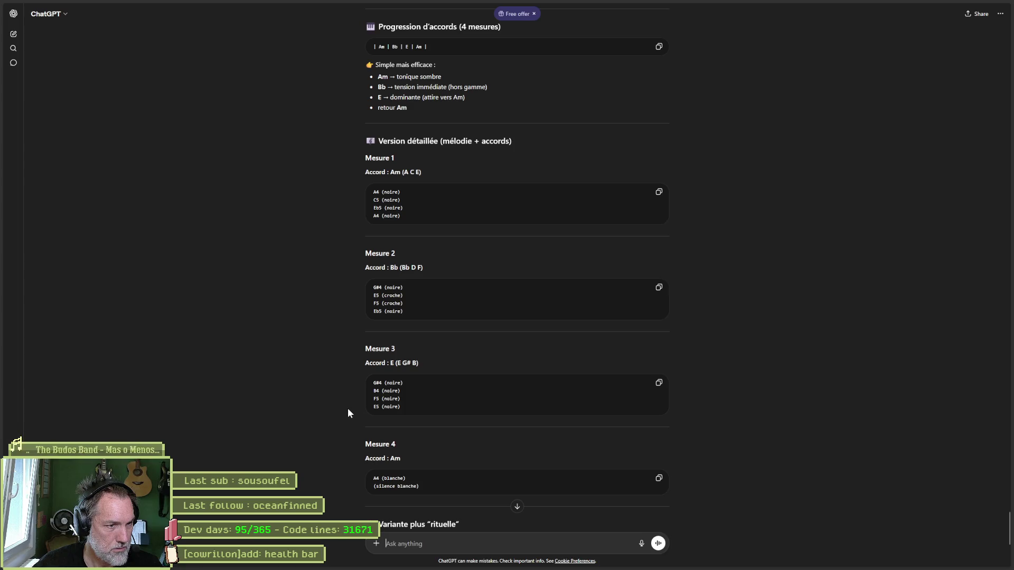
scroll(347, 410, "down", 3)
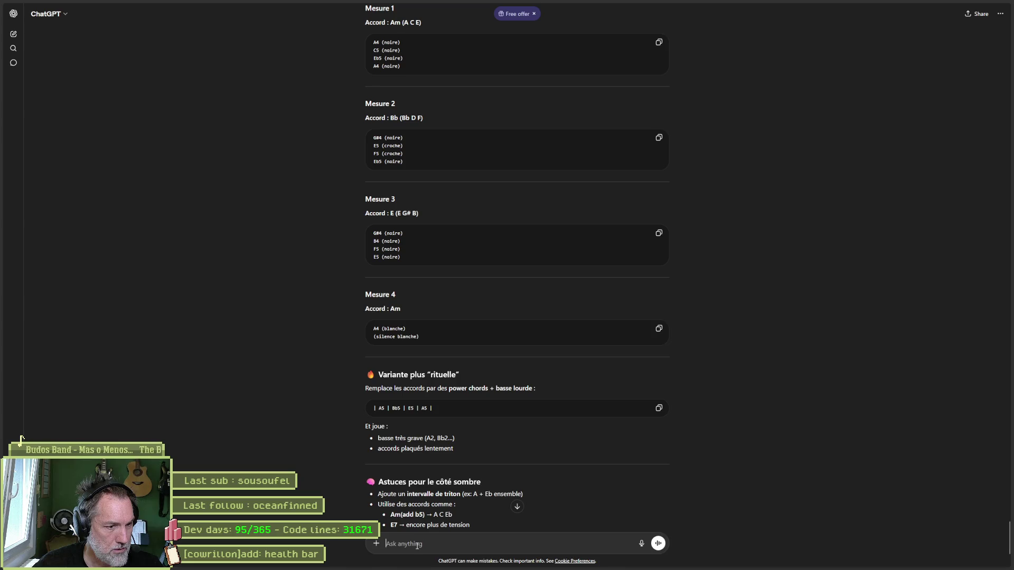
type("dans ce format:")
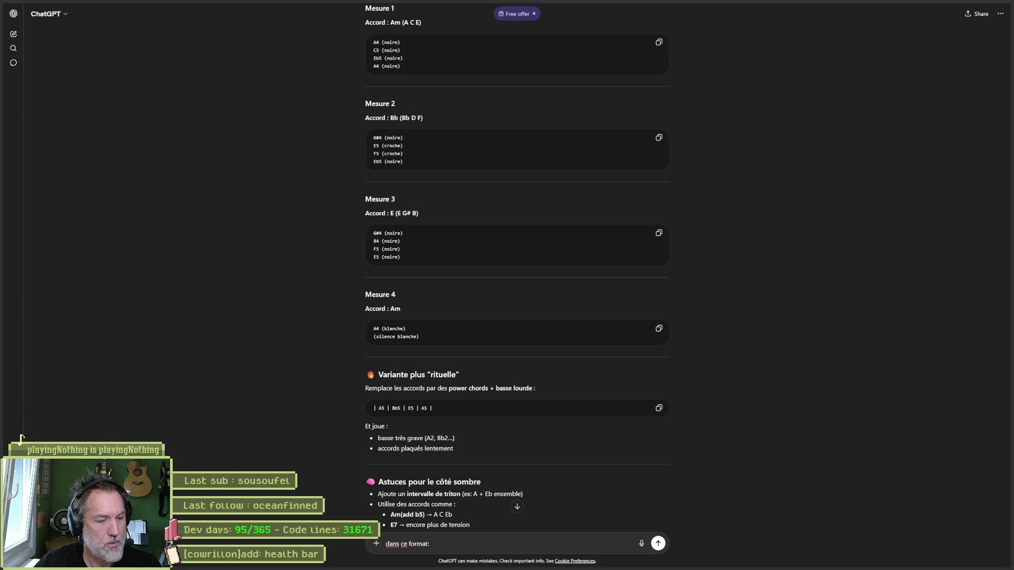
Add a second line to the message with a format example like '100 milliseconds) + C ('.
key("shift+Return")
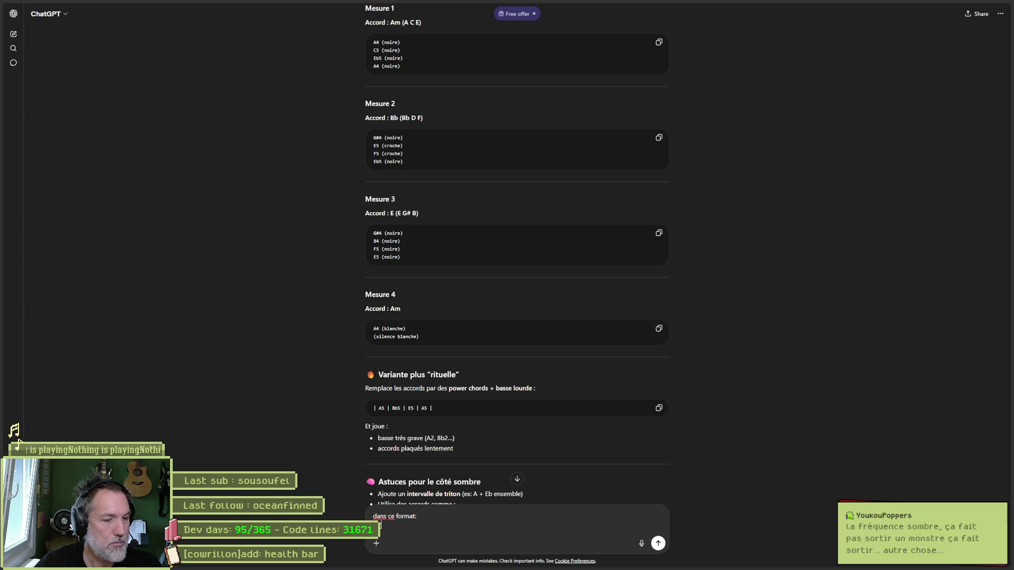
type("100ms")
key("BackSpace")
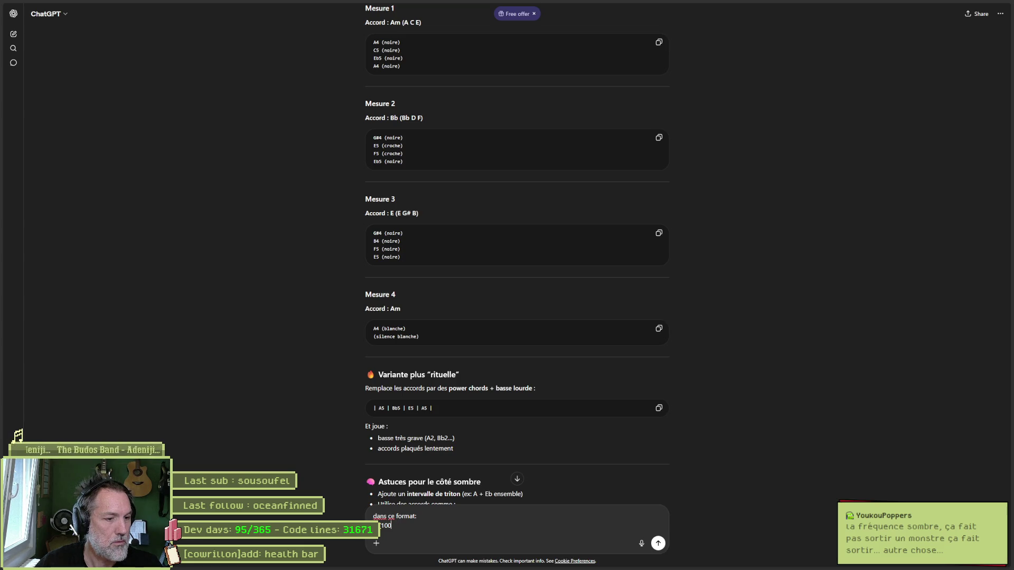
type("m")
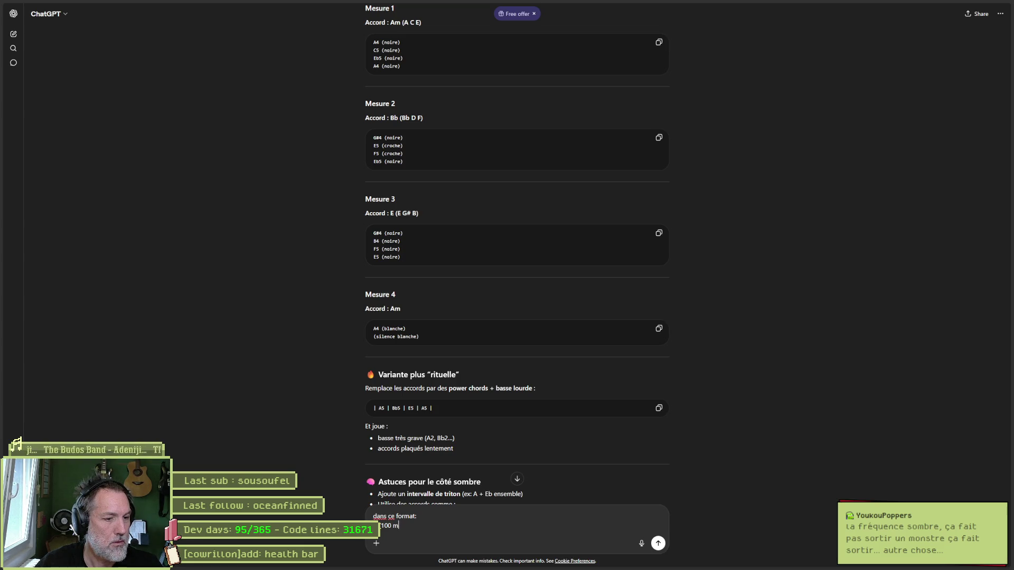
type("illiseconds)")
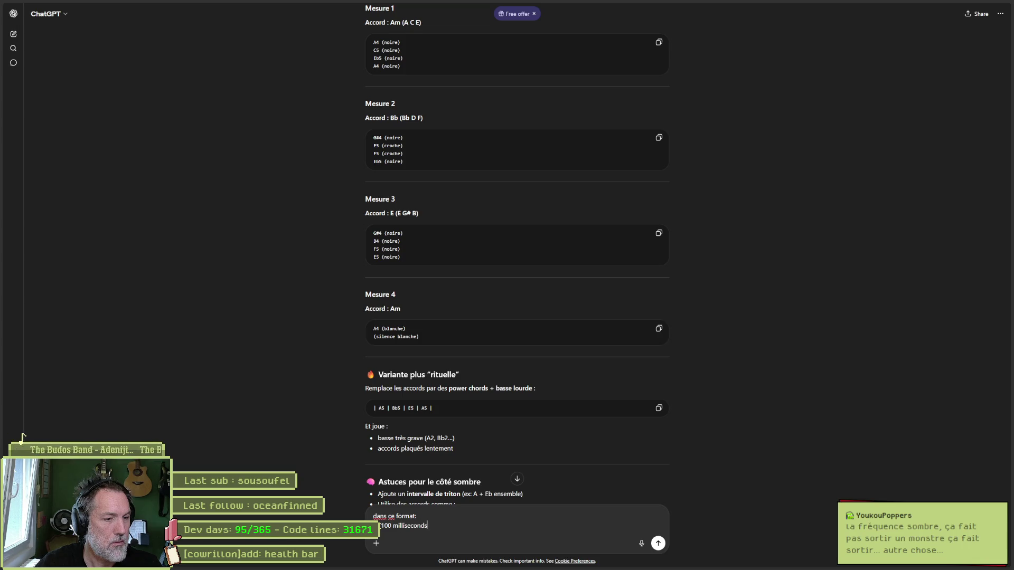
type(" +")
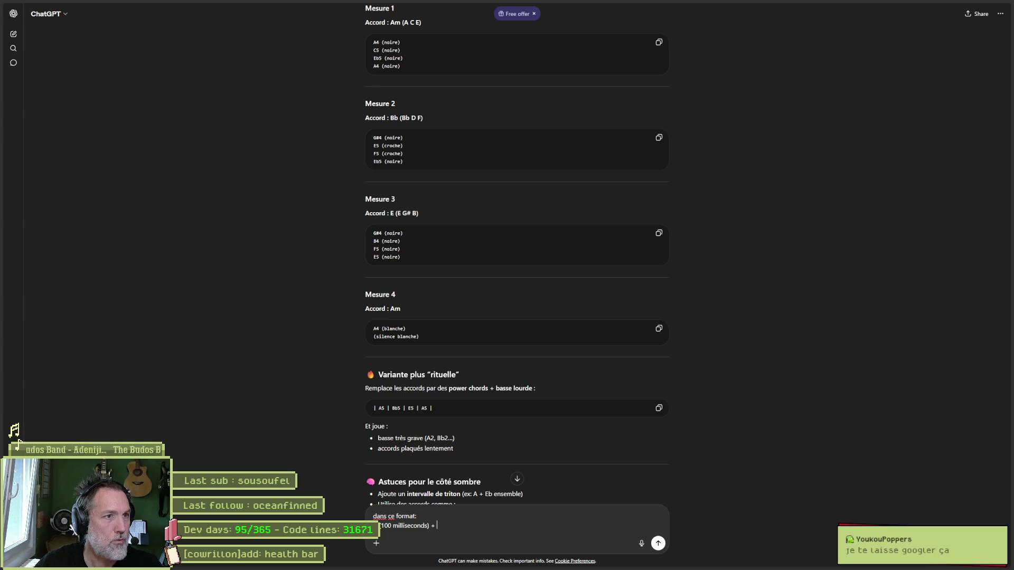
type(" C")
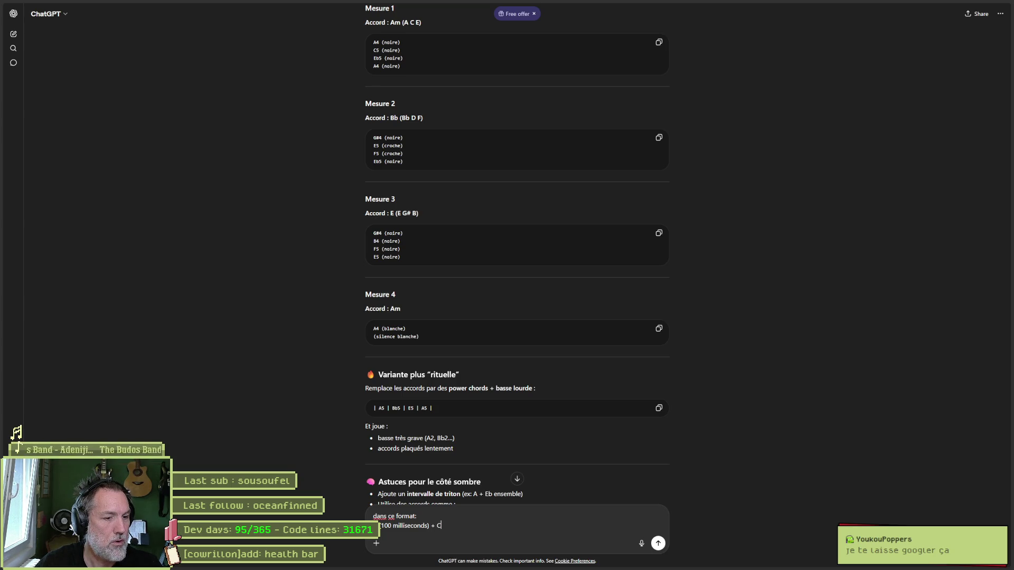
type(" (100 mi")
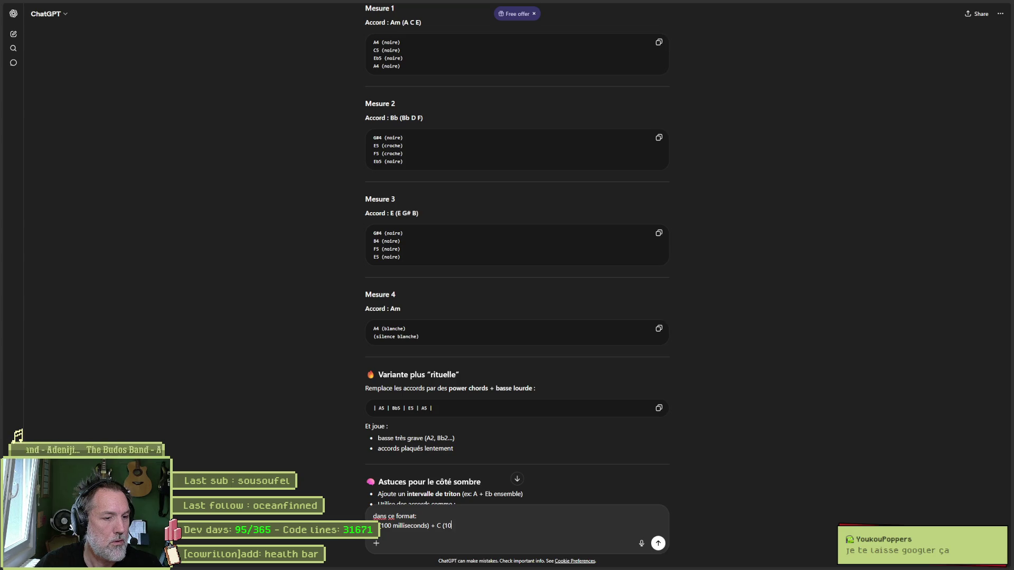
type("l")
key("BackSpace")
key("BackSpace")
key("BackSpace")
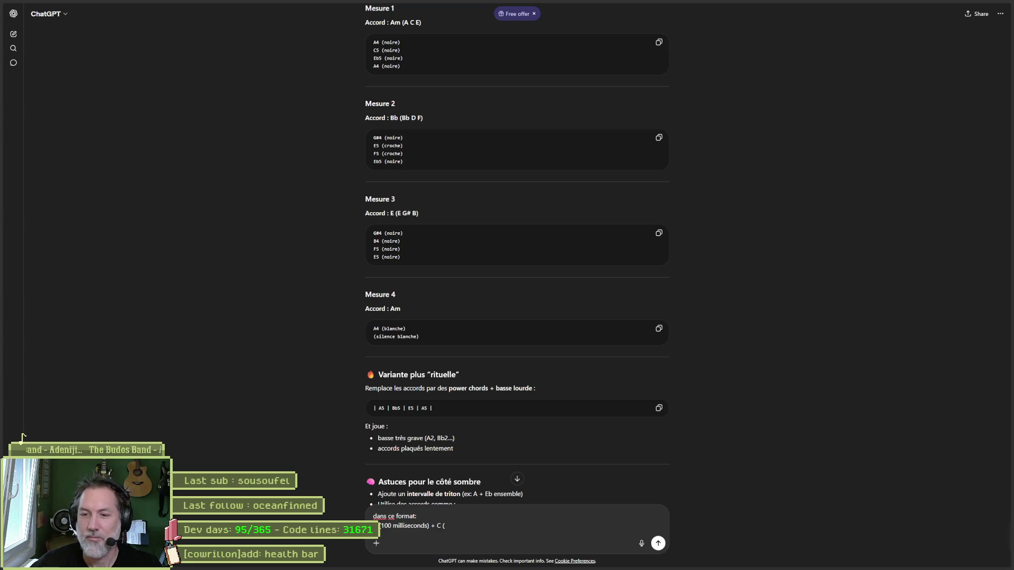
key("alt+Tab")
key("alt+Tab")
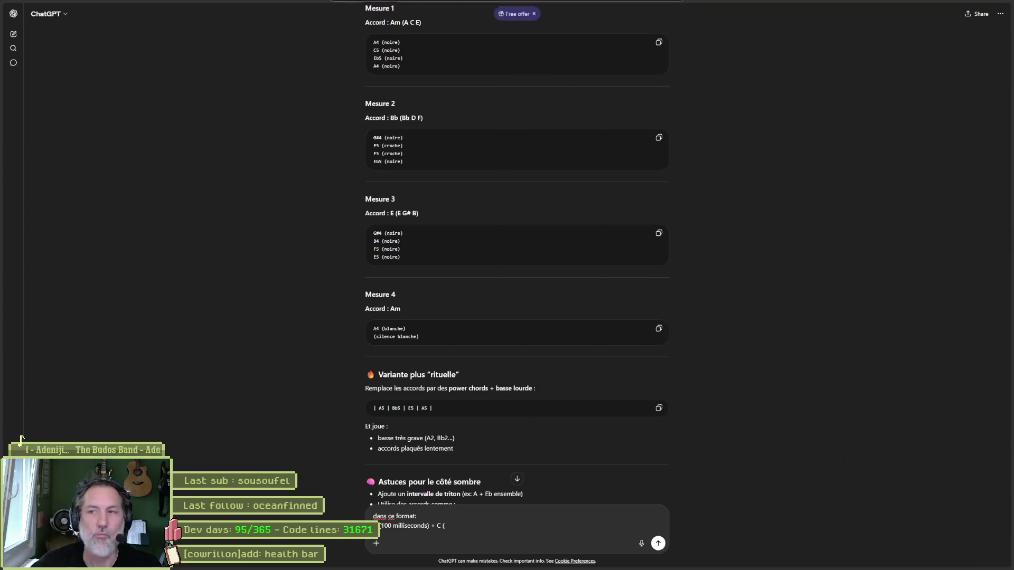
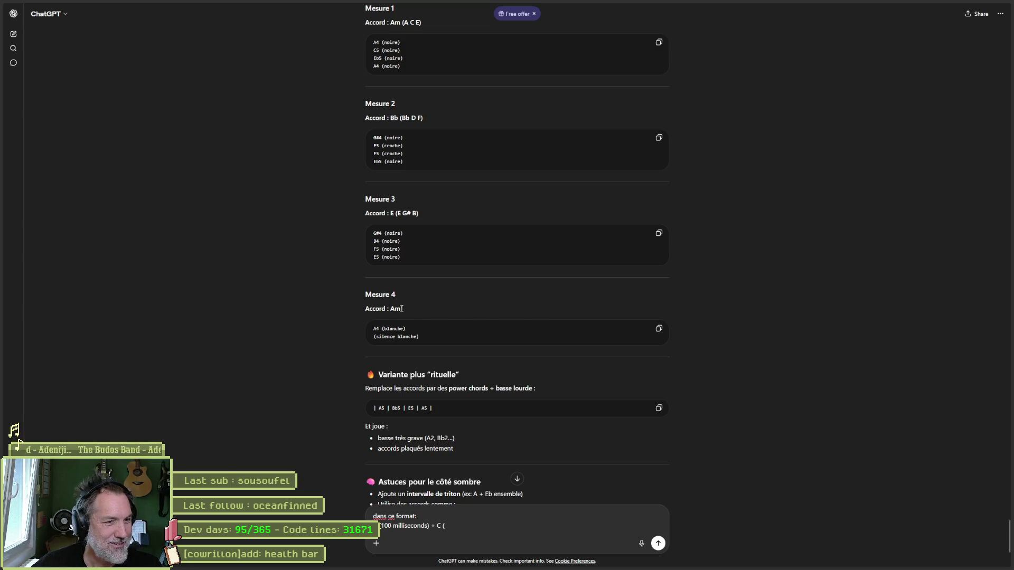
Leave ChatGPT's four-measure melody reply and unsent draft untouched and return to Godot's bells.gd.
left_click_drag(391, 305, 364, 290)
left_click(370, 280)
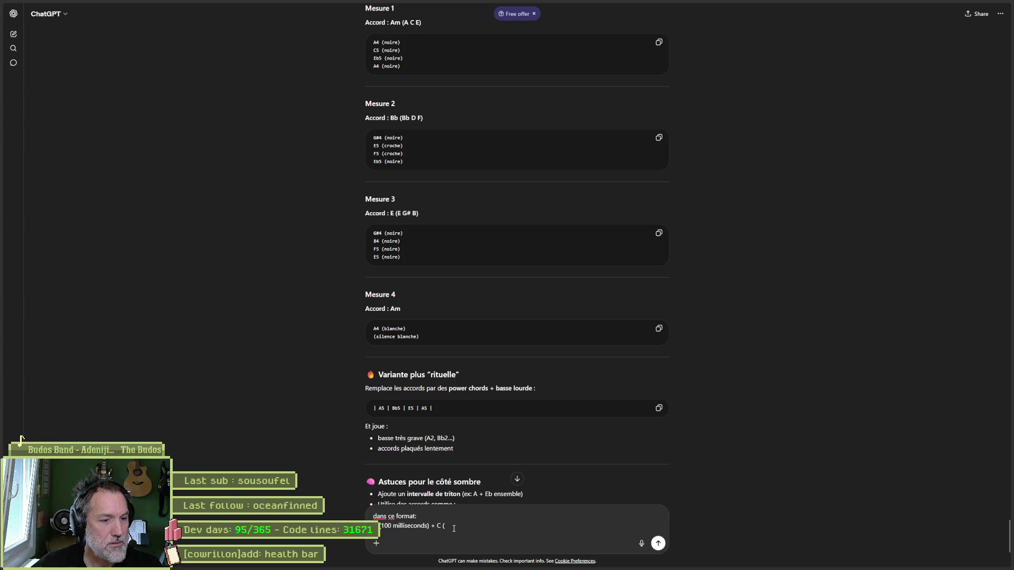
left_click_drag(452, 524, 380, 518)
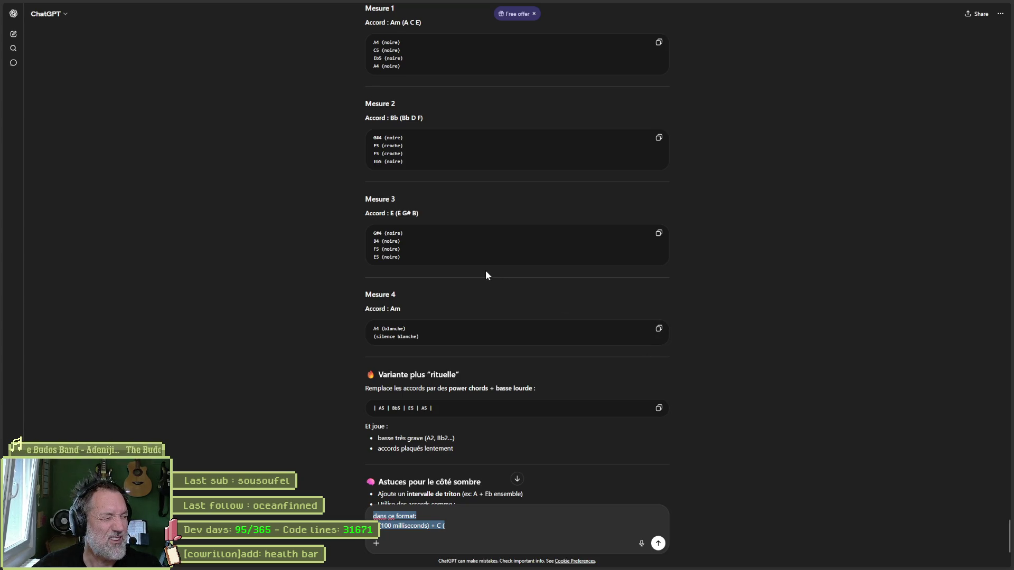
left_click(336, 259)
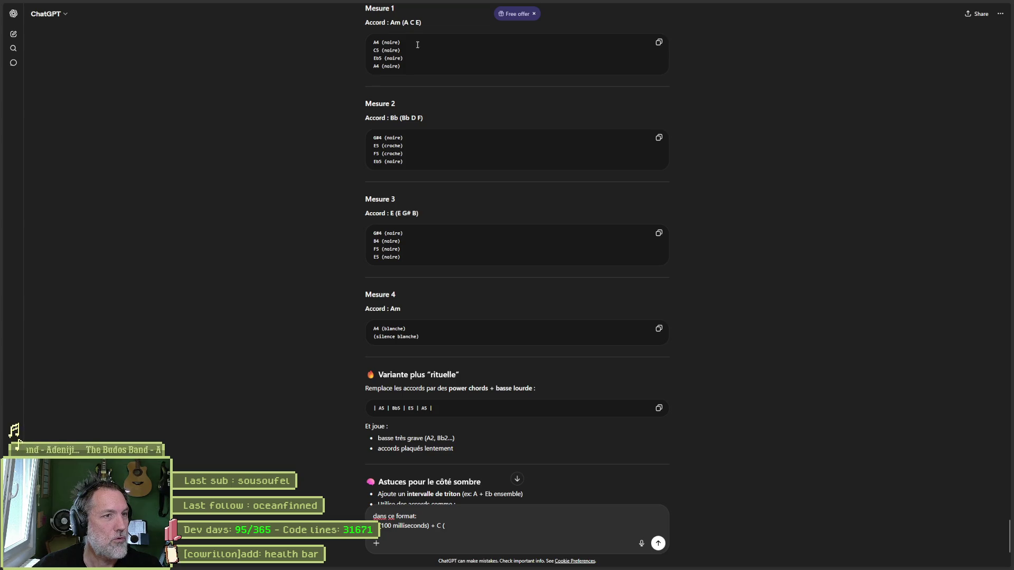
key("alt+Tab")
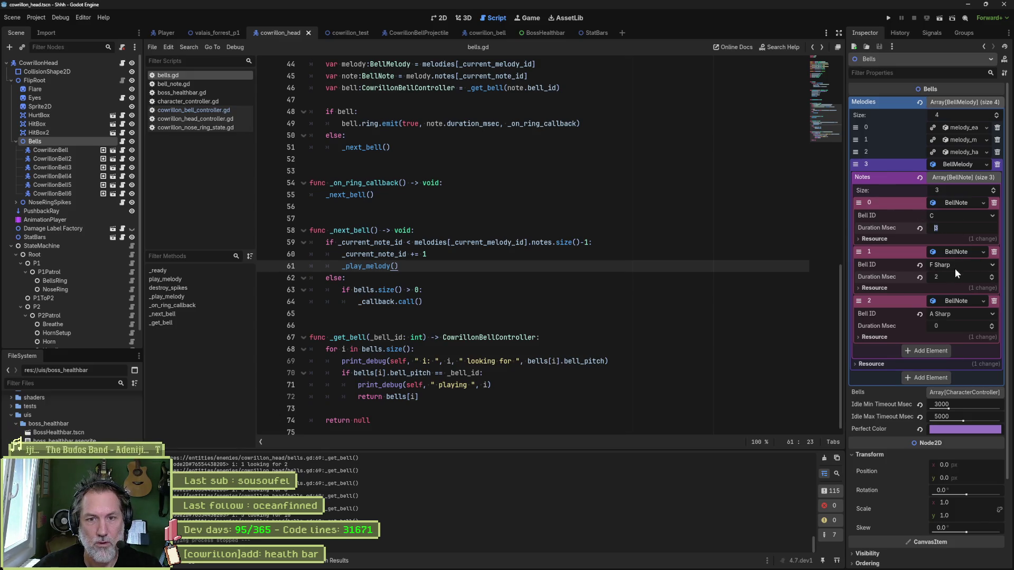
left_click(968, 263)
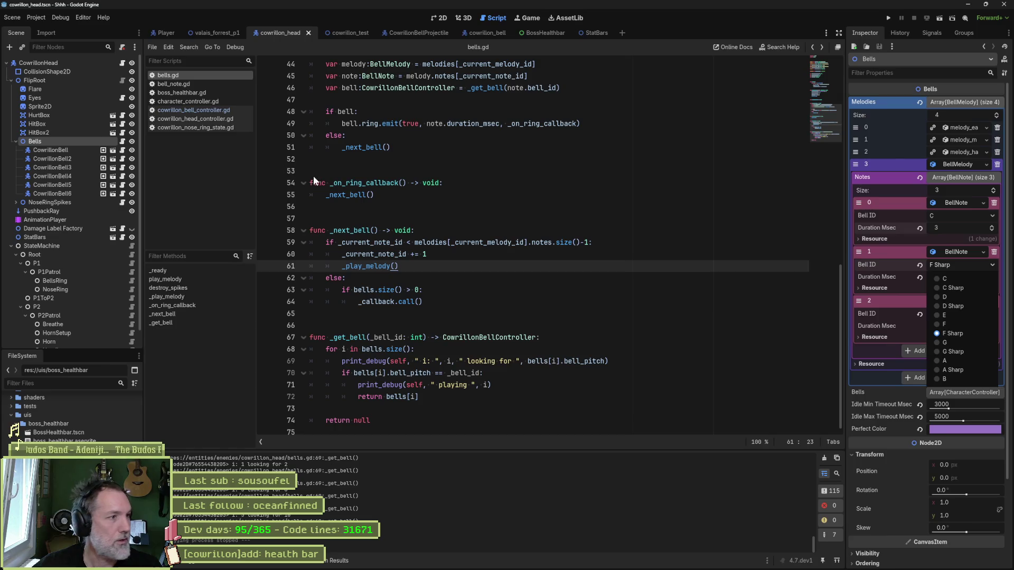
left_click(58, 151)
key("Down")
key("Down")
key("Down")
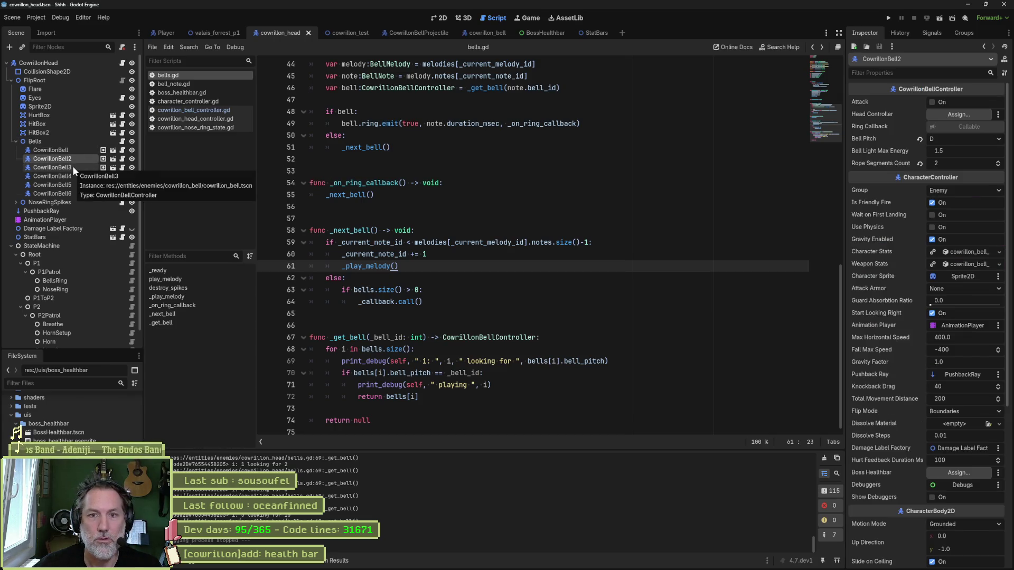
key("Down")
key("Up")
key("Up")
key("Up")
key("Down")
key("Down")
key("Down")
key("Down")
key("Up")
key("Up")
key("Up")
key("Up")
key("Down")
key("Down")
key("Down")
key("Up")
key("Down")
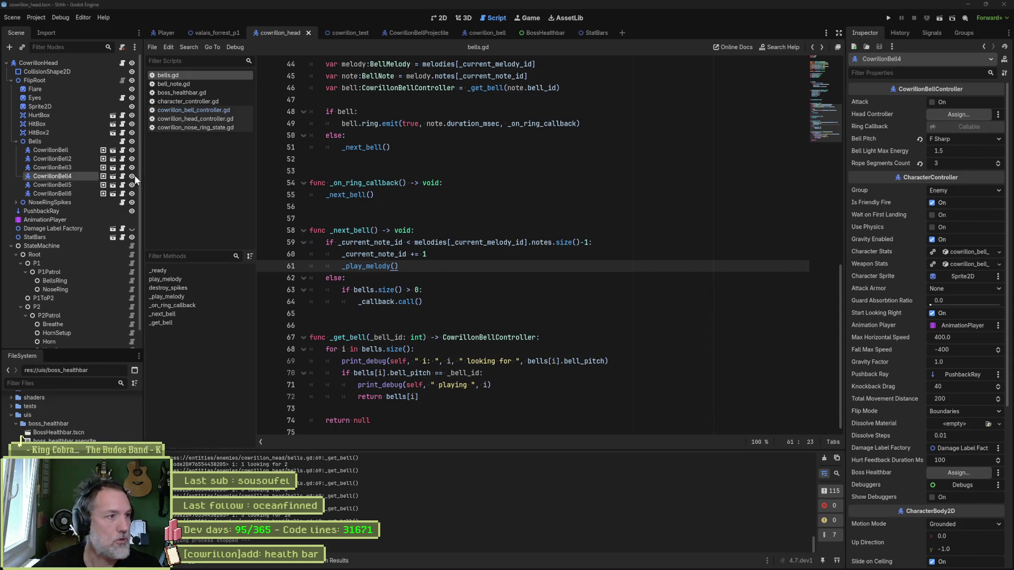
left_click(54, 151)
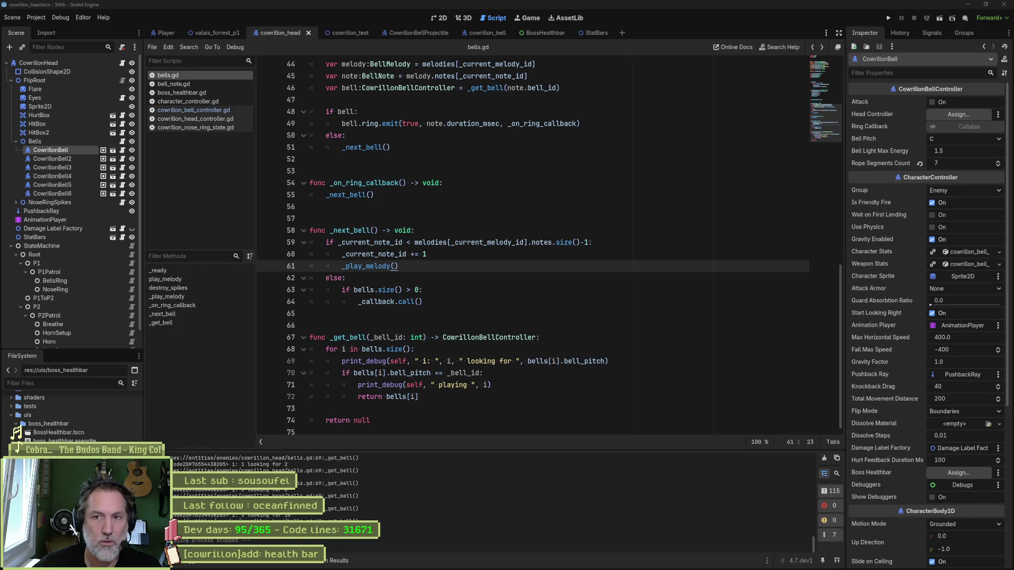
left_click(67, 167)
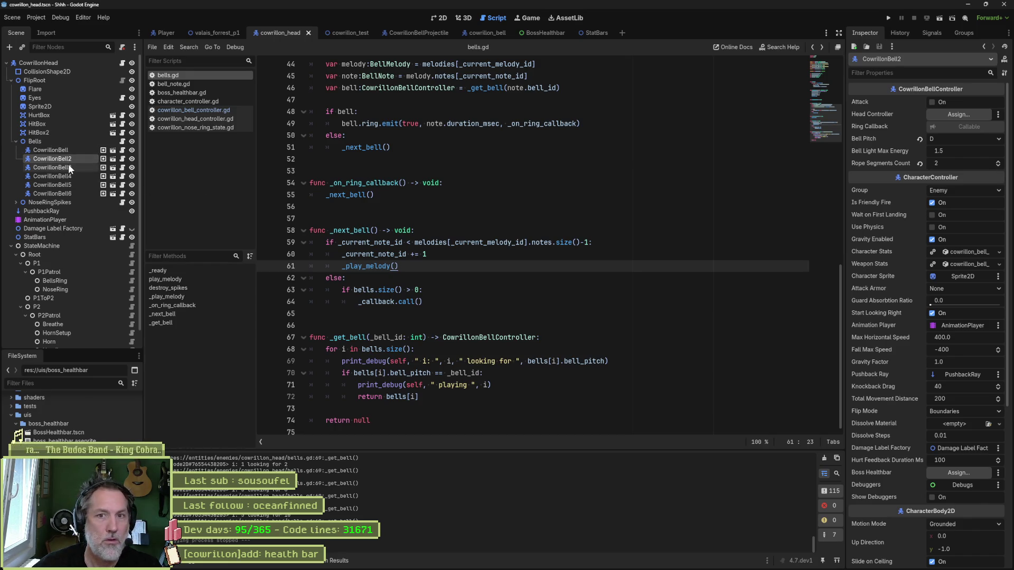
left_click(69, 177)
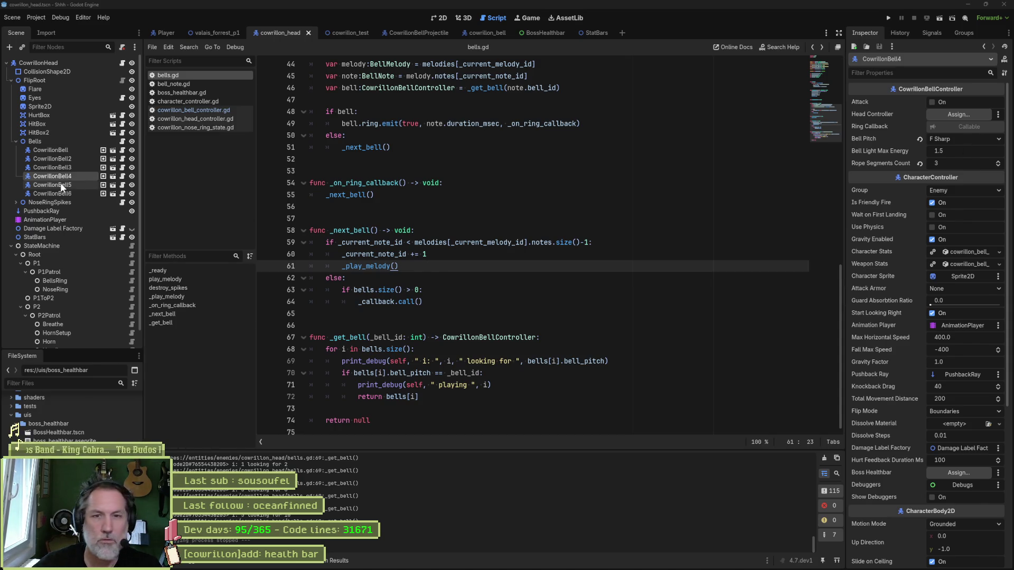
left_click(64, 202)
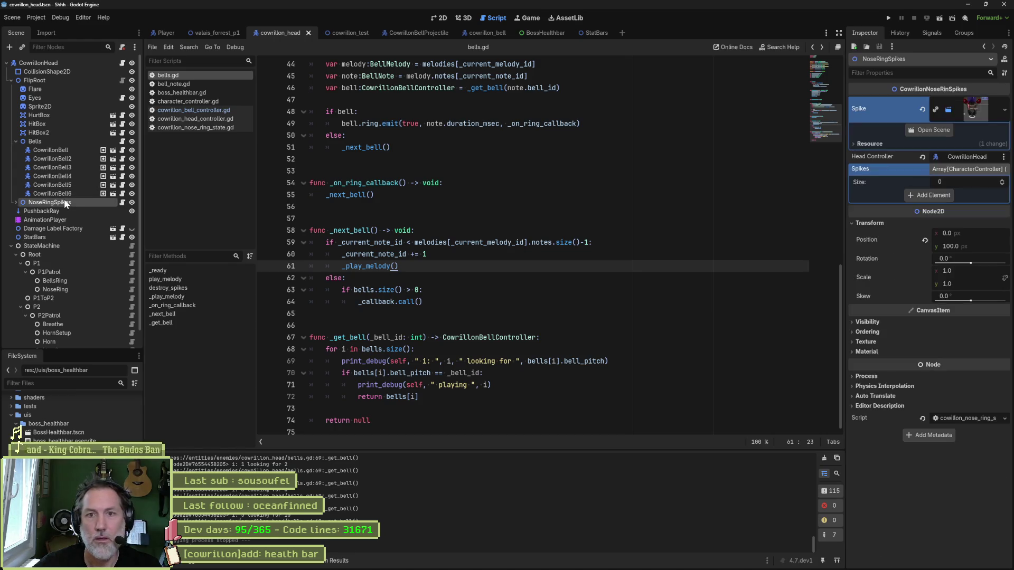
left_click(53, 193)
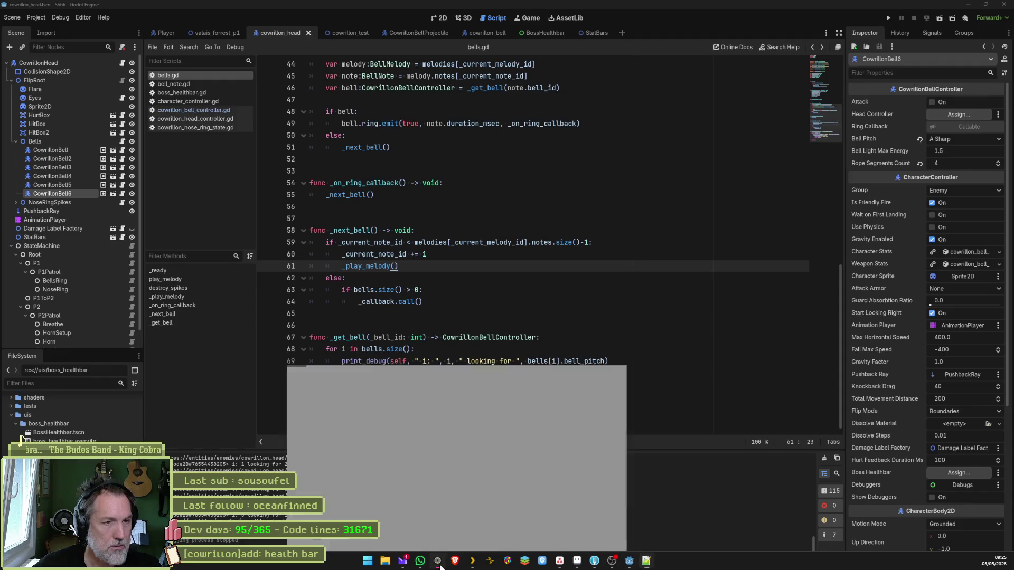
Replace the draft and send ChatGPT the available notes C, D, E, F sharp, A, A sharp.
left_click(438, 561)
key("ctrl+a")
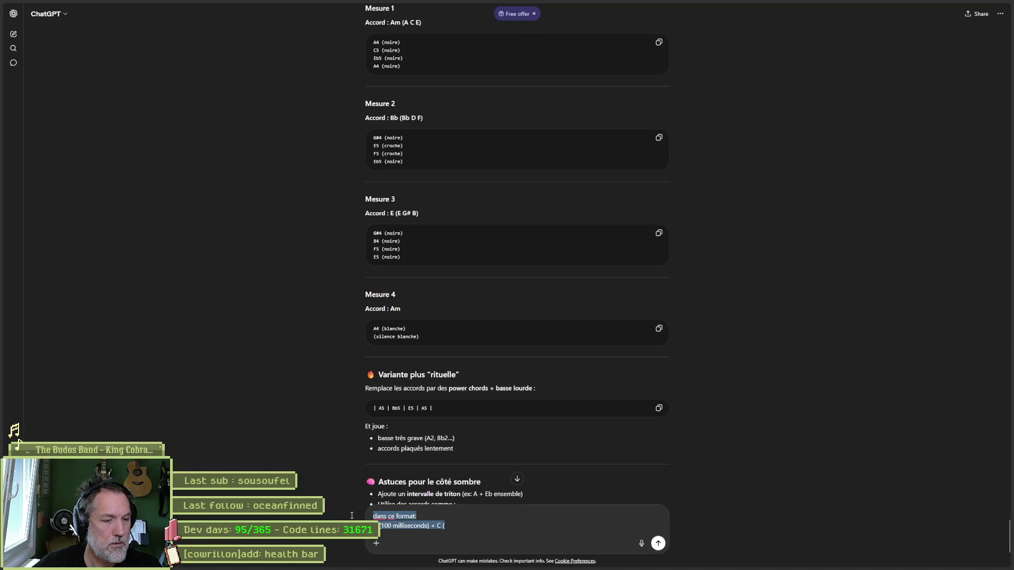
type("n-")
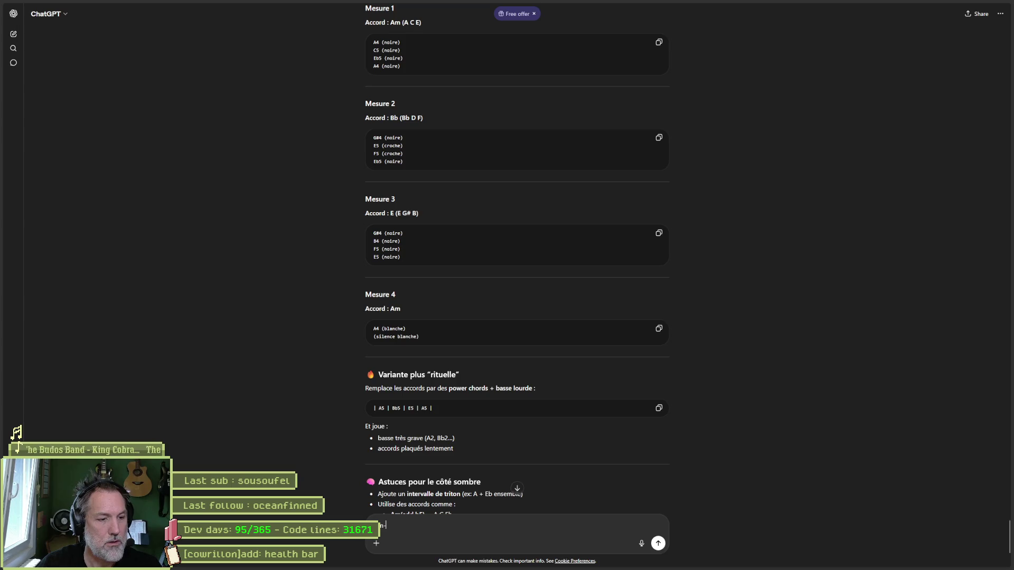
type("='ai que ces noets 'à dispo:")
key("shift+Return")
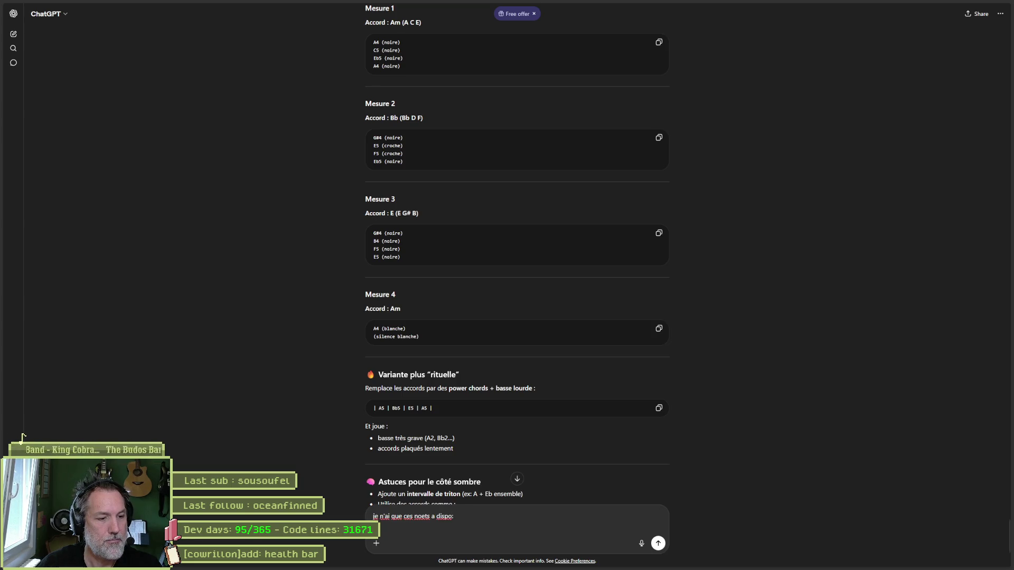
type("c d e f sharp a a sharp")
key("Return")
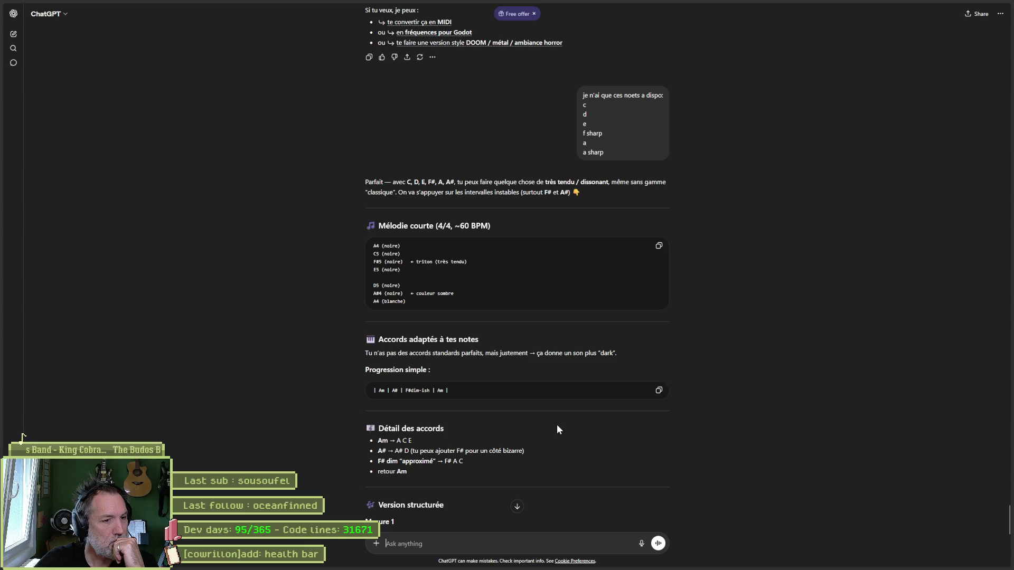
Follow up with 'j'ai que 6 touches sur mon piano', then return to Godot.
scroll(552, 423, "down", 2)
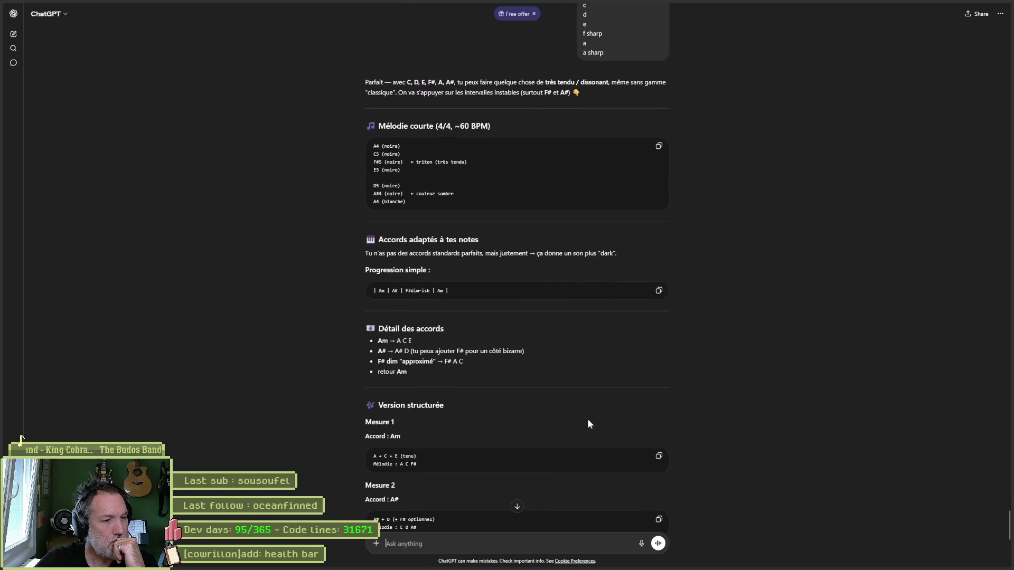
scroll(730, 441, "down", 1)
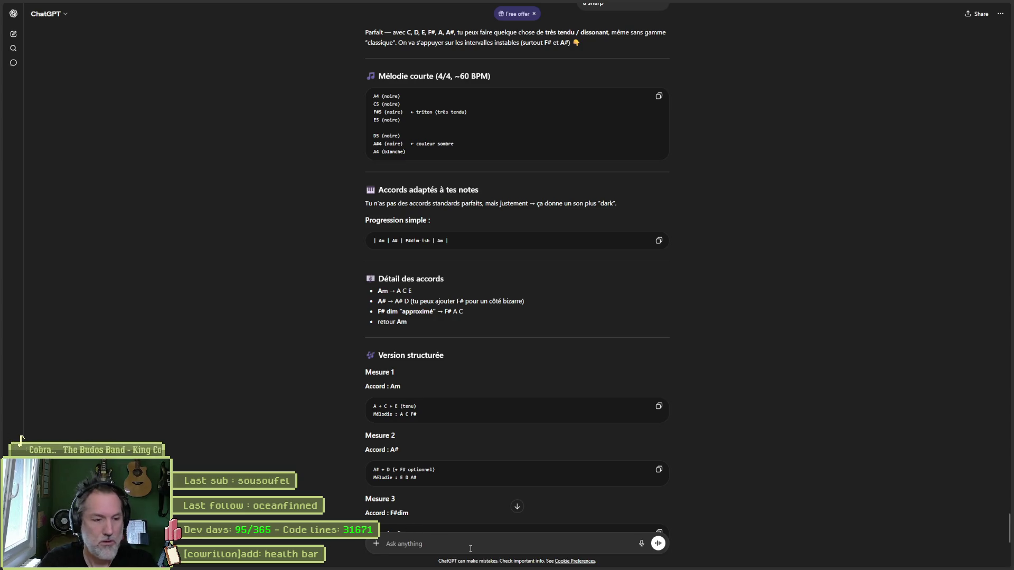
type("j-ai que 6 touche")
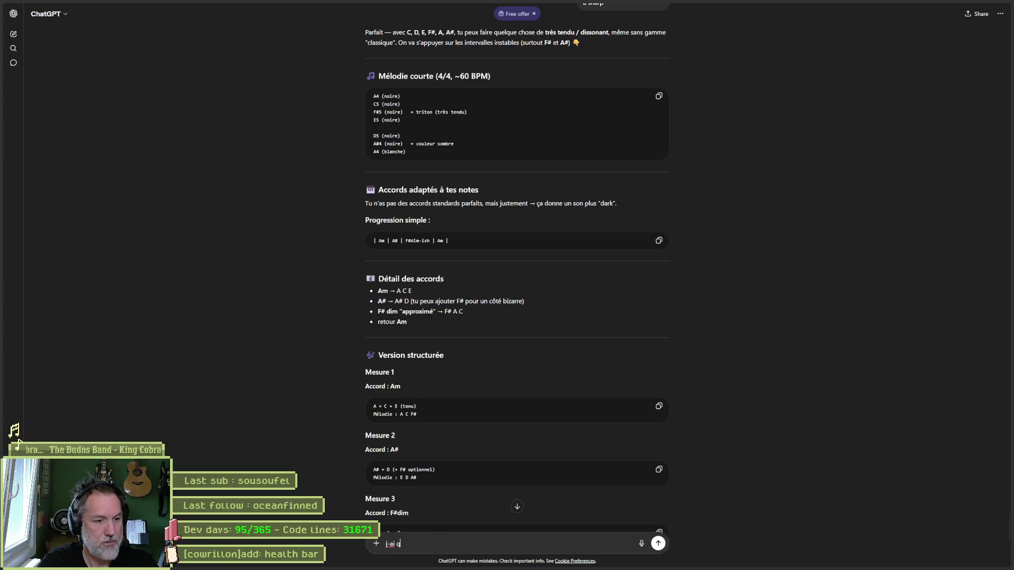
type("s sur mon piano")
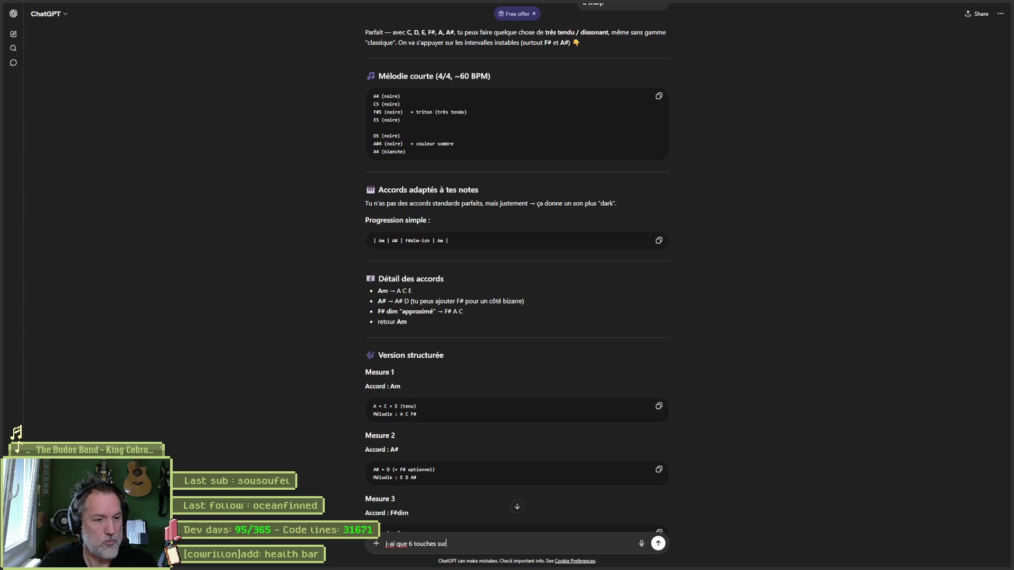
key("Return")
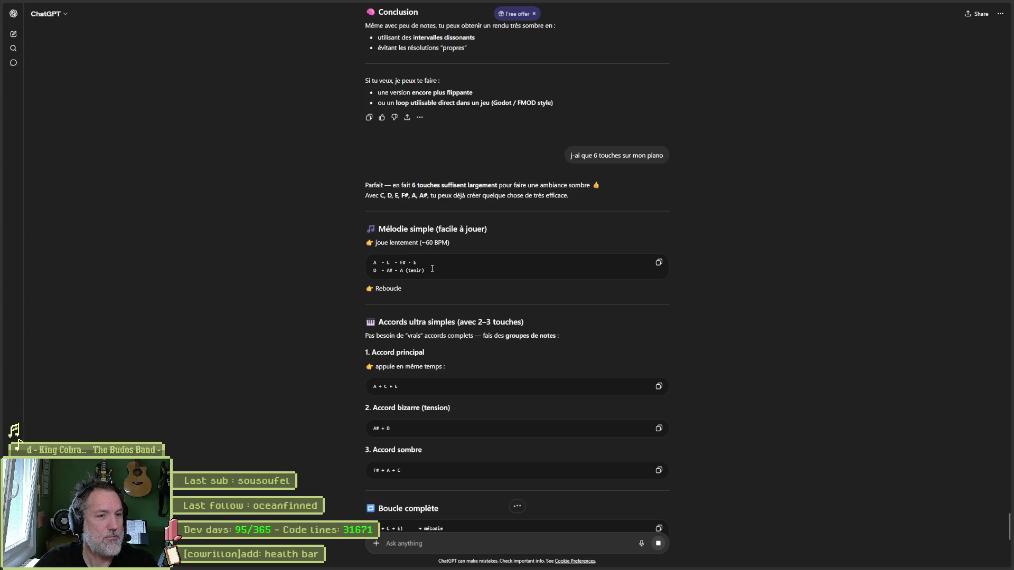
left_click(629, 562)
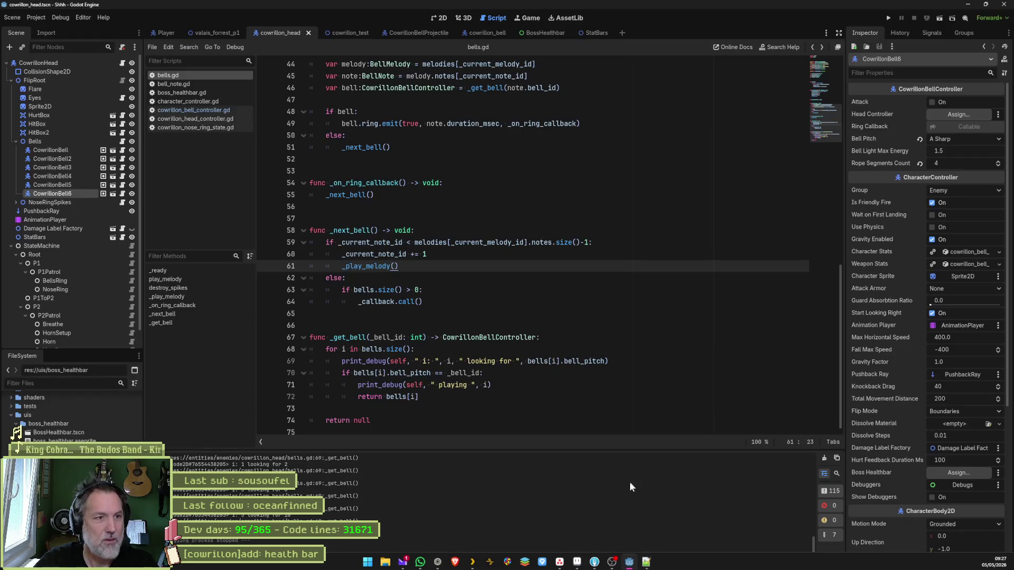
Expand the Bells node's fourth melody and add two extra note slots.
left_click(35, 141)
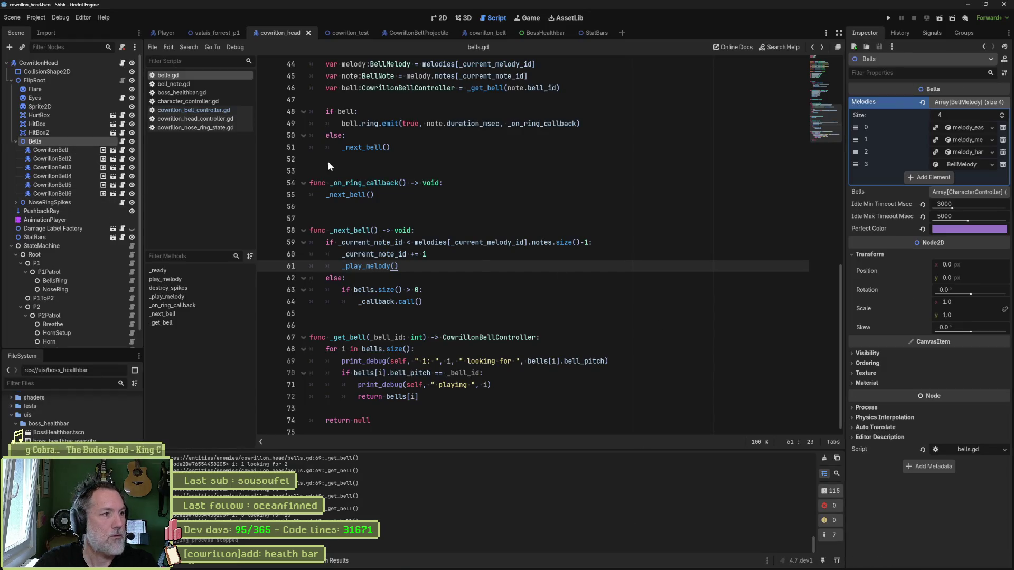
left_click(960, 164)
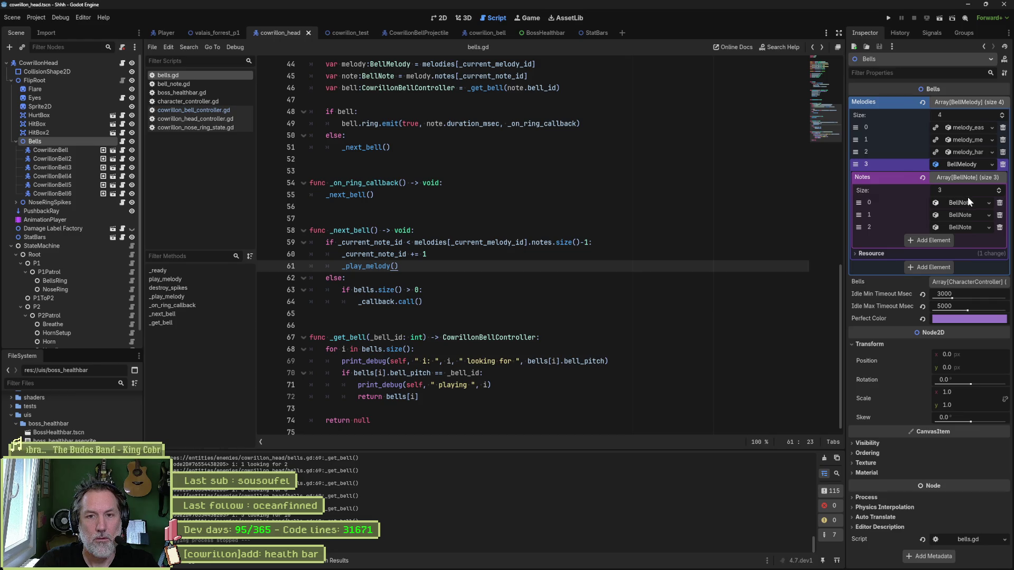
left_click(998, 188)
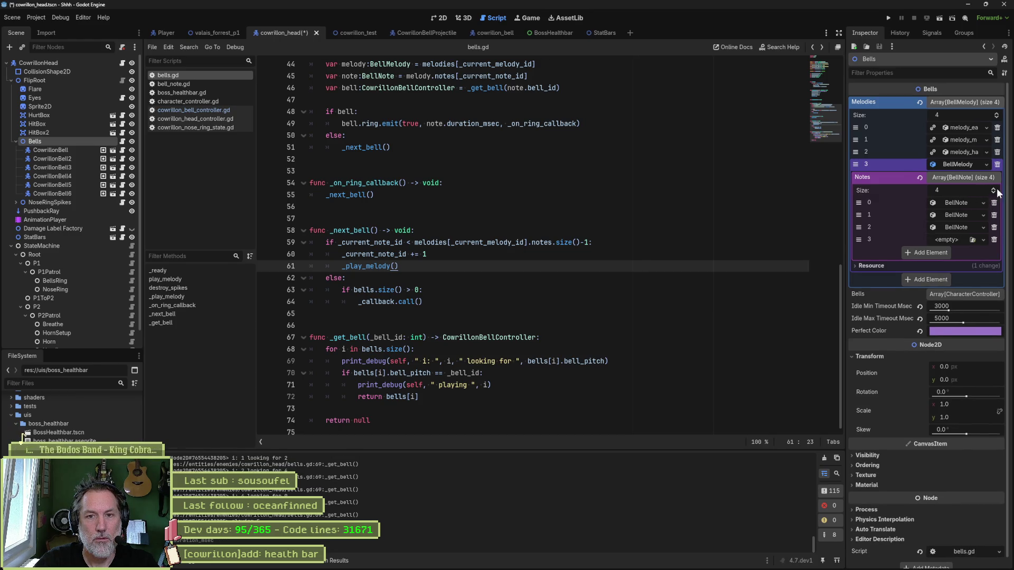
left_click(995, 189)
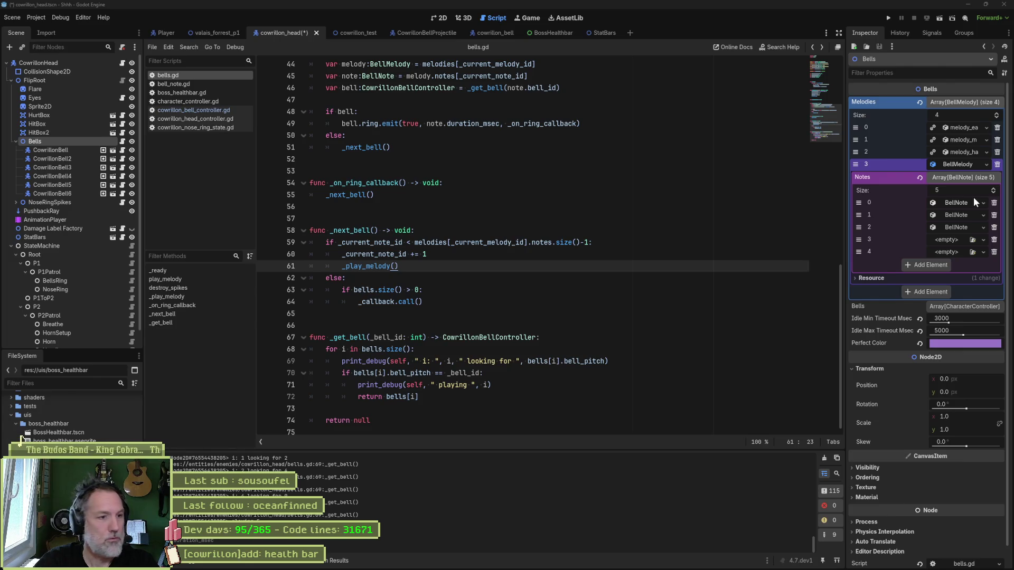
left_click(680, 247)
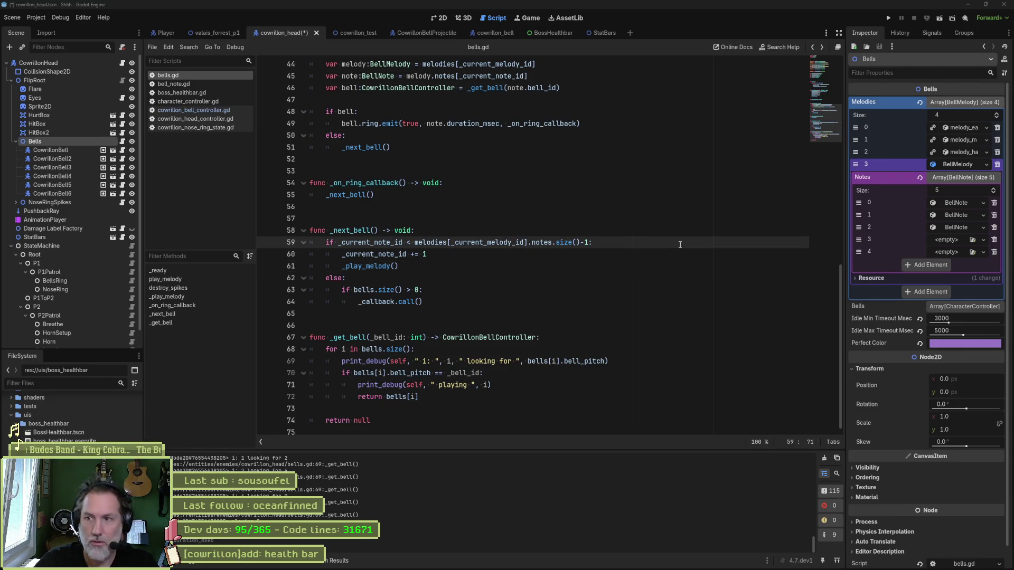
key("alt+Tab")
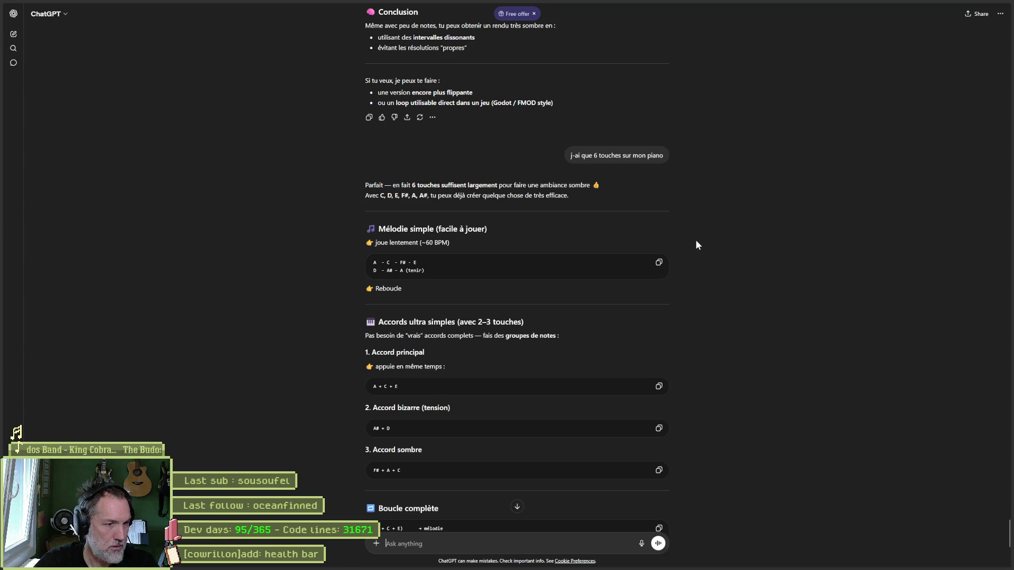
key("alt+Tab")
left_click(699, 283)
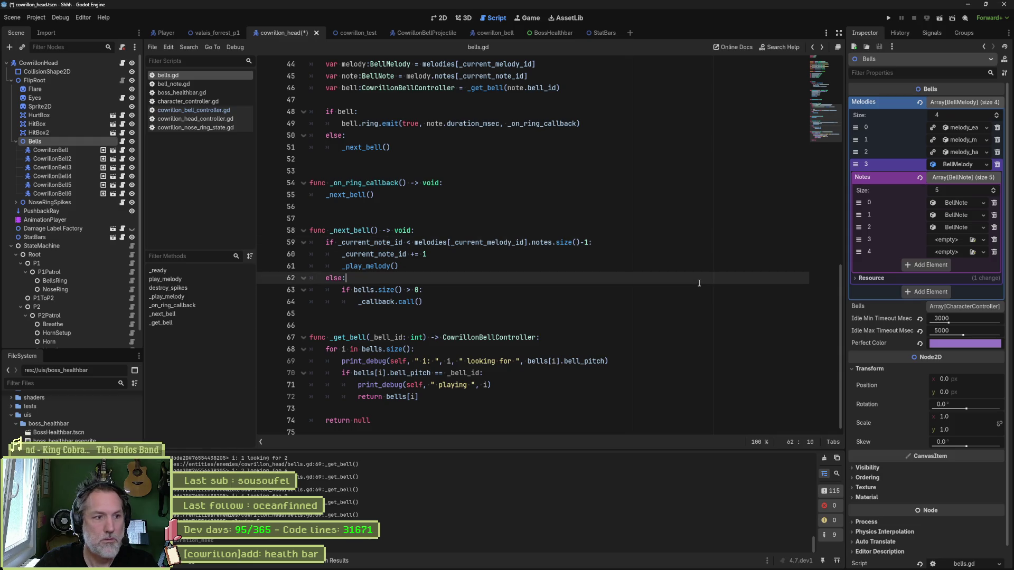
Set the fourth melody's first three bell notes to A, C and F Sharp.
left_click(962, 202)
left_click(949, 215)
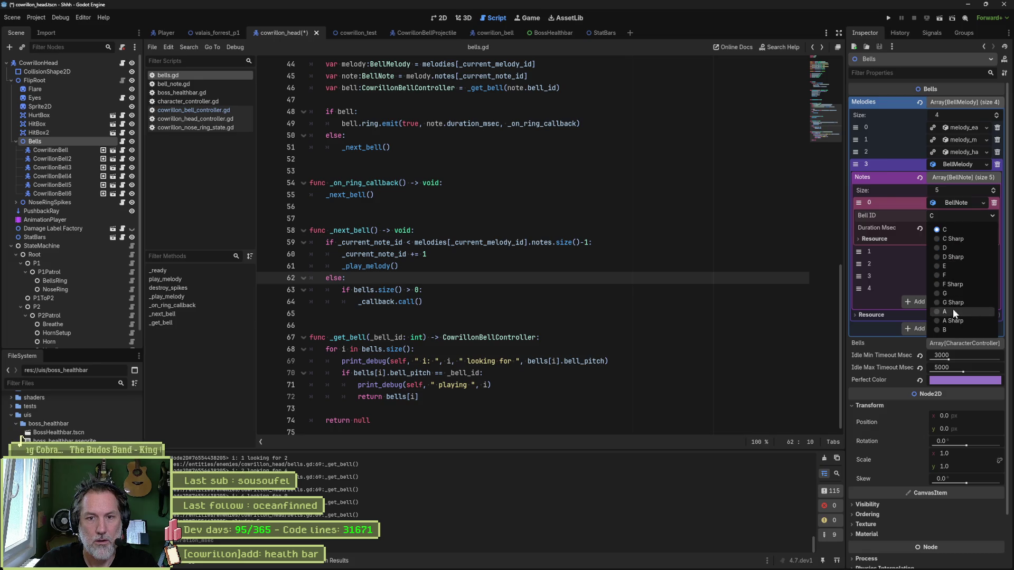
left_click(952, 308)
left_click(953, 251)
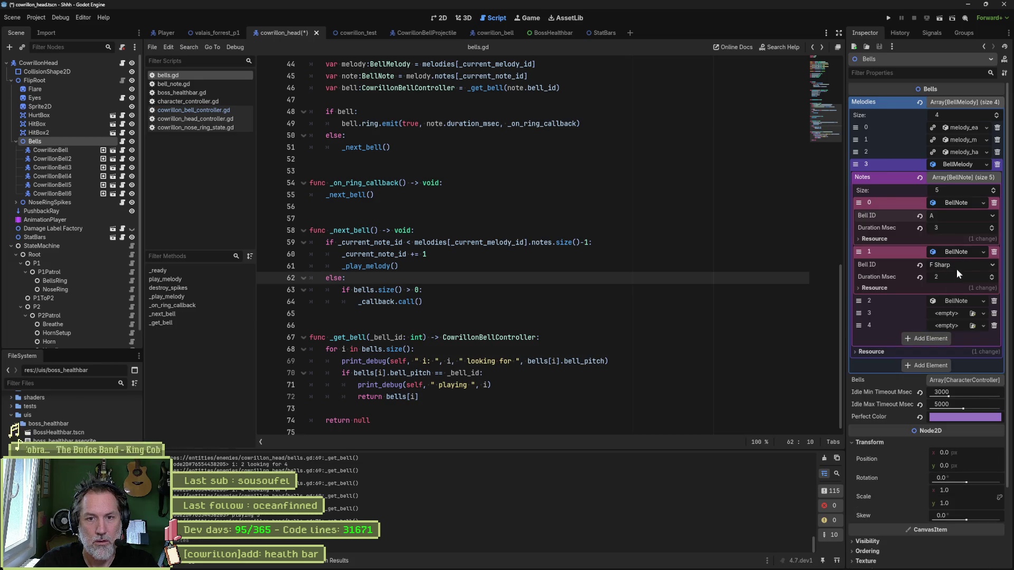
left_click(955, 268)
left_click(953, 280)
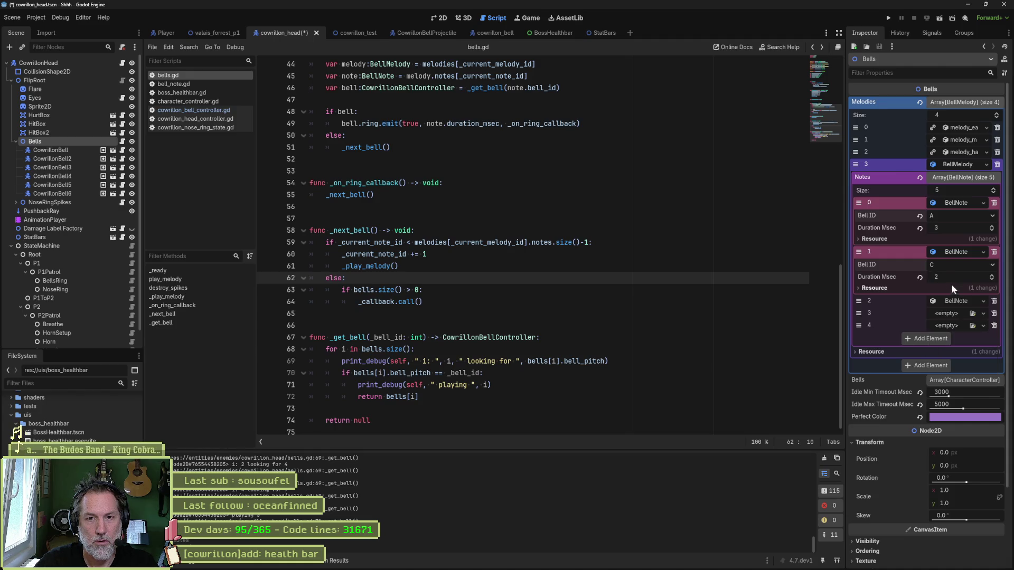
left_click(950, 300)
left_click(948, 315)
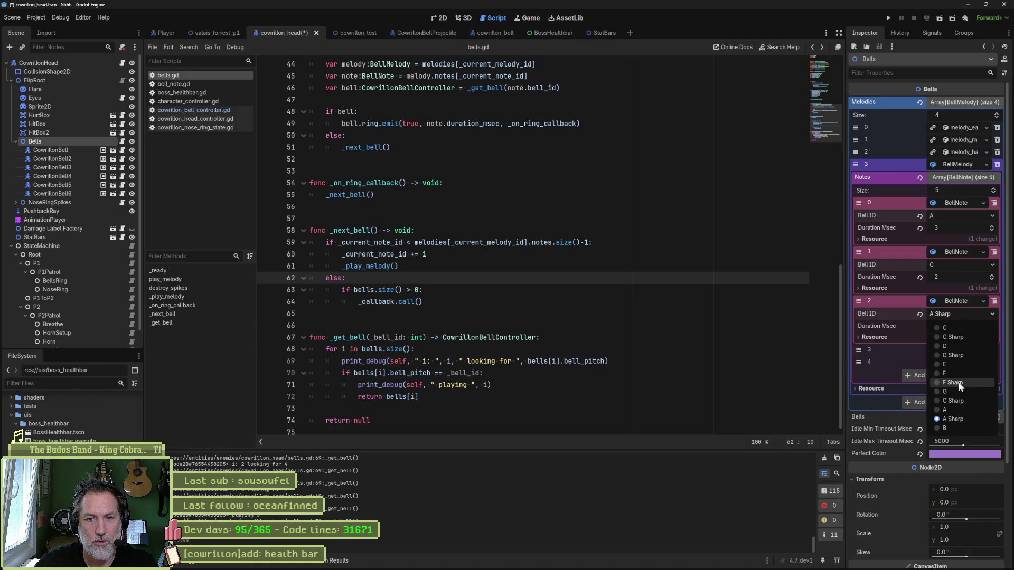
left_click(958, 381)
Create a fourth BellNote set to E and remove the empty fifth note.
left_click(952, 349)
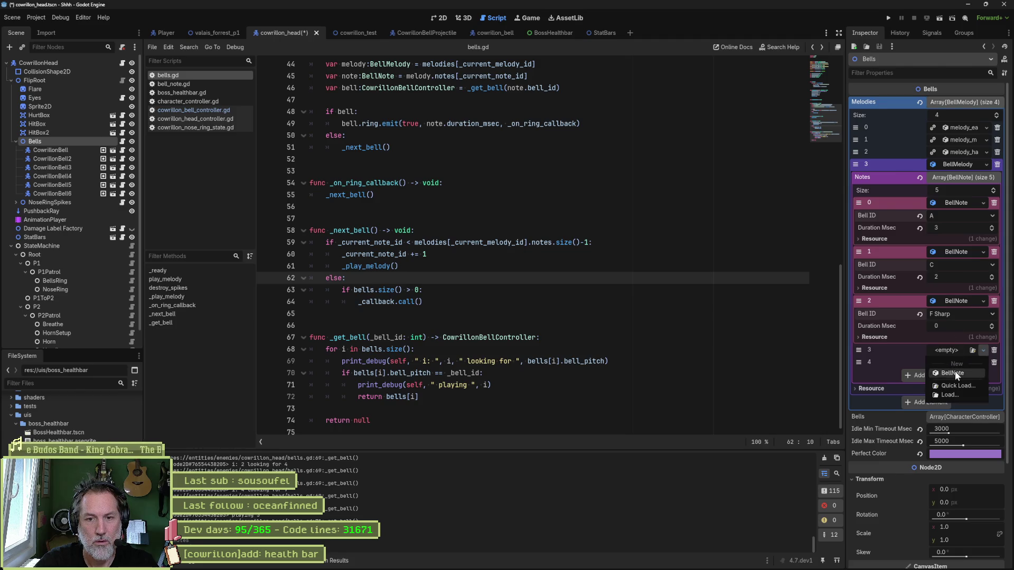
left_click(954, 370)
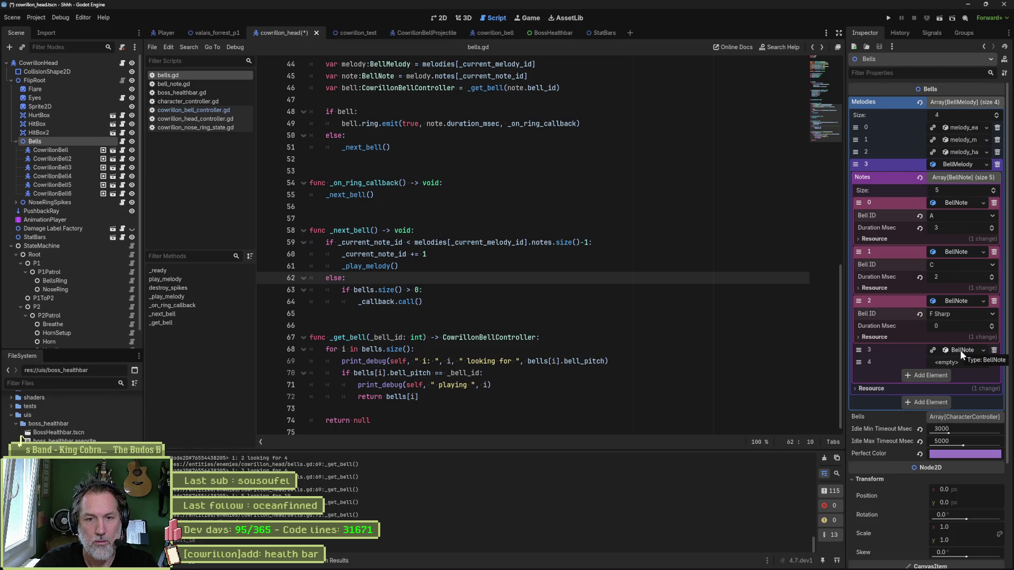
left_click(960, 351)
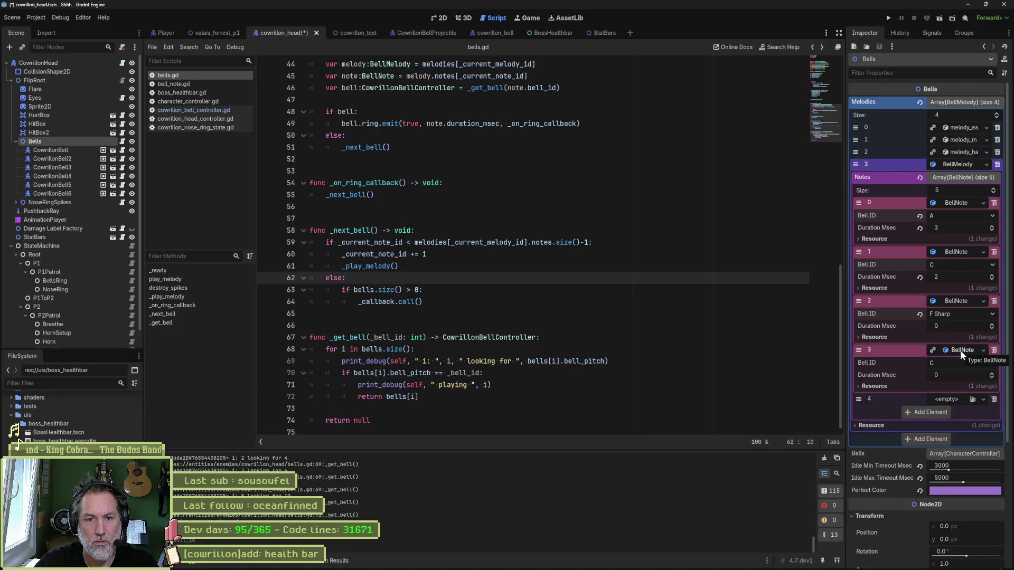
left_click(952, 362)
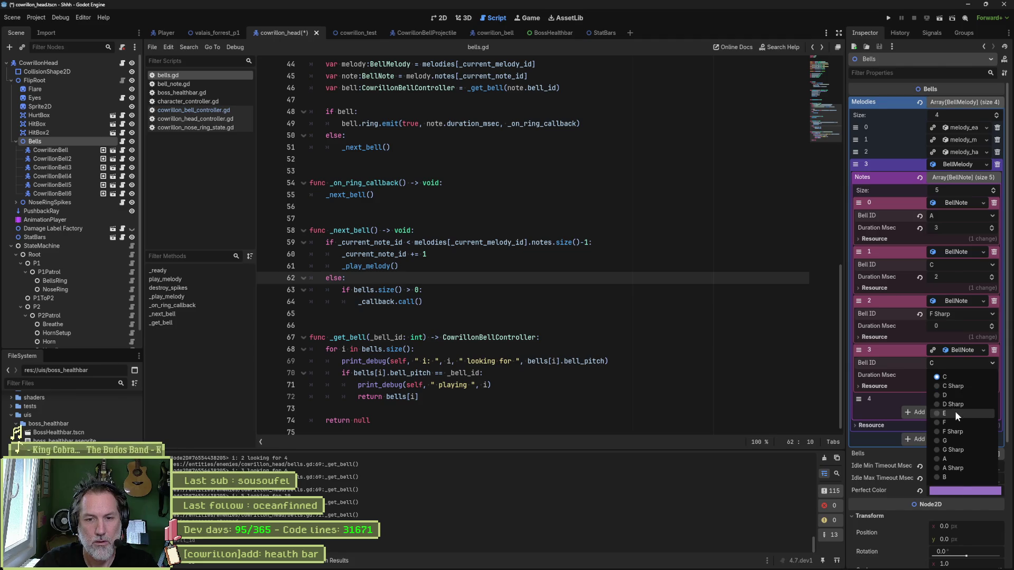
left_click(955, 410)
left_click(994, 399)
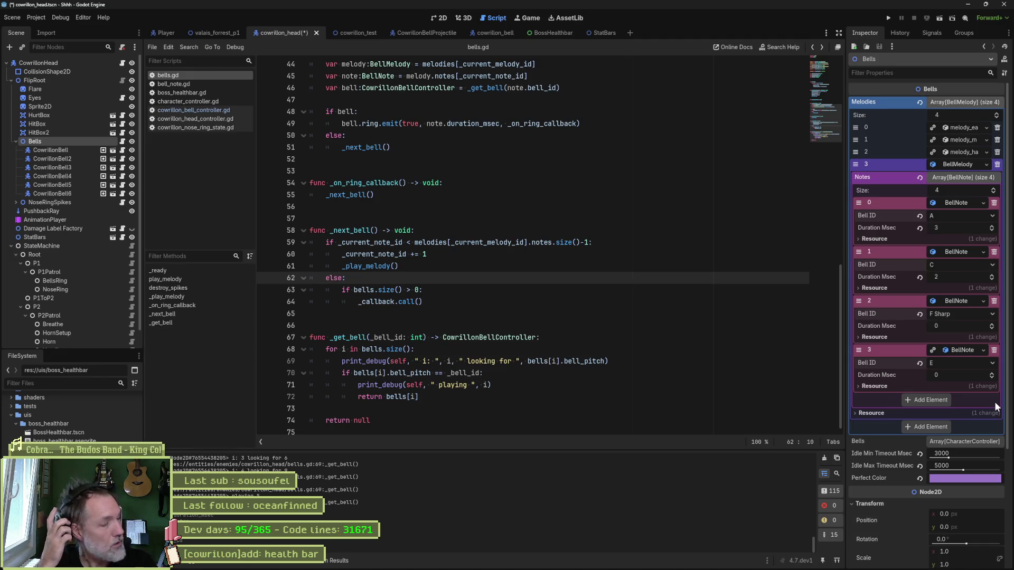
Give the first three notes 100 ms durations and run the scene.
left_click(958, 228)
type("100")
key("Return")
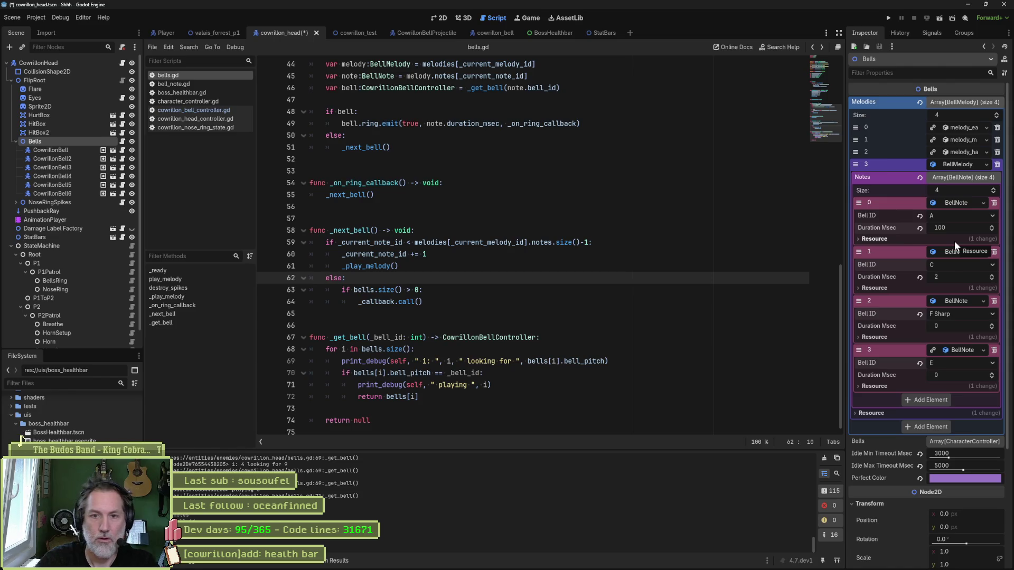
left_click(958, 277)
type("100")
left_click(953, 326)
type("100")
left_click(954, 371)
left_click(626, 375)
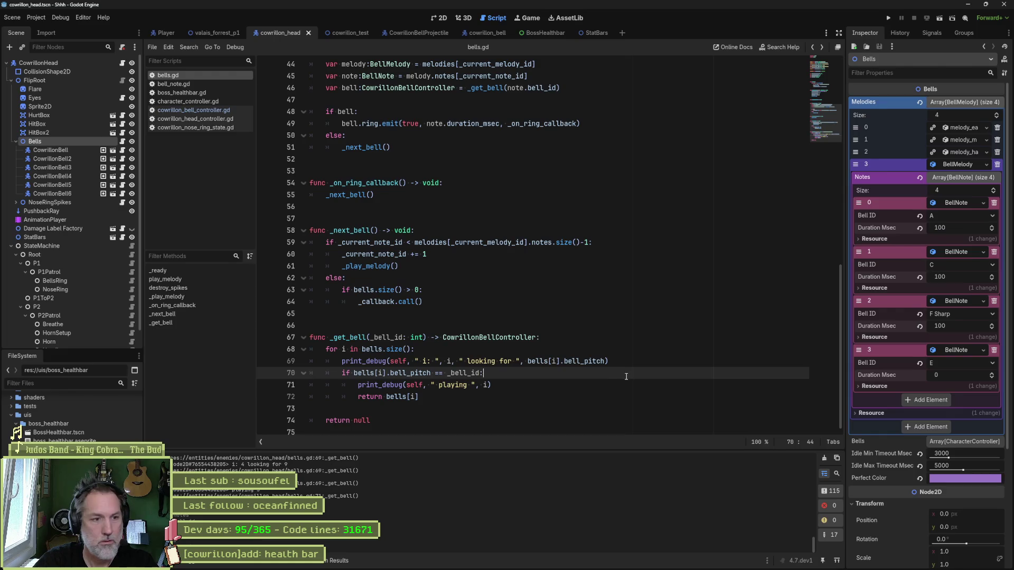
key("F6")
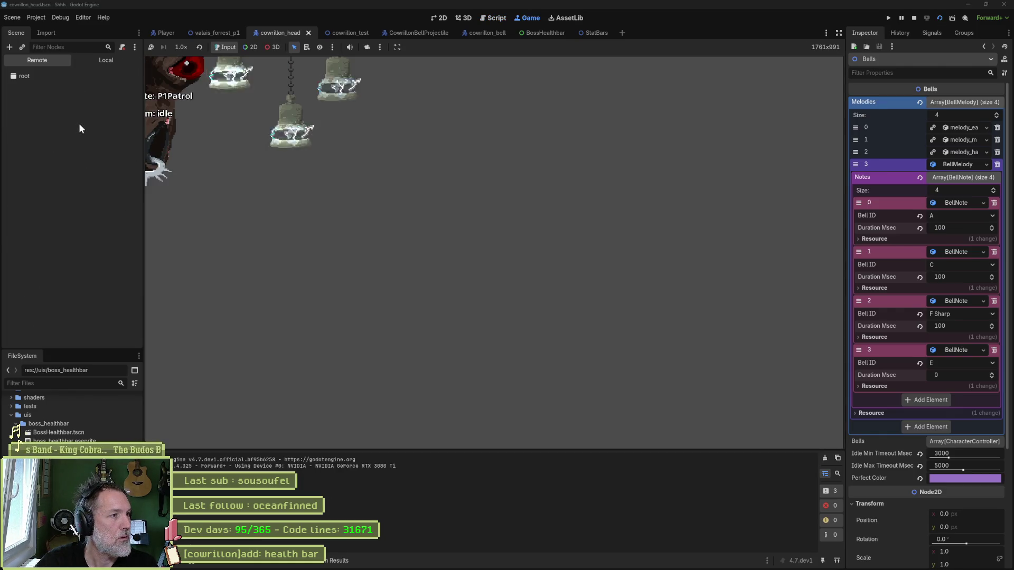
Trigger the bells ring attack from the remote Inspector in the running game.
left_click(75, 129)
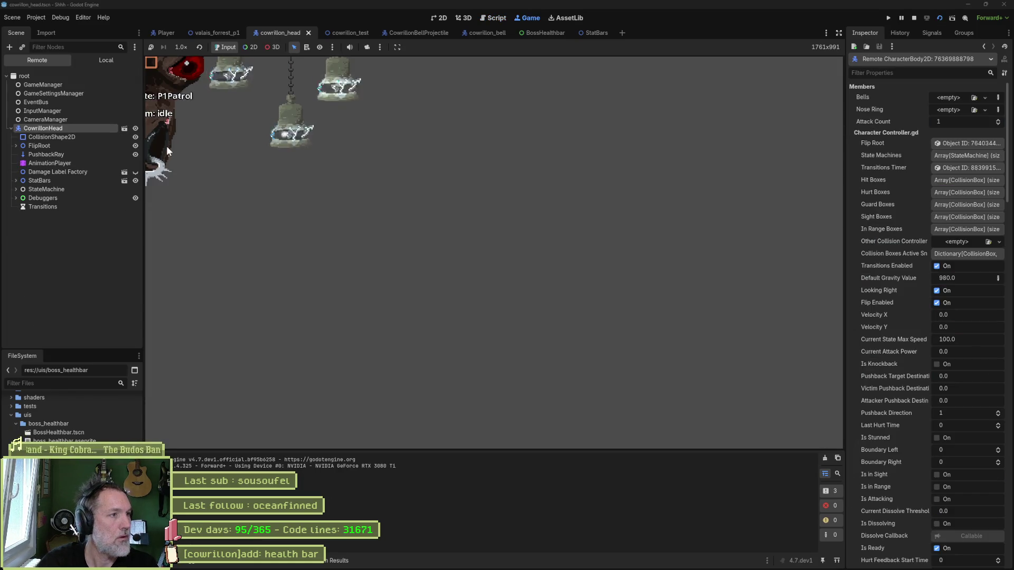
scroll(962, 445, "down", 10)
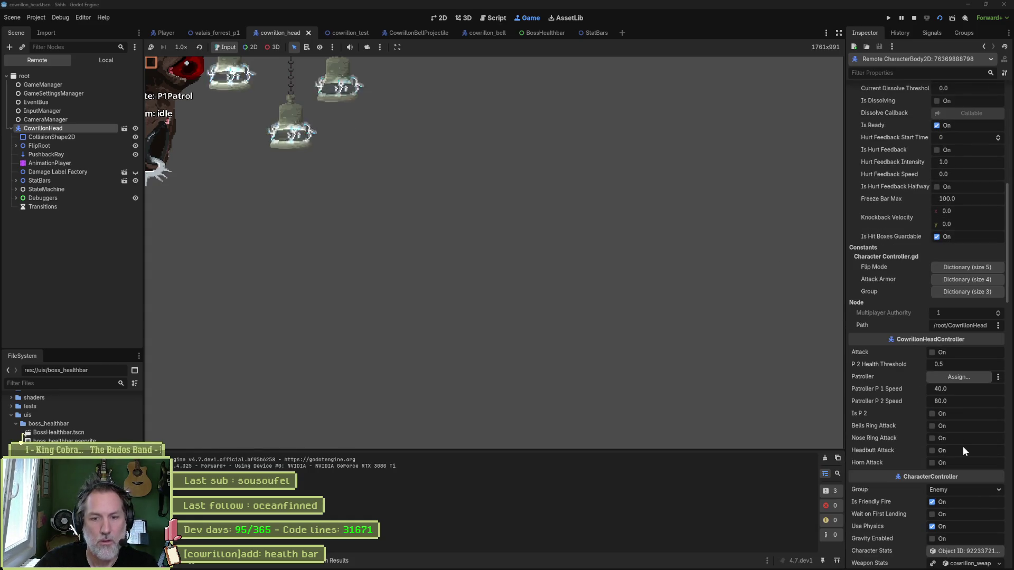
left_click(941, 425)
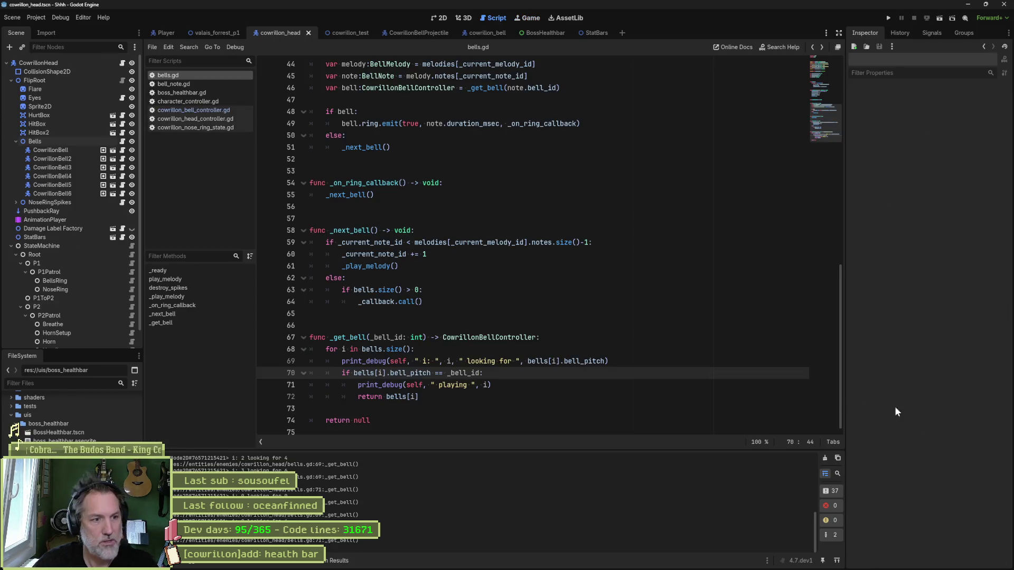
Set the fourth melody's A, C and F Sharp notes to 1000 ms durations.
left_click(35, 140)
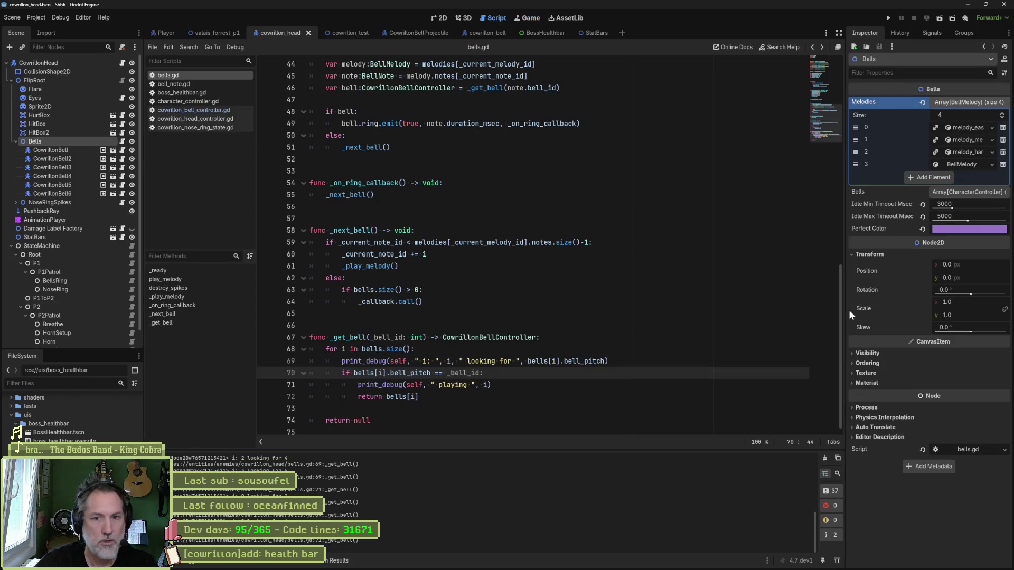
left_click(961, 164)
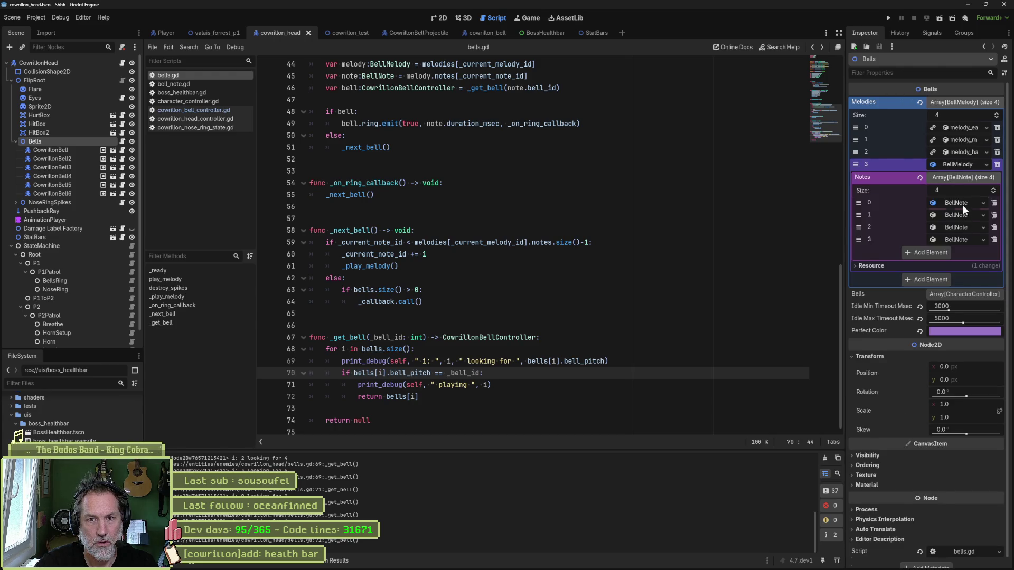
left_click(962, 206)
left_click(959, 227)
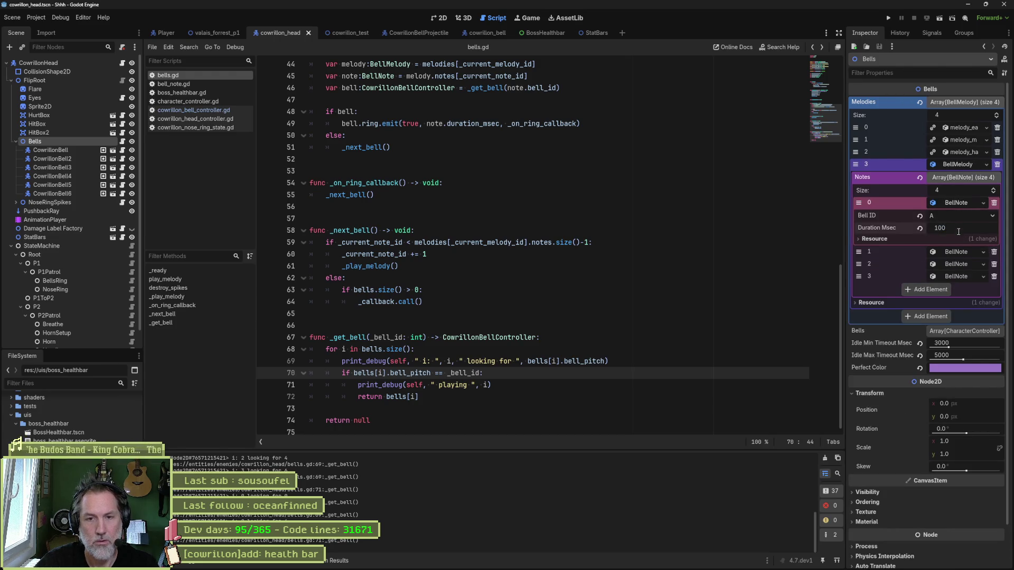
type("0")
left_click(955, 254)
left_click(960, 276)
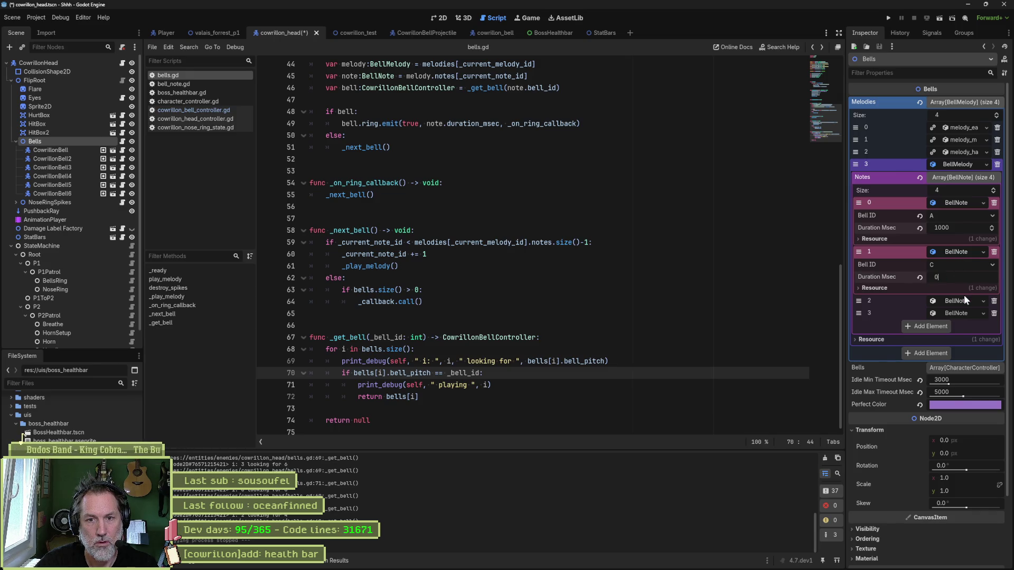
type("1000")
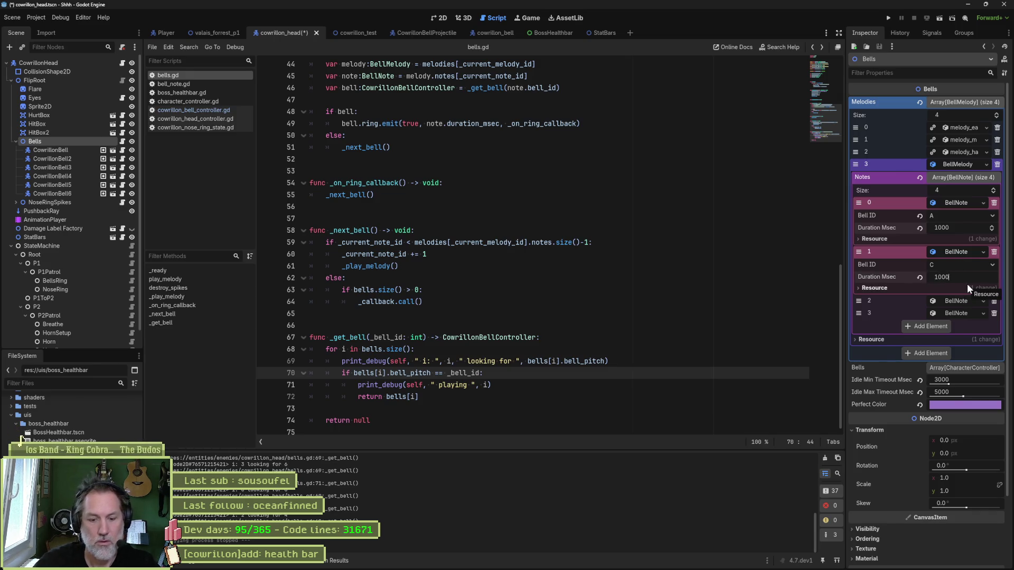
left_click(969, 304)
left_click(957, 326)
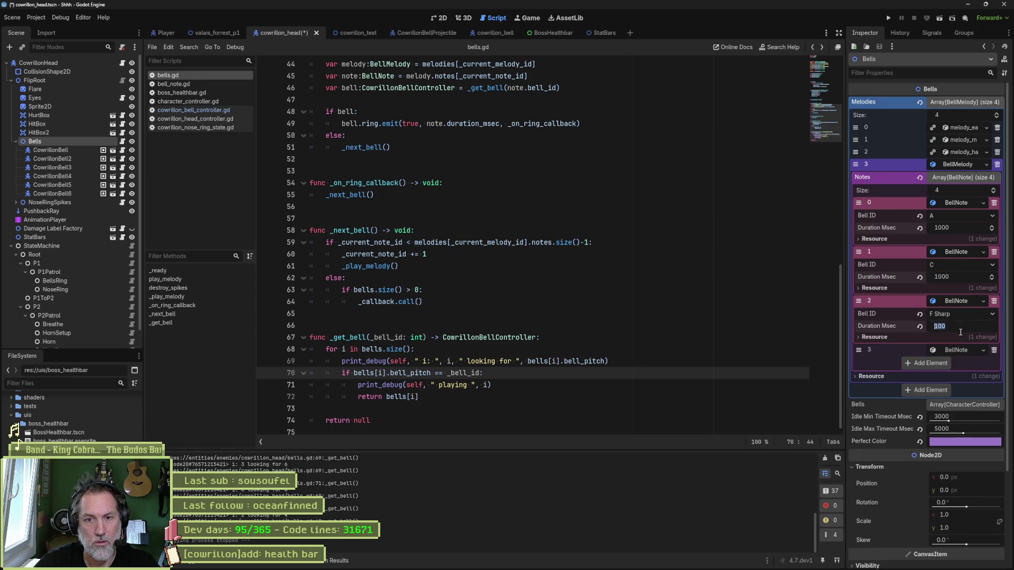
type("0")
left_click(961, 350)
Save the boss scene and run it again.
left_click(715, 359)
key("ctrl+s")
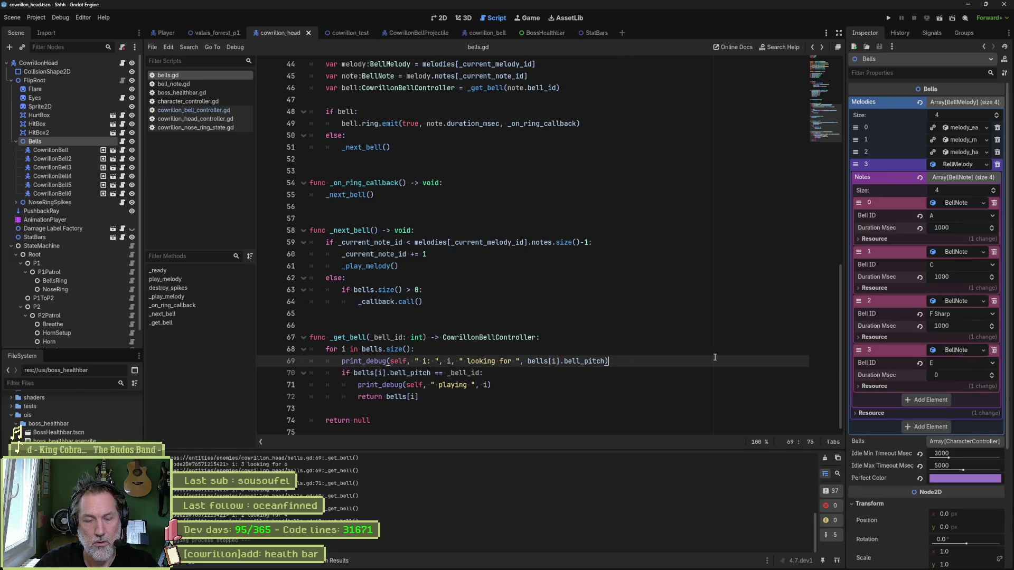
key("F6")
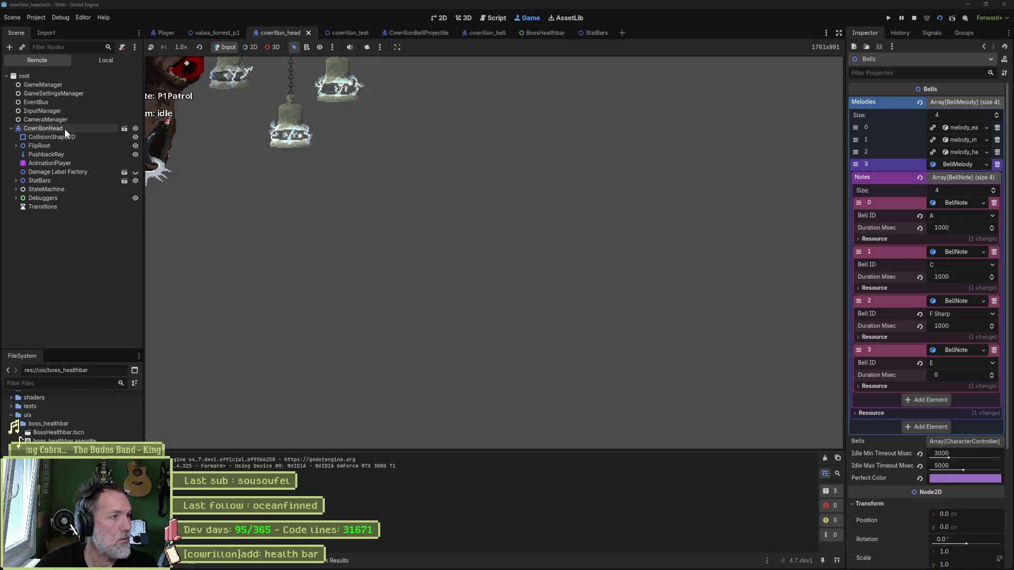
Fire the bells ring attack in the running game to hear the melody, then stop it.
left_click(64, 129)
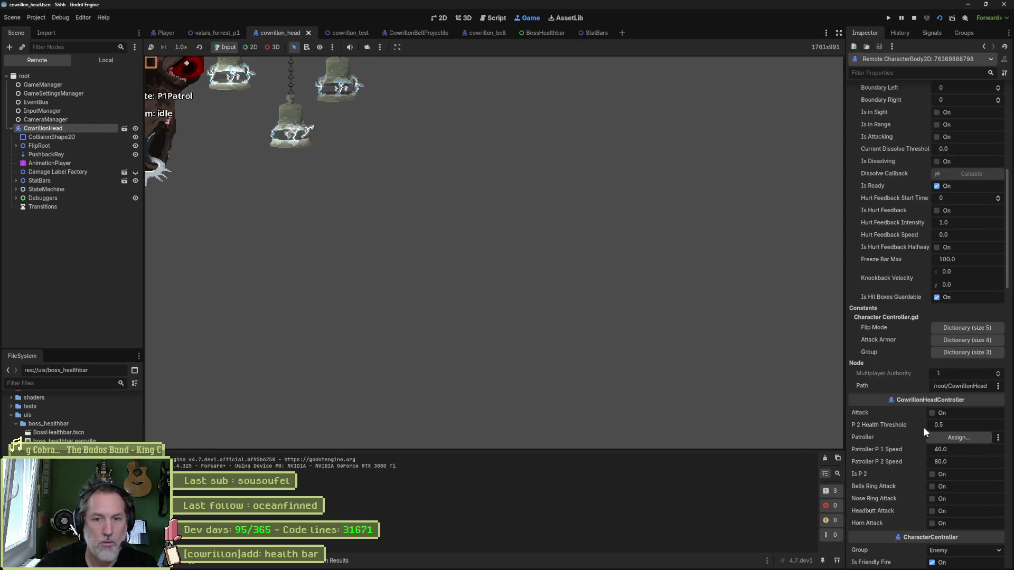
left_click(937, 487)
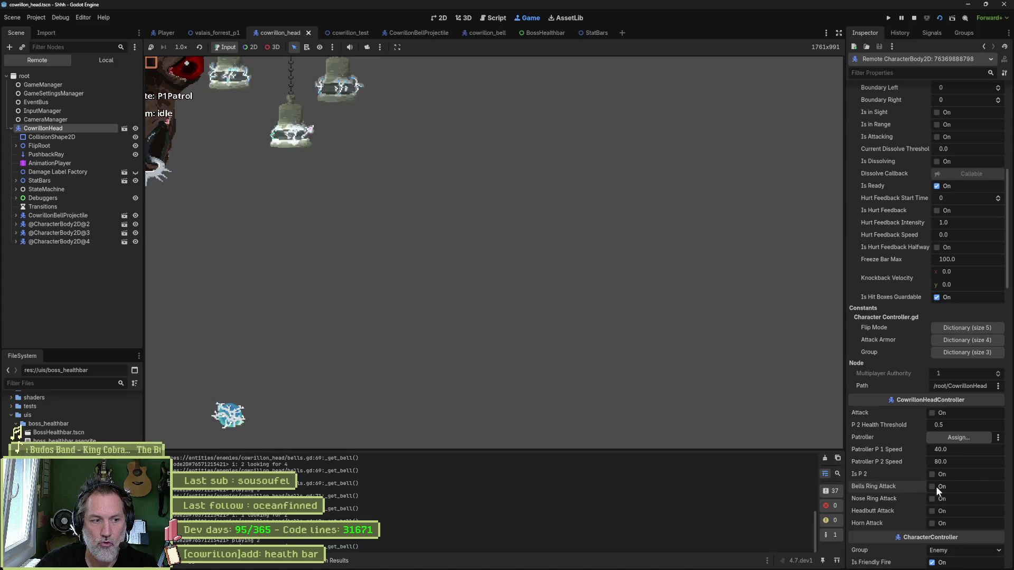
key("F8")
Delete the 'looking for' and 'playing' print_debug lines from get_bell and save bells.gd.
key("ctrl+shift+k")
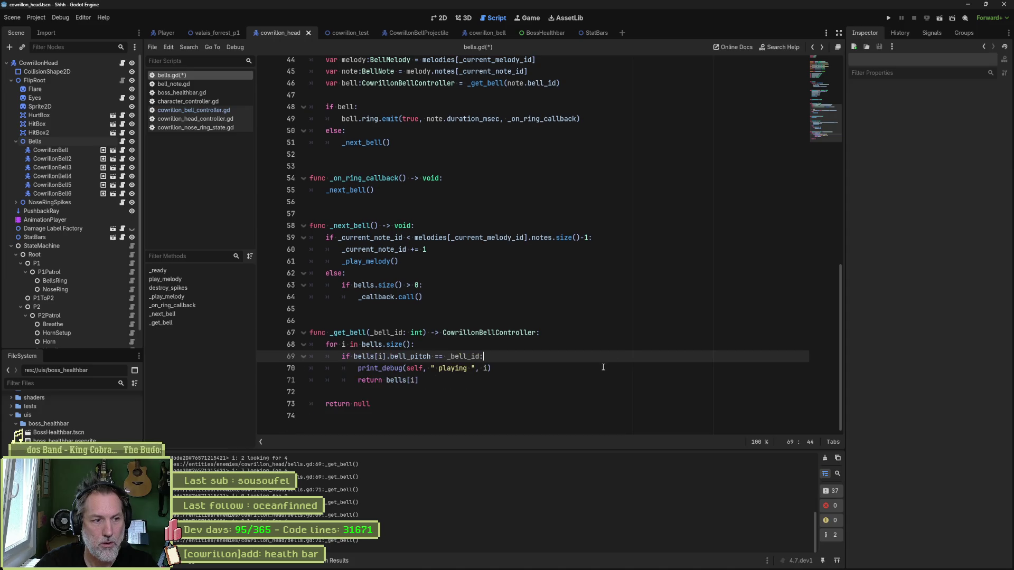
left_click(571, 369)
key("ctrl+shift+k")
key("ctrl+s")
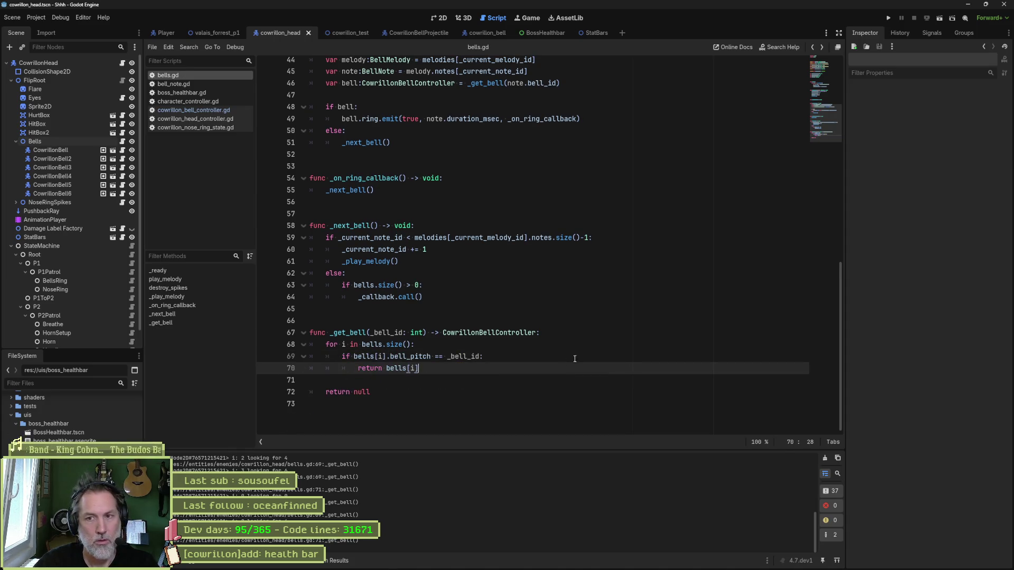
left_click(440, 564)
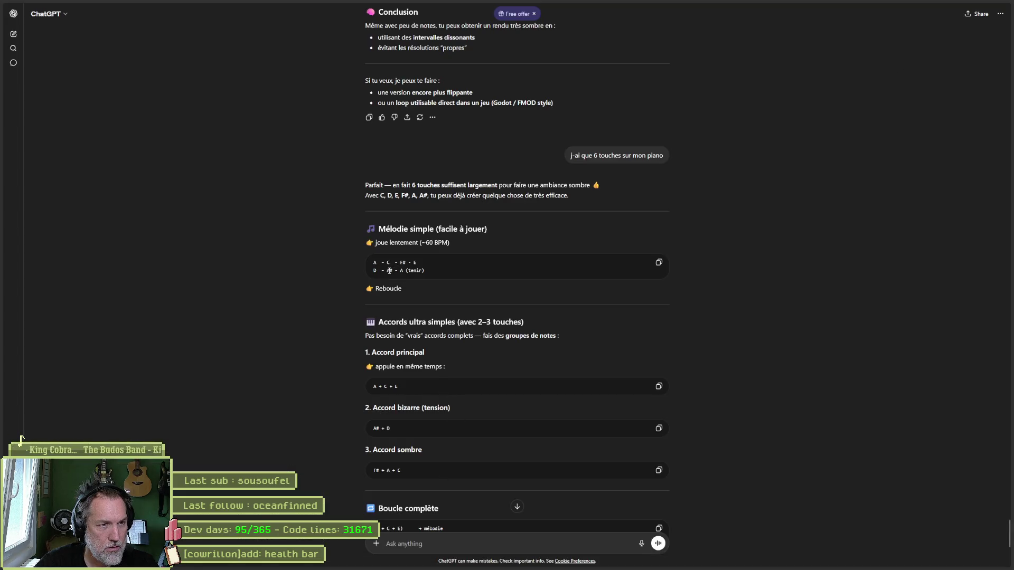
Read ChatGPT's two-line melody A-C-F#-E, D-A#-A, then return to Godot.
mouse_move(410, 271)
left_mouse_down()
mouse_move(373, 271)
mouse_move(374, 262)
left_mouse_up()
left_click(427, 281)
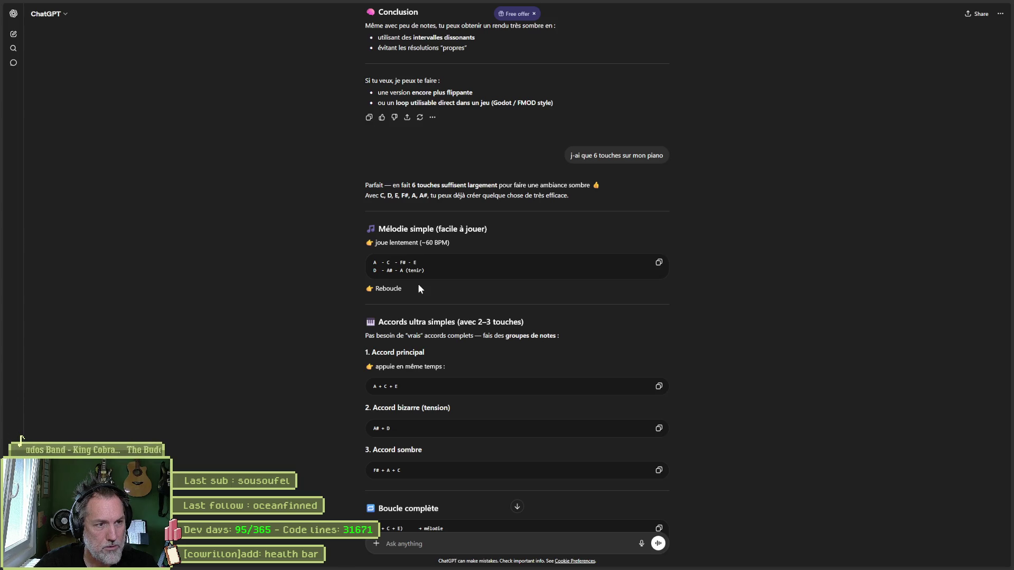
key("alt+Tab")
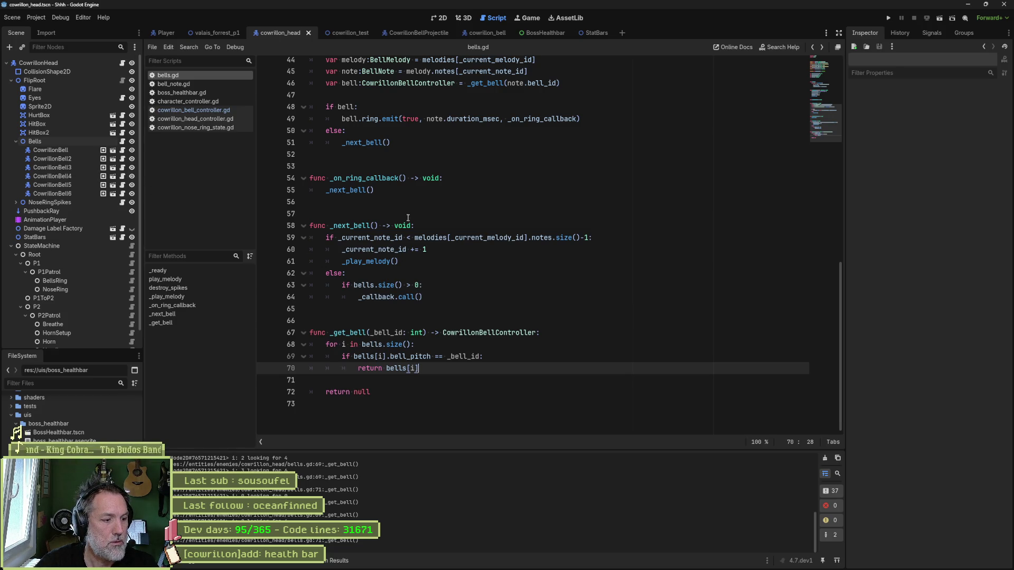
Give the fourth melody's E note a 1000 ms duration.
left_click(62, 140)
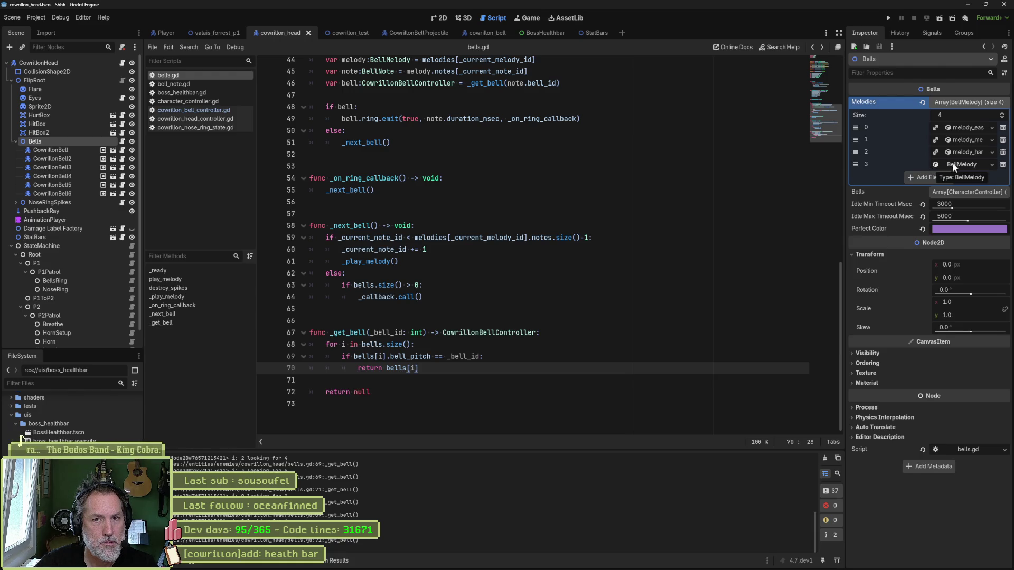
left_click(958, 163)
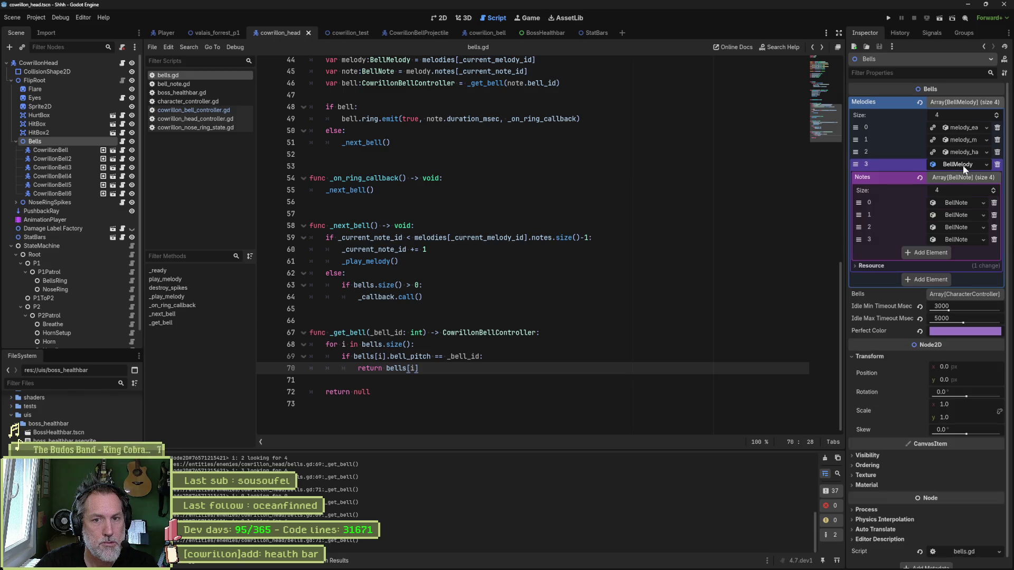
left_click(962, 240)
left_click(964, 265)
type("1000")
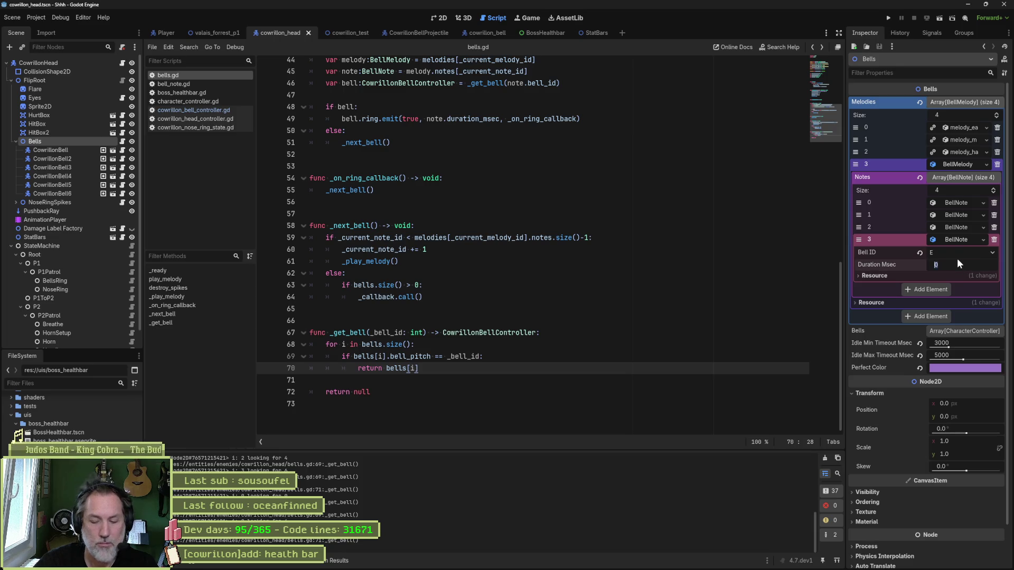
key("Return")
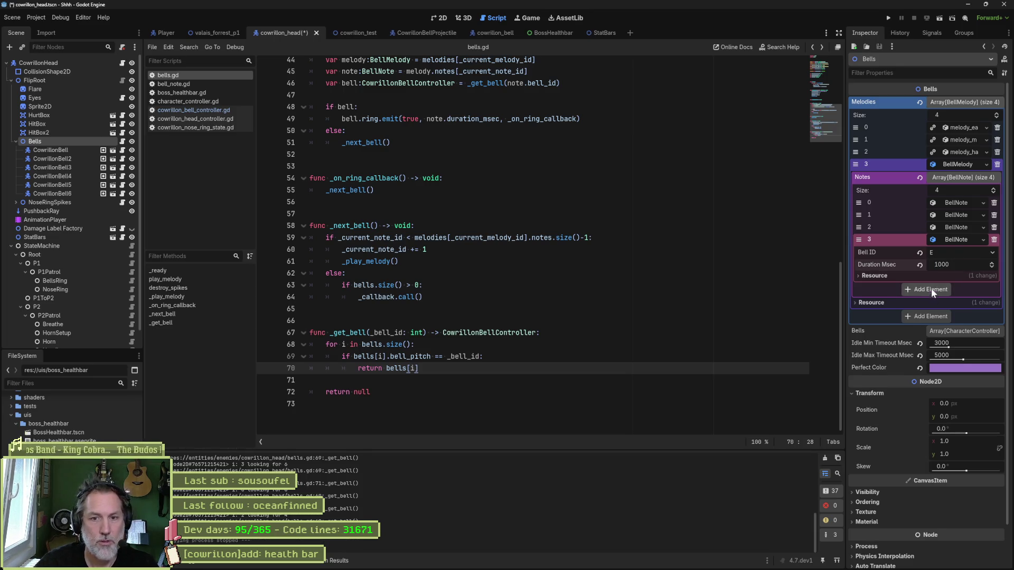
Add three note slots and make the first new BellNote a D.
left_click(930, 288)
left_click(945, 302)
left_click(948, 314)
left_click(954, 290)
left_click(951, 299)
left_click(953, 301)
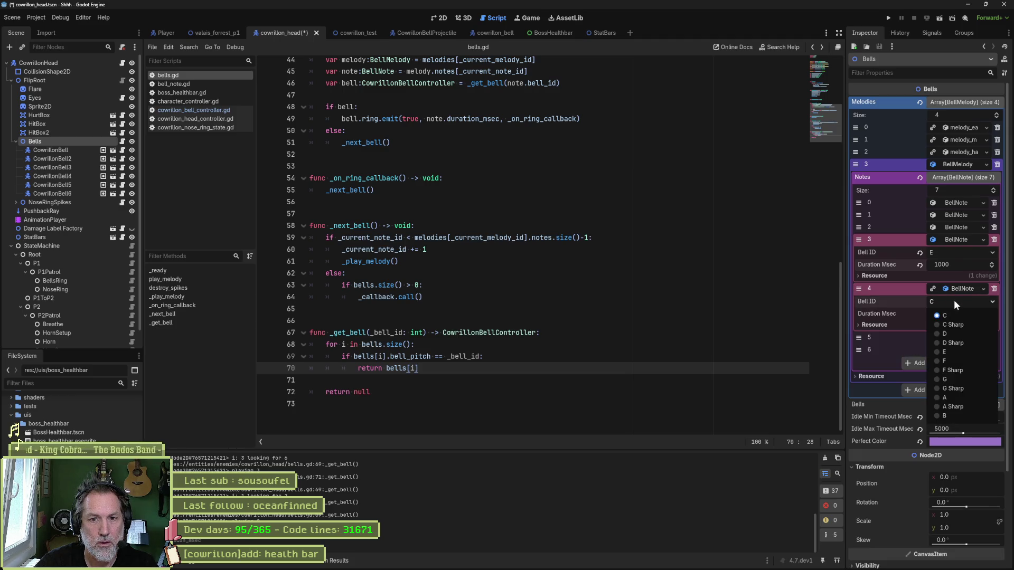
left_click(957, 334)
Make the next two new BellNotes A Sharp and A, then save and run the scene.
left_click(952, 337)
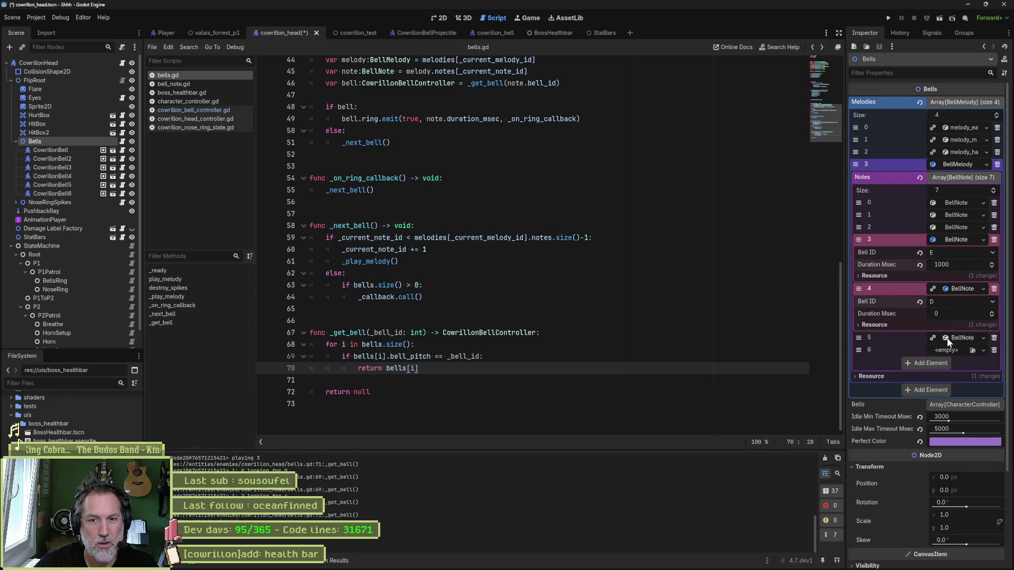
left_click(955, 353)
left_click(954, 354)
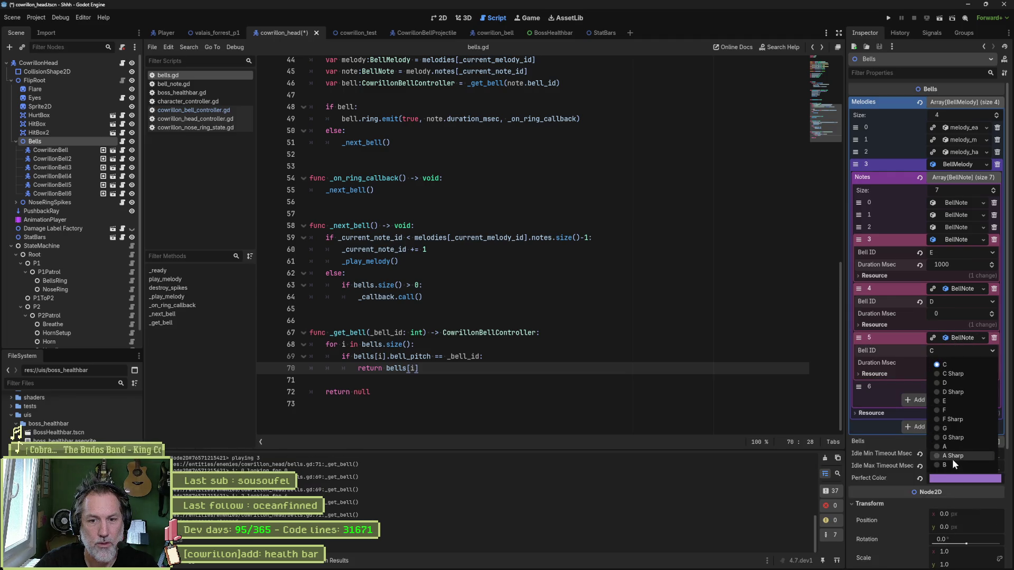
left_click(953, 459)
left_click(943, 386)
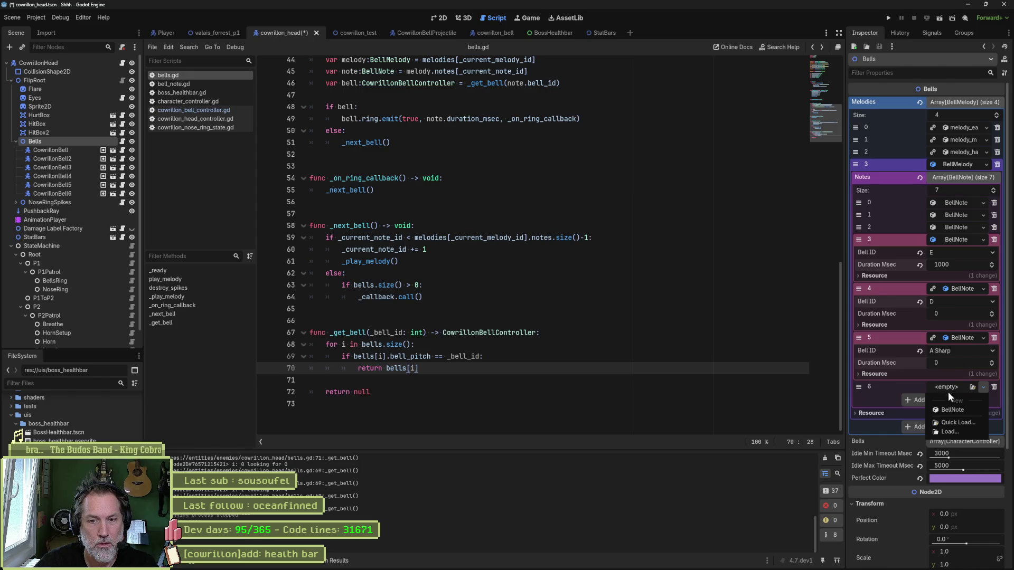
left_click(957, 403)
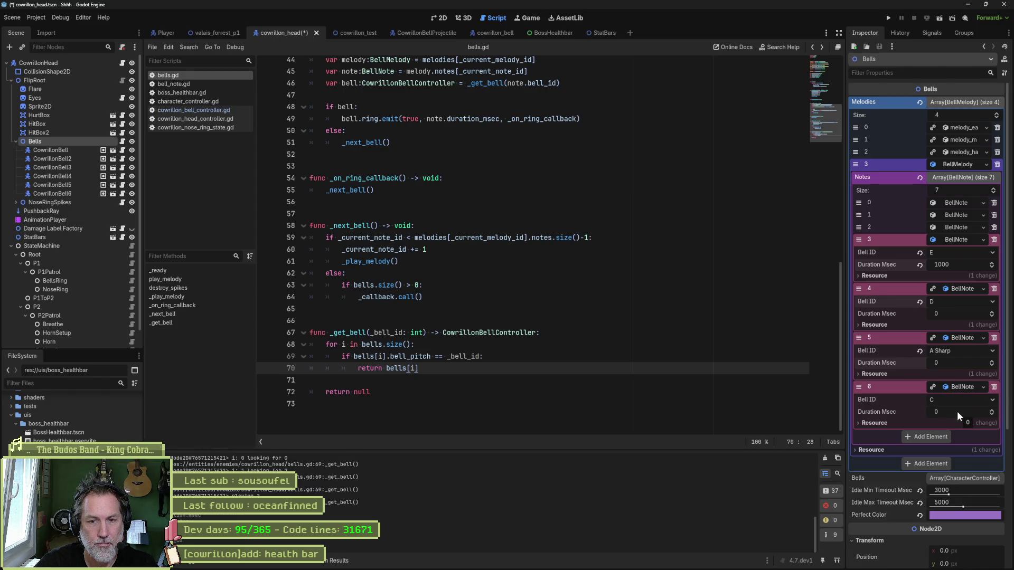
left_click(957, 401)
left_click(946, 497)
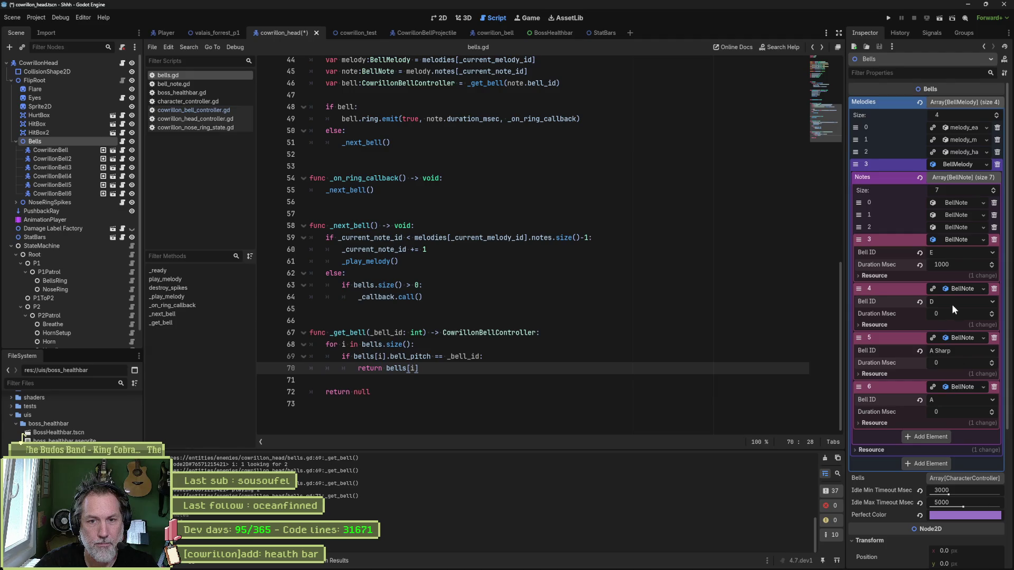
key("ctrl+s")
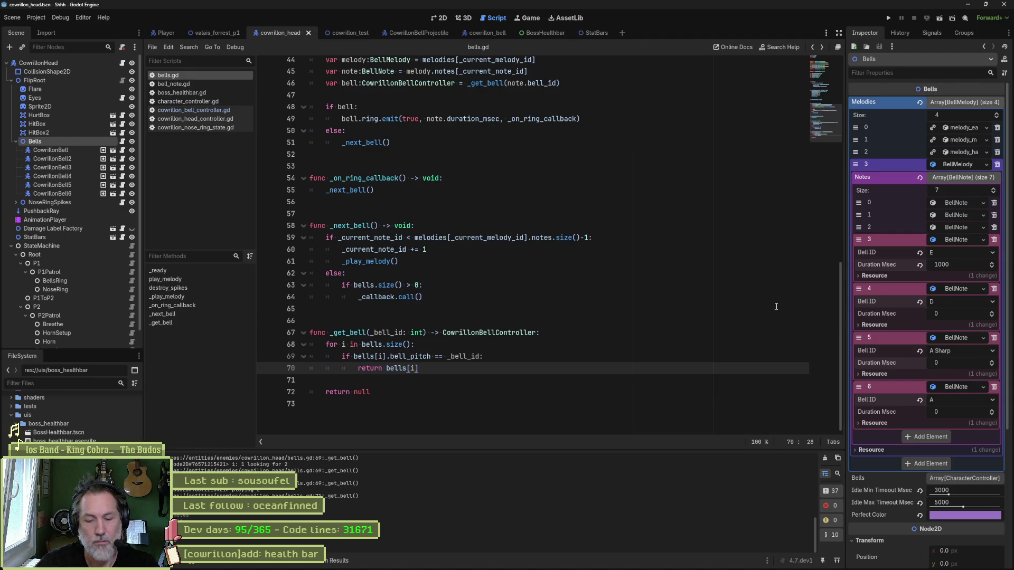
key("F6")
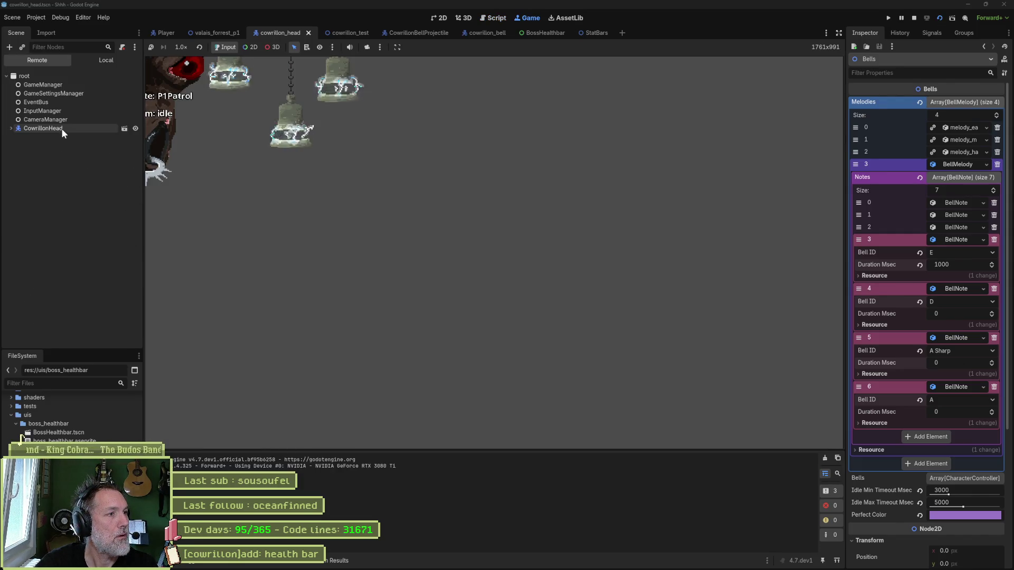
Tick Nose Ring Attack and Bells Ring Attack on CowrillonHead, then stop the game.
left_click(61, 129)
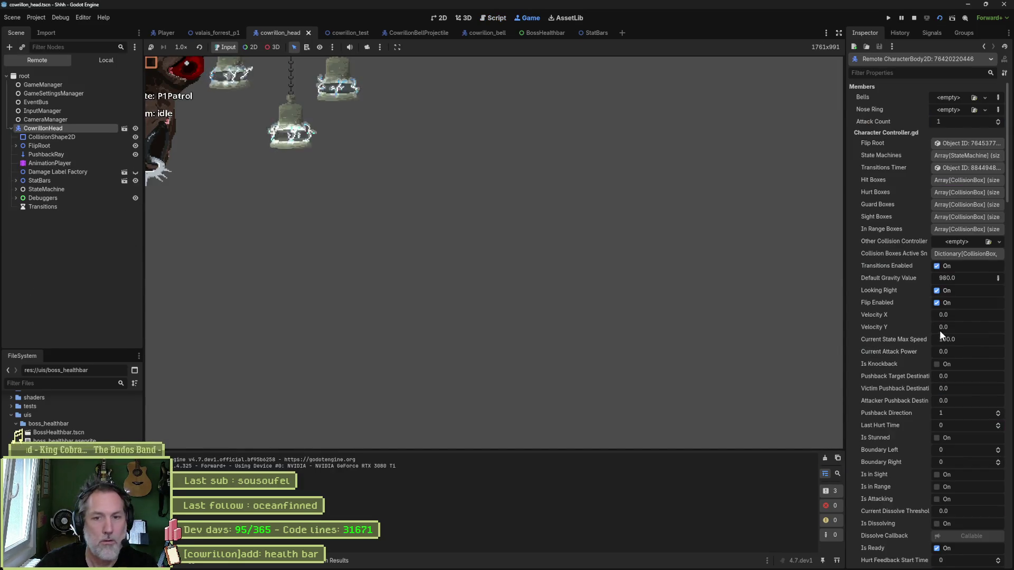
scroll(940, 330, "down", 5)
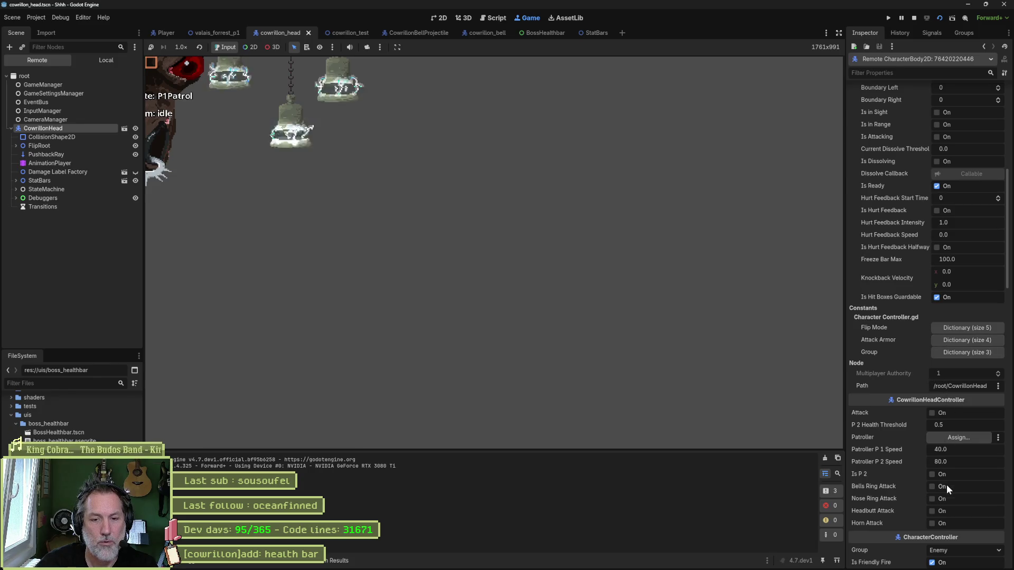
left_click(933, 499)
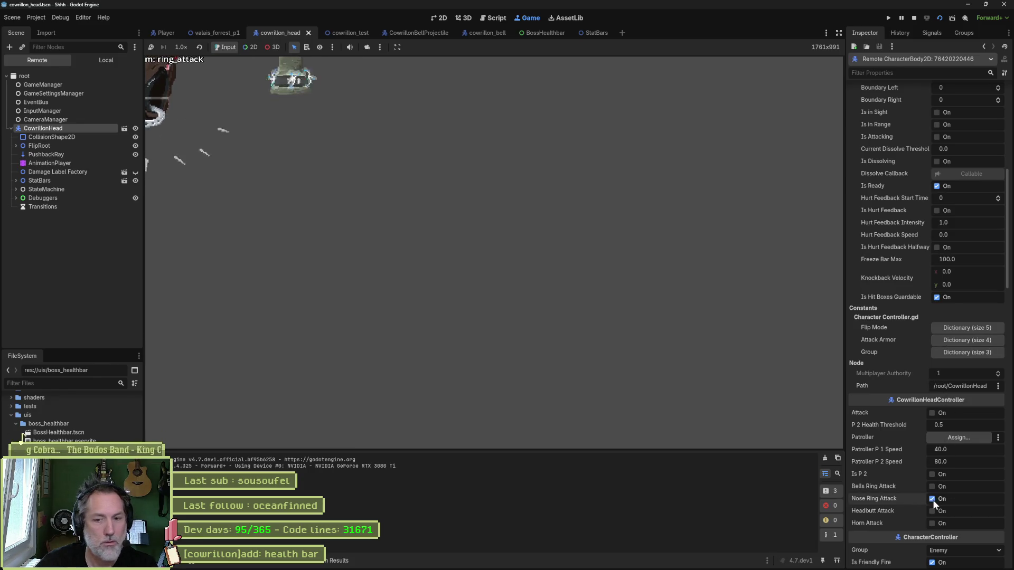
left_click(936, 485)
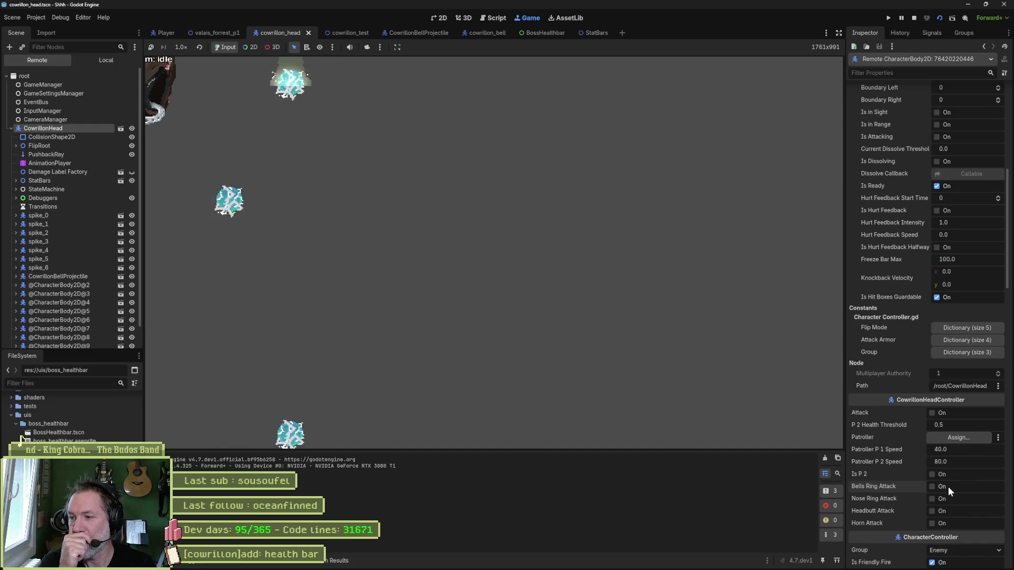
key("F8")
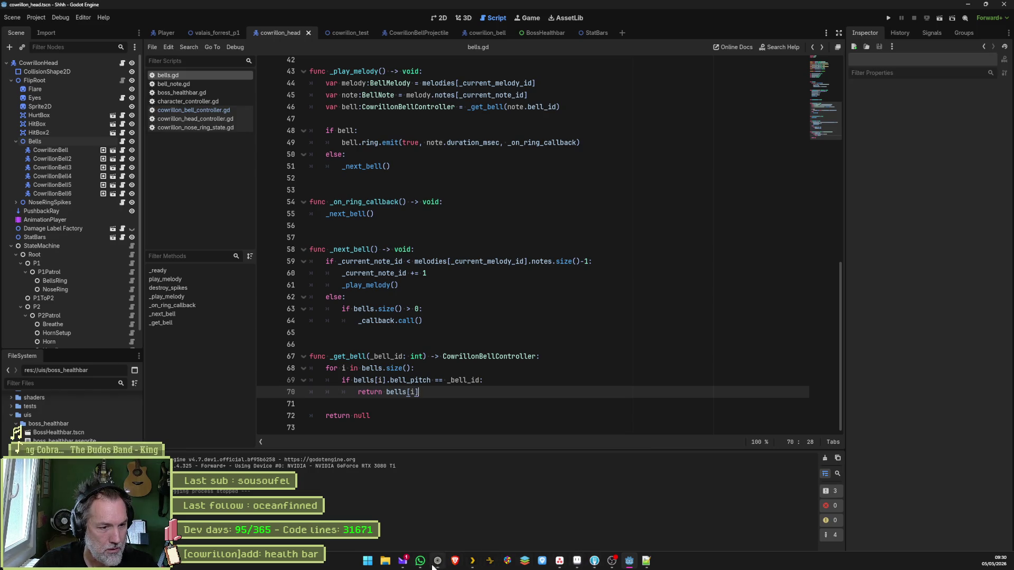
Read ChatGPT's Boucle complète chords A+C+E, A#+D, F#+A+C, then return to Godot.
left_click(437, 561)
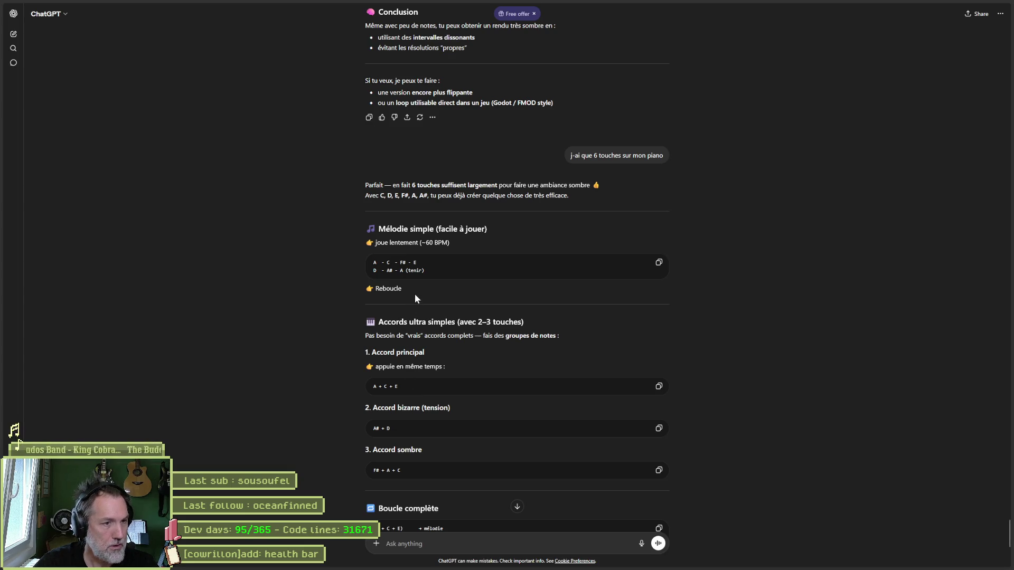
scroll(344, 328, "down", 2)
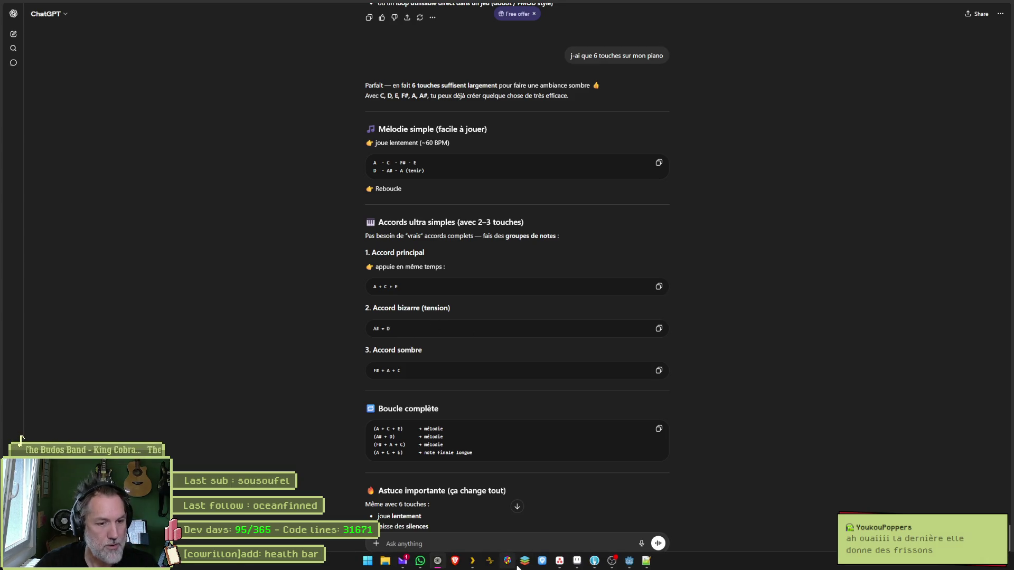
mouse_move(560, 560)
left_click(594, 560)
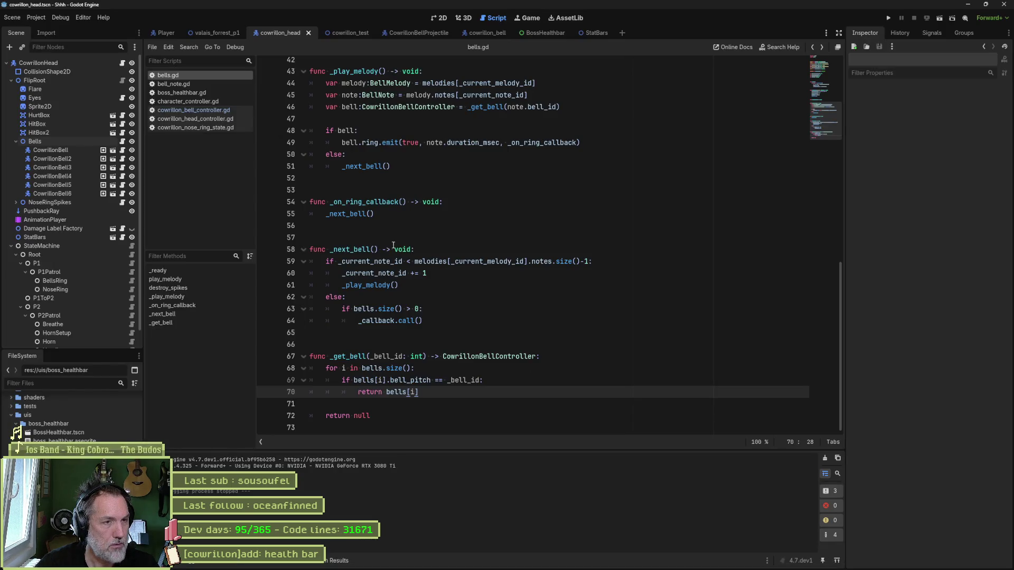
Open cowrillon_bell_controller.gd and inspect _process, the Notes enum and _ring_duration_msec.
left_click(213, 110)
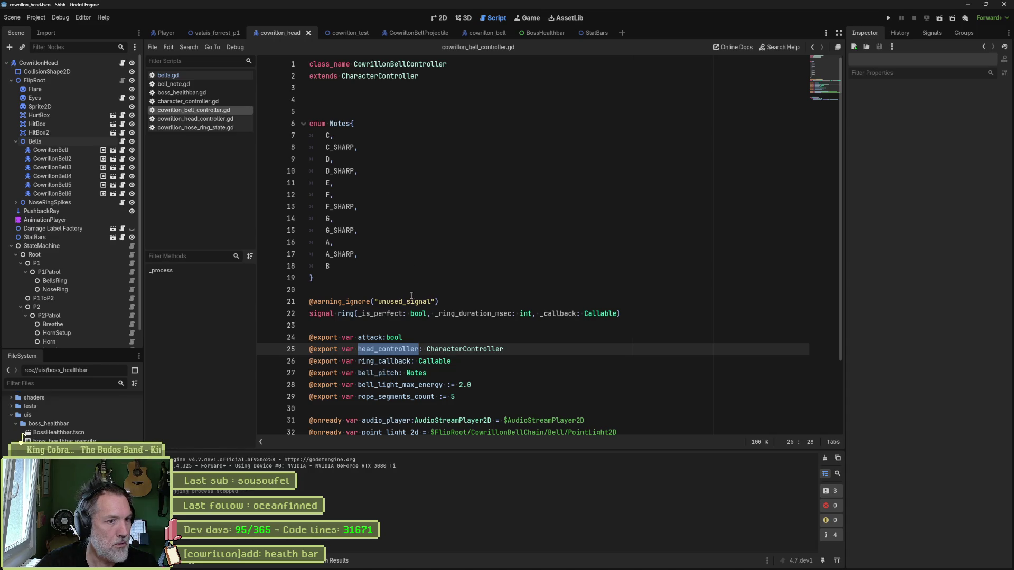
left_click(209, 273)
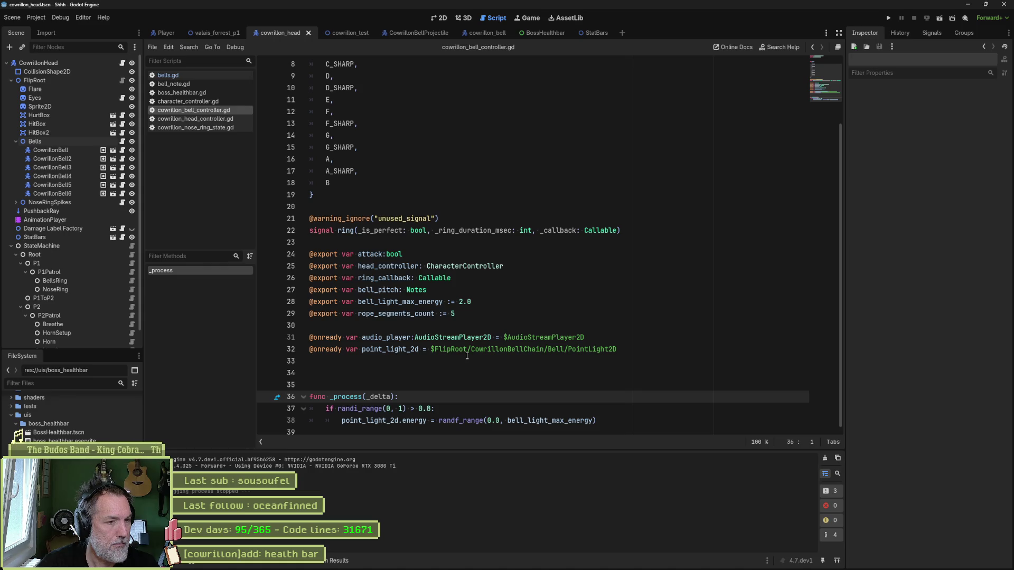
left_click(419, 291)
left_click(419, 291, "ctrl")
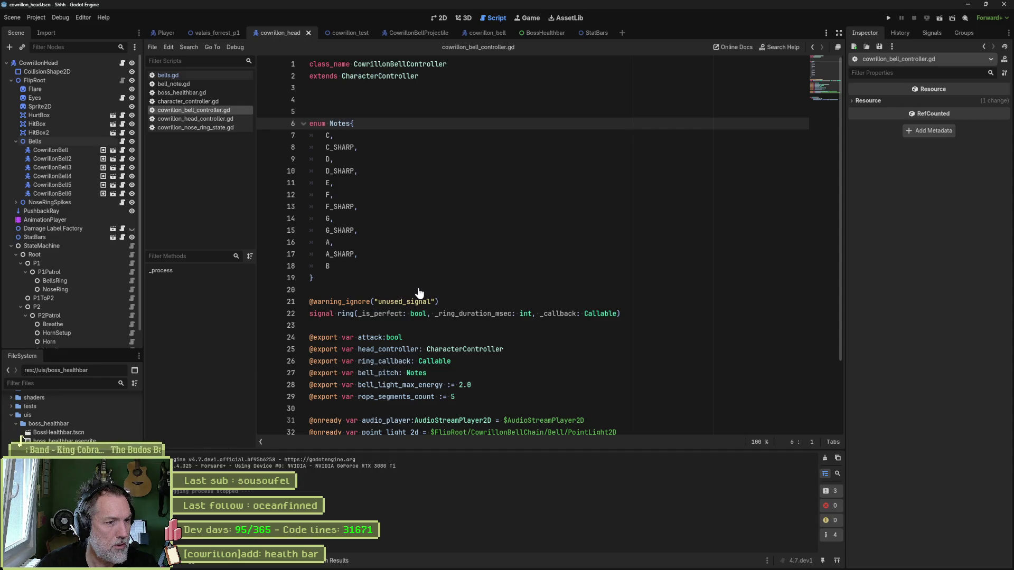
scroll(418, 293, "down", 3)
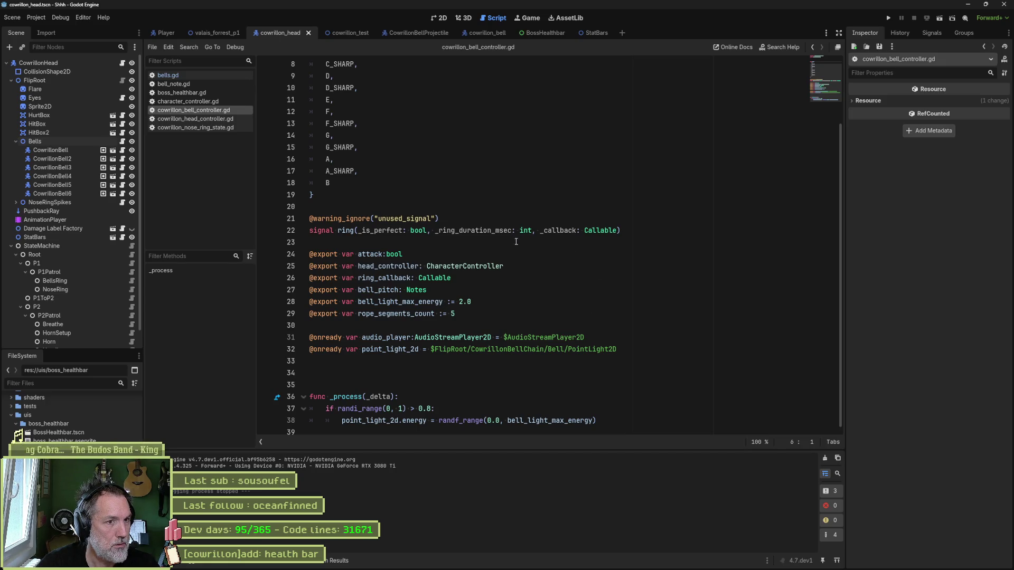
double_click(488, 230)
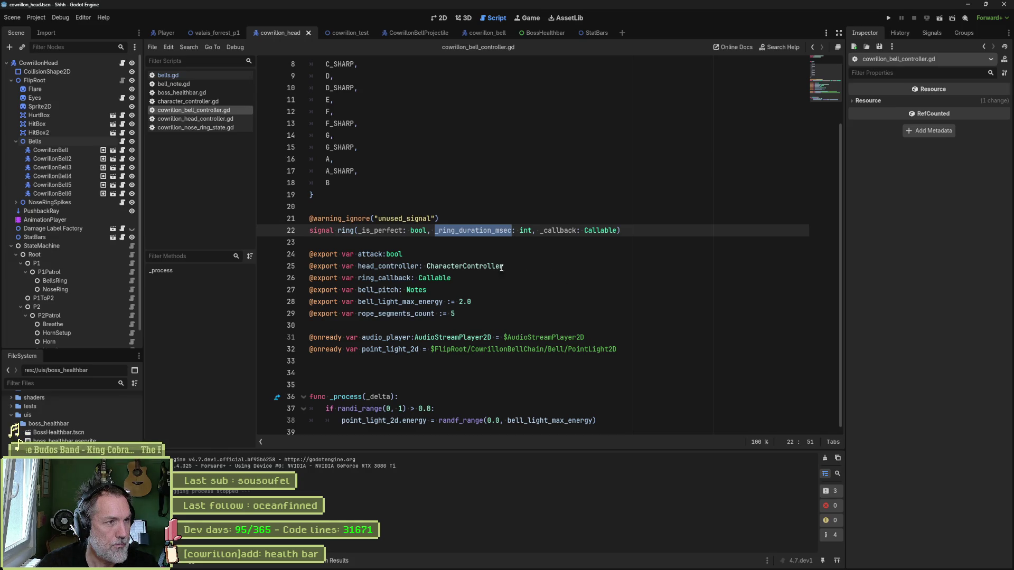
Search all project files for audio_player, finding 3 matches in 2 files.
left_click(177, 76)
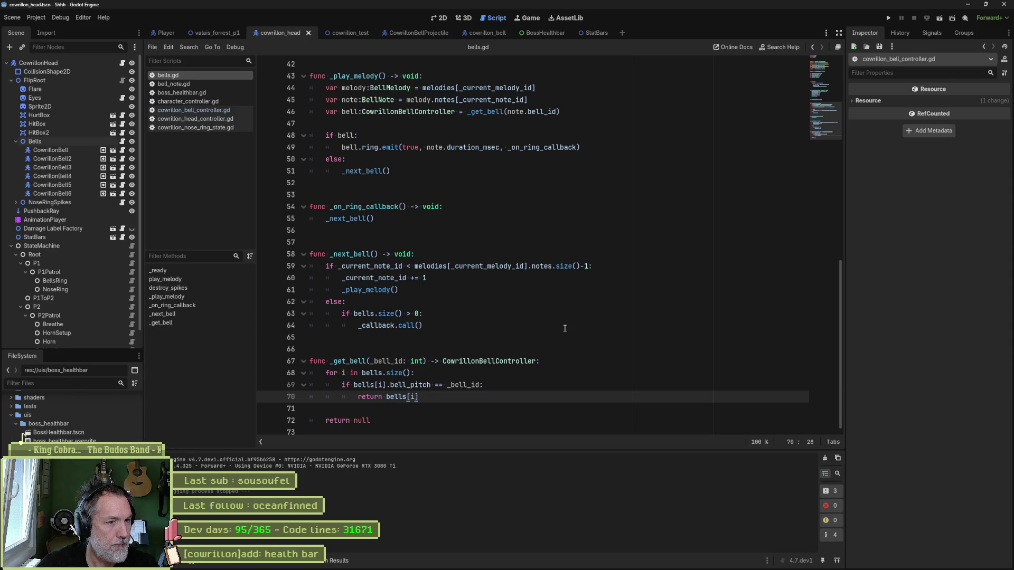
scroll(564, 328, "up", 14)
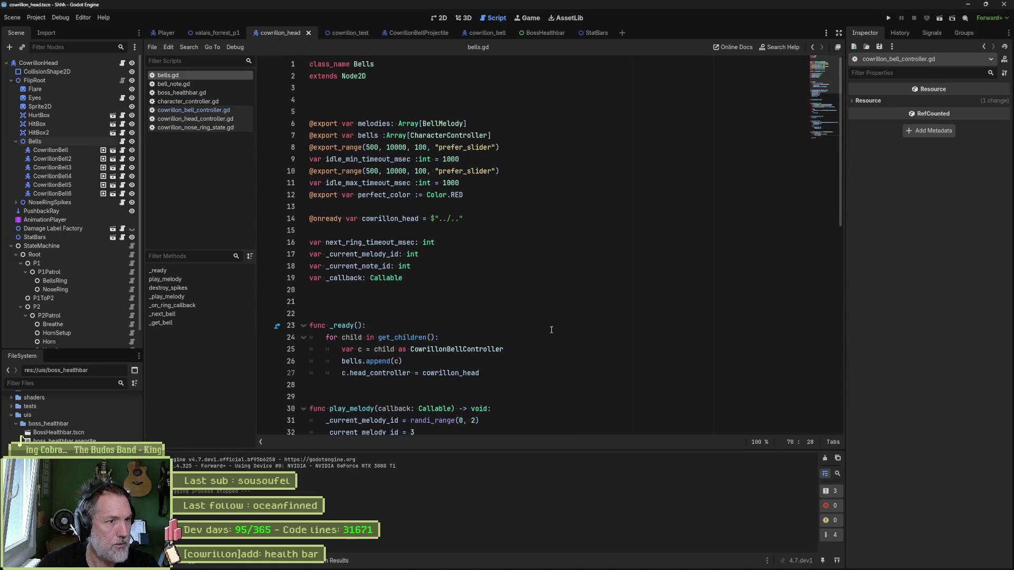
left_click(210, 84)
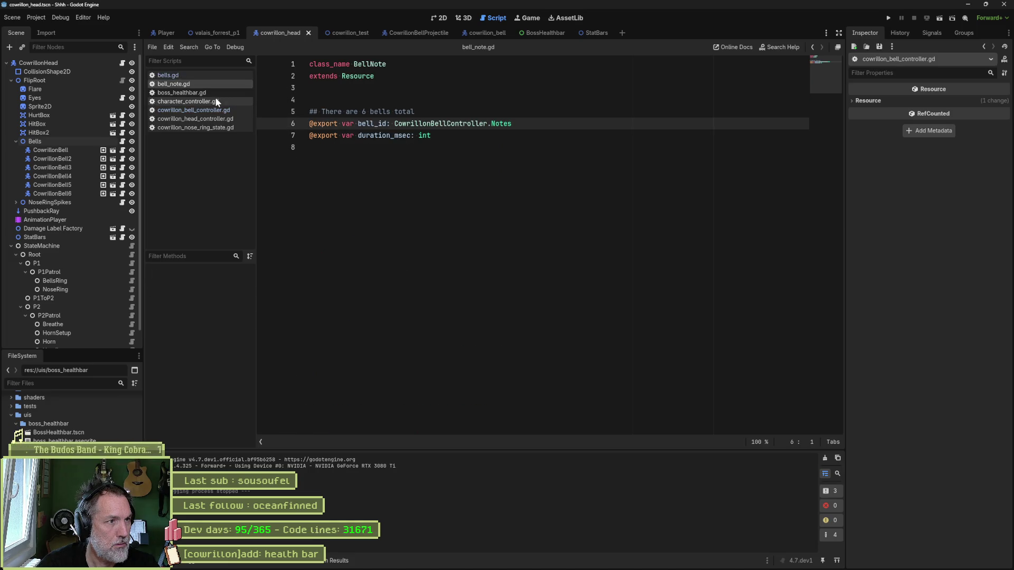
left_click(219, 109)
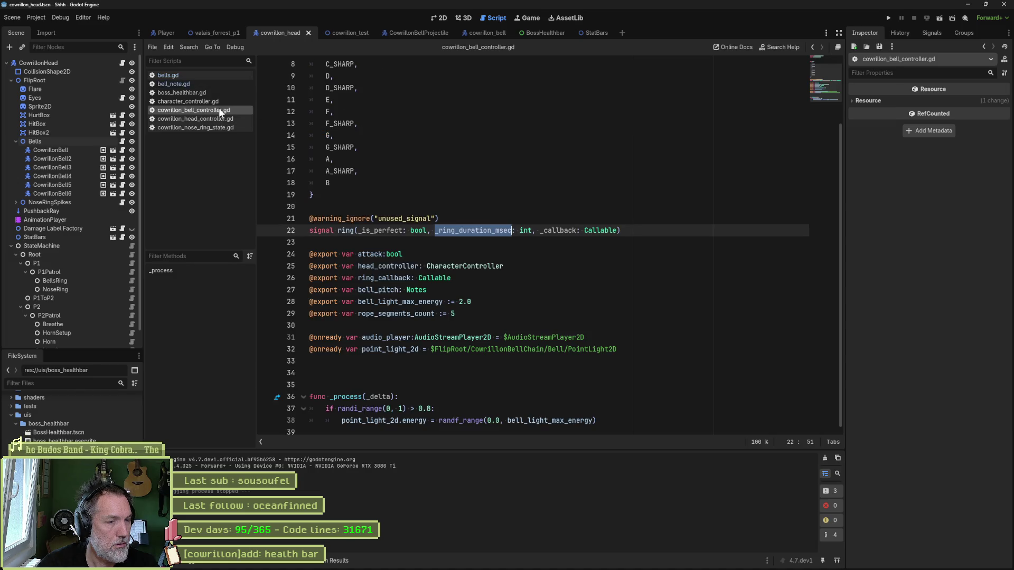
double_click(392, 337)
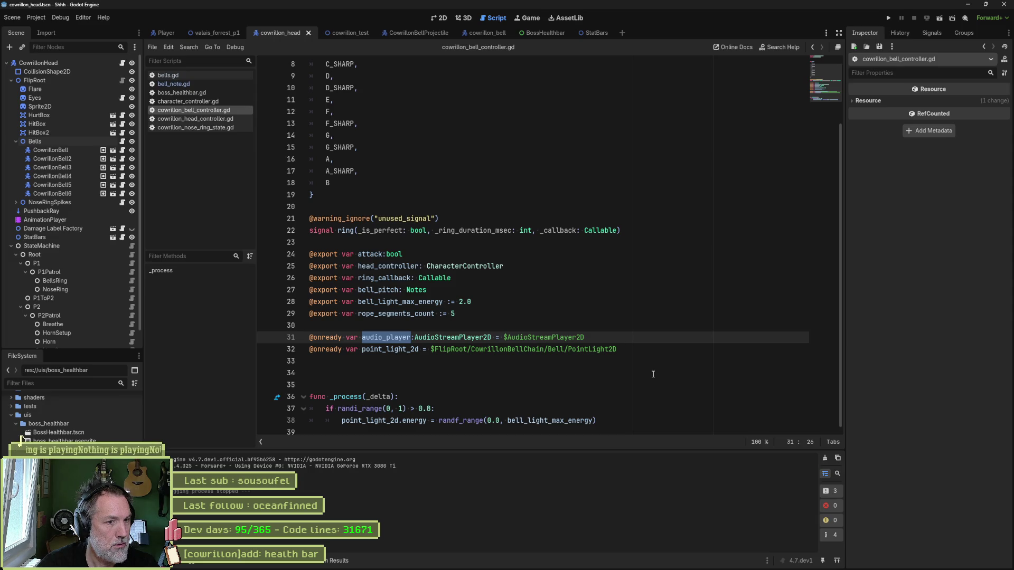
key("ctrl+shift+f")
left_click(514, 324)
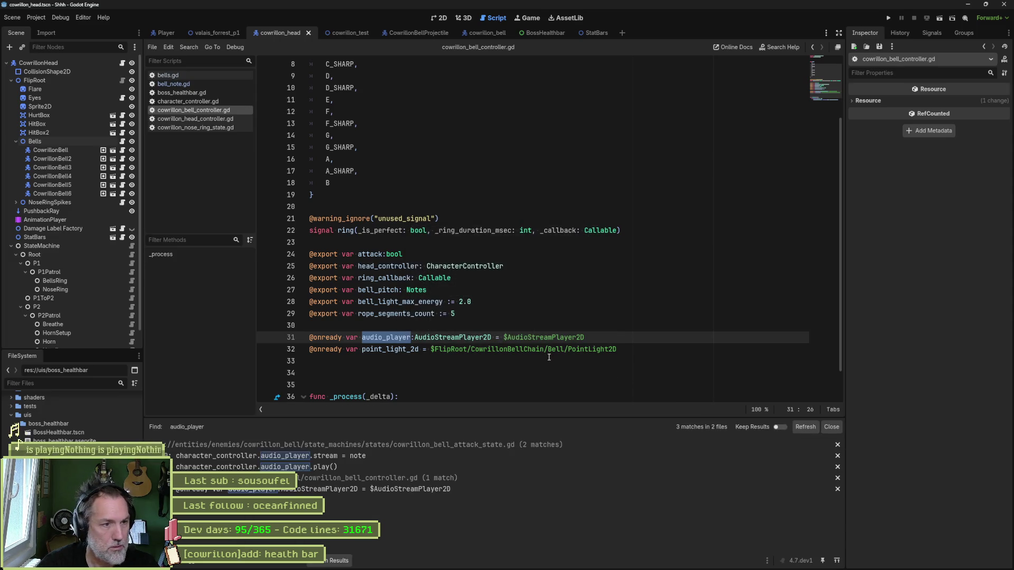
Open the attack state's audio_player use and select the note value it plays.
left_click(447, 456)
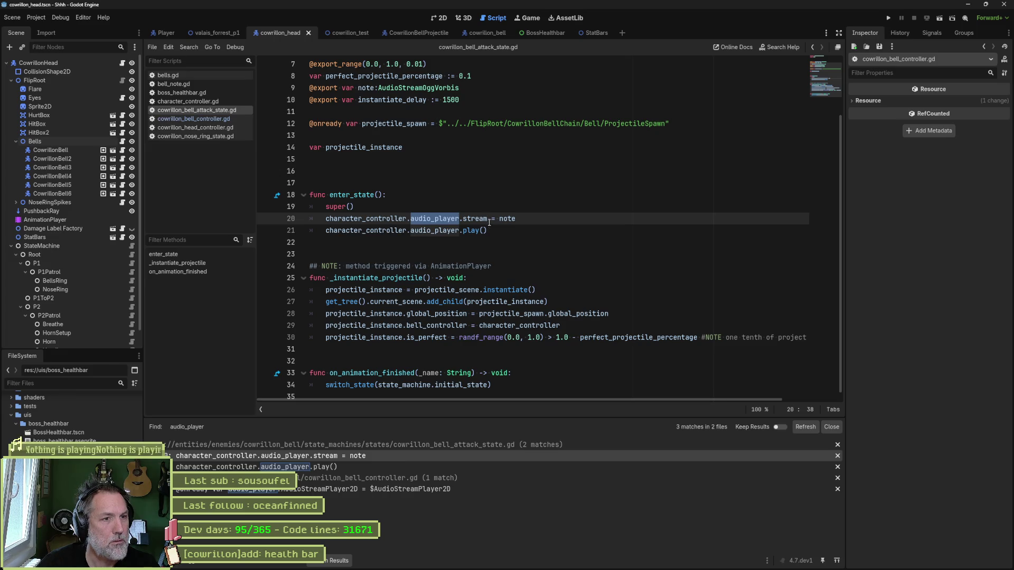
double_click(512, 220)
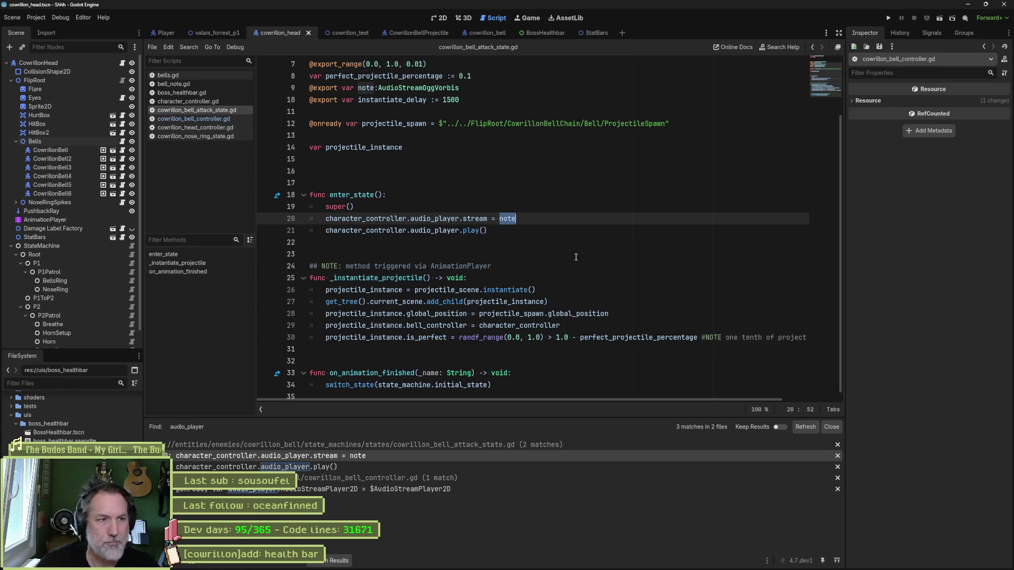
scroll(285, 177, "up", 2)
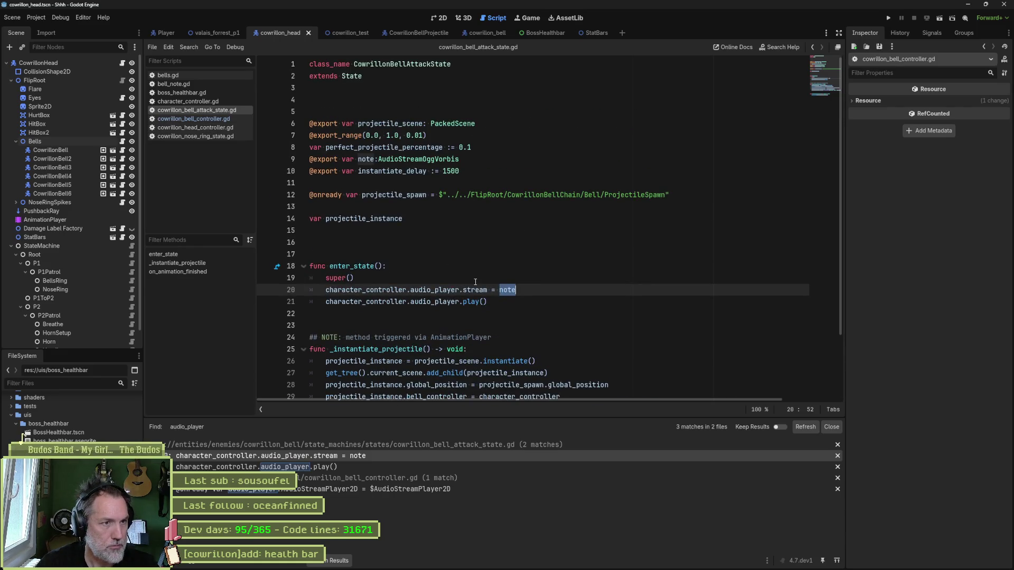
Follow the BellMelody, BellNote and CowrillonBellController definitions to the cowrillon_bell scene, then select G_SHARP.
left_click(191, 75)
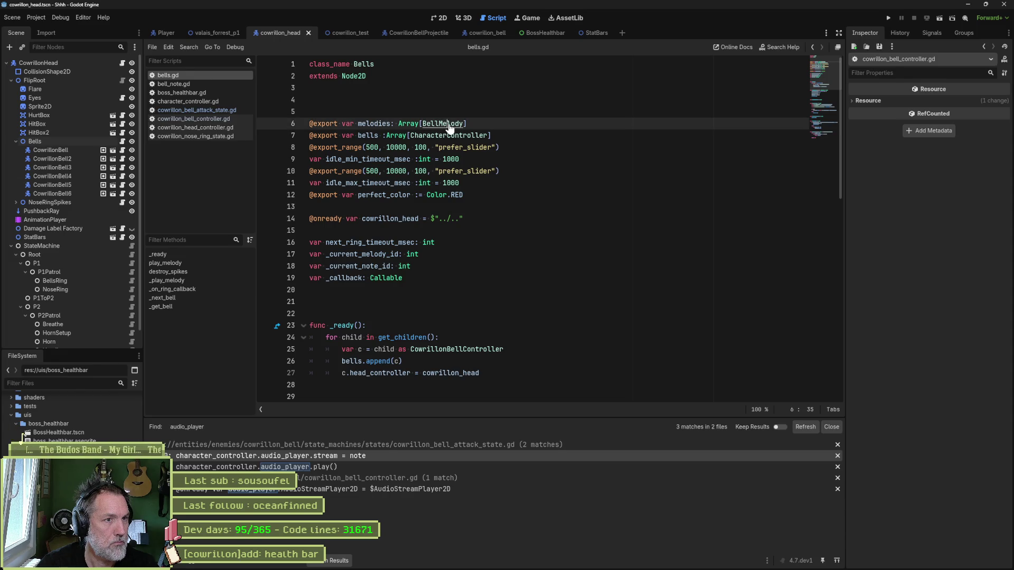
left_click(447, 126, "ctrl")
left_click(433, 123, "ctrl")
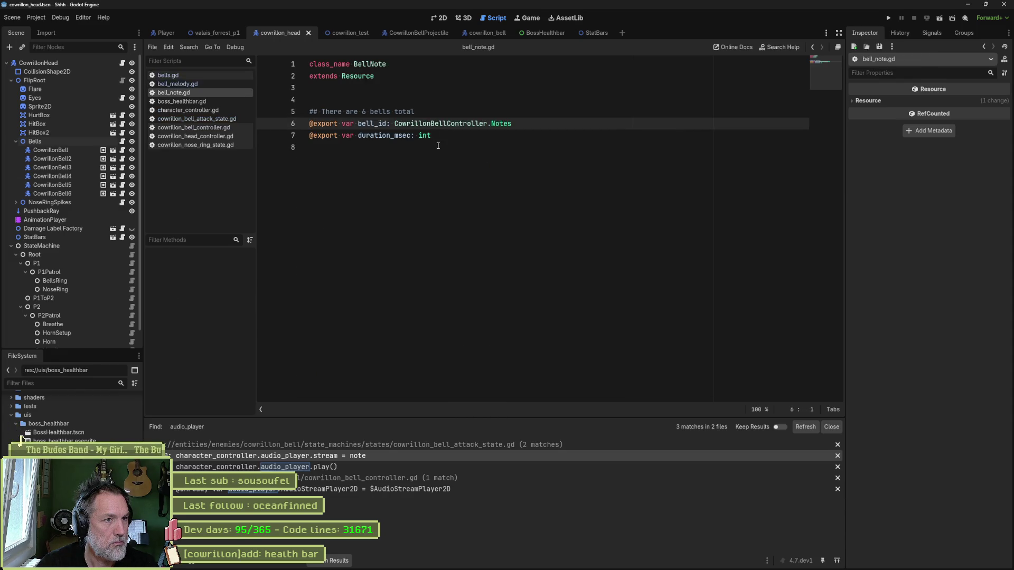
left_click(464, 124, "ctrl")
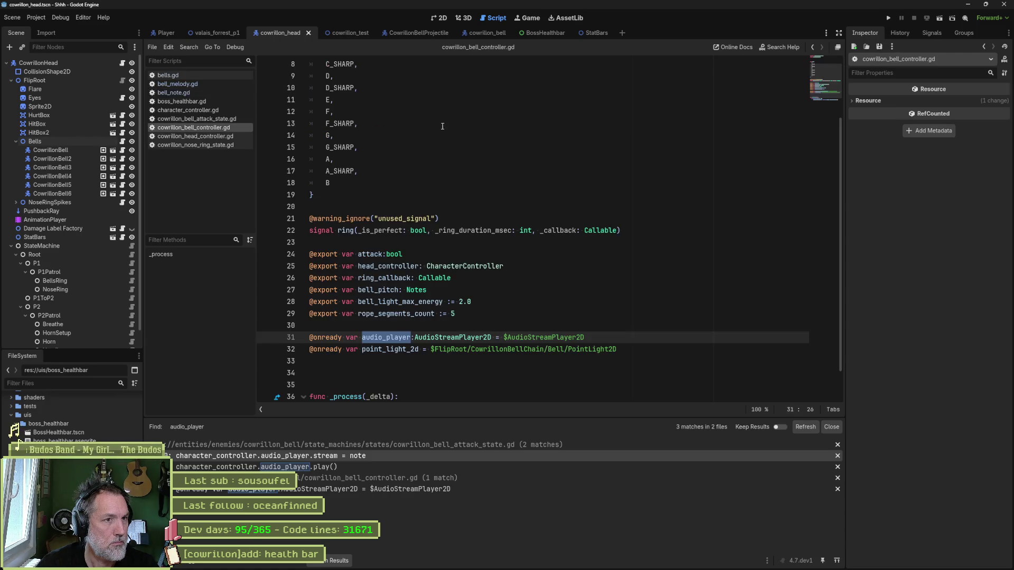
scroll(453, 224, "up", 3)
scroll(453, 225, "down", 3)
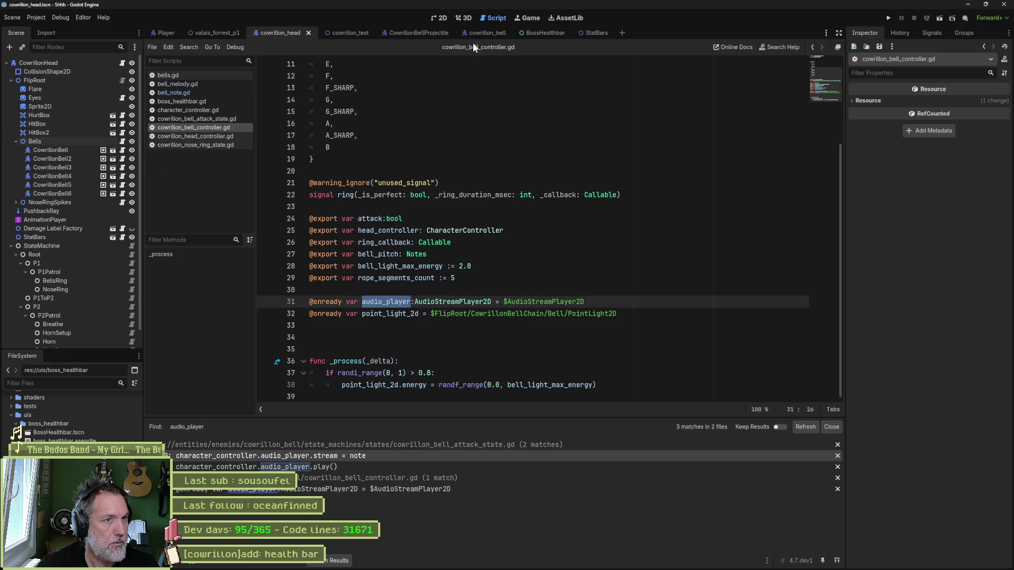
left_click(485, 33)
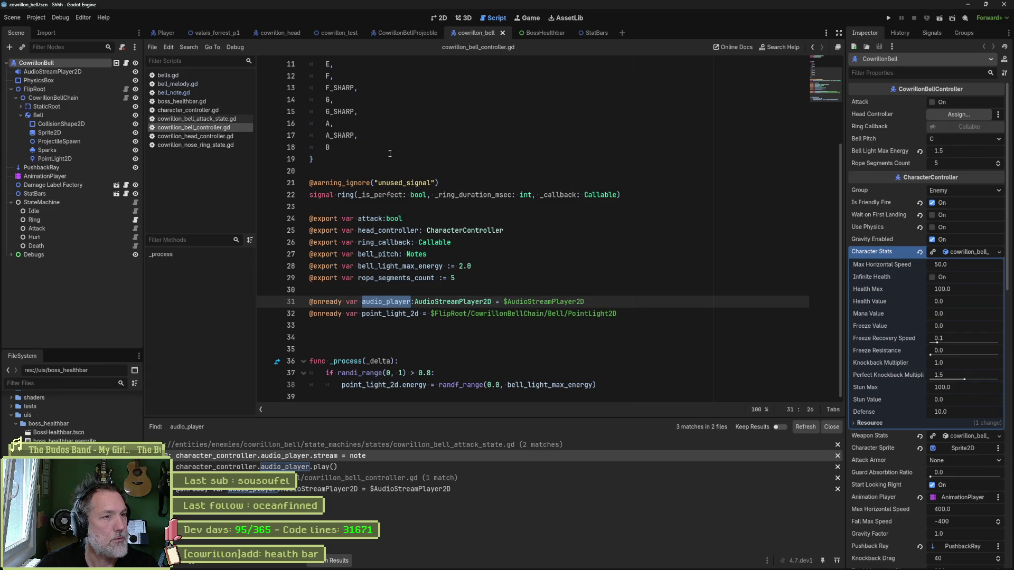
double_click(338, 115)
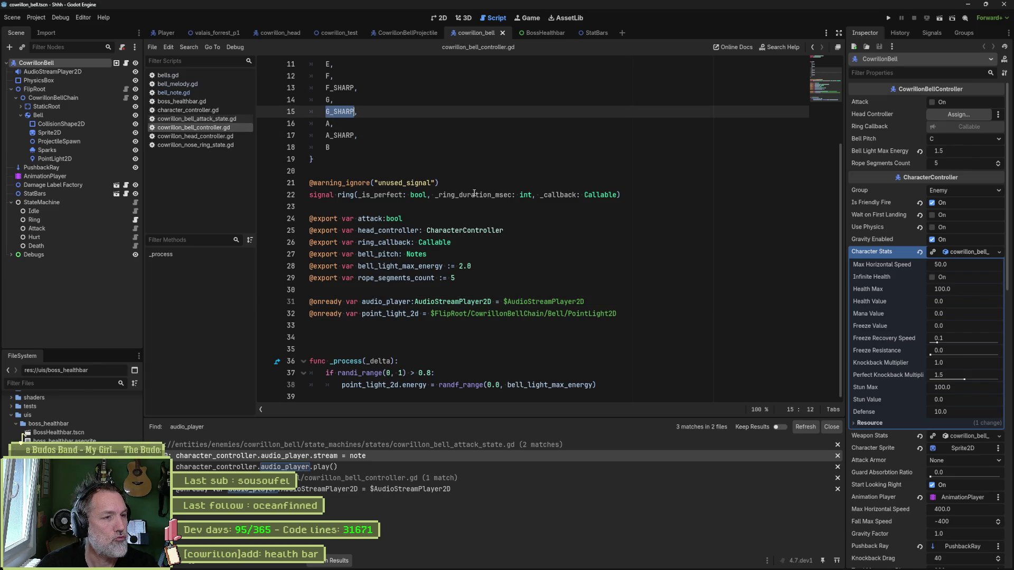
Search the project for G_SHARP and open its use in cowrillon_bell_chain.gd.
key("ctrl+shift+f")
left_click(467, 320)
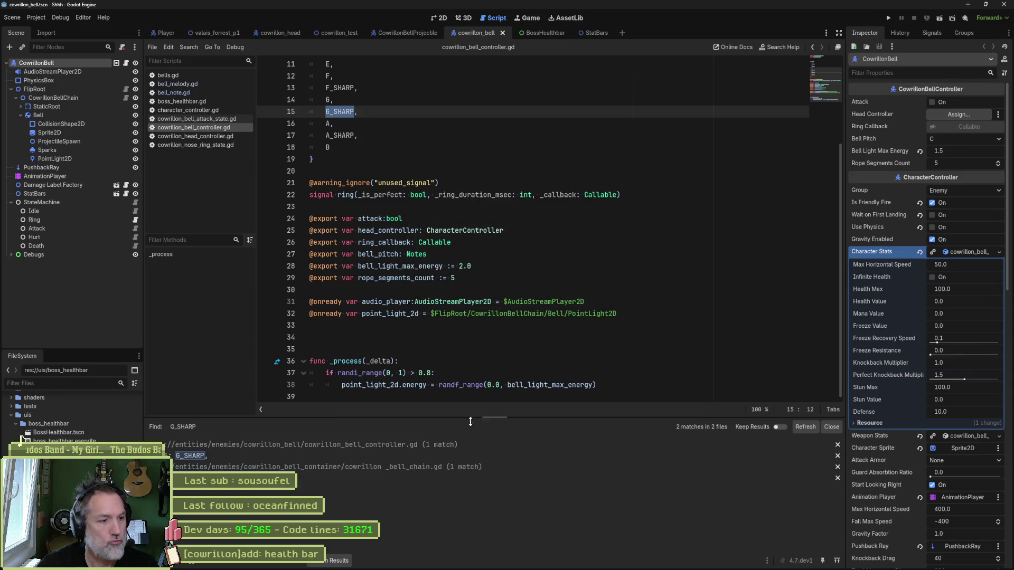
left_click(416, 482)
scroll(497, 291, "up", 4)
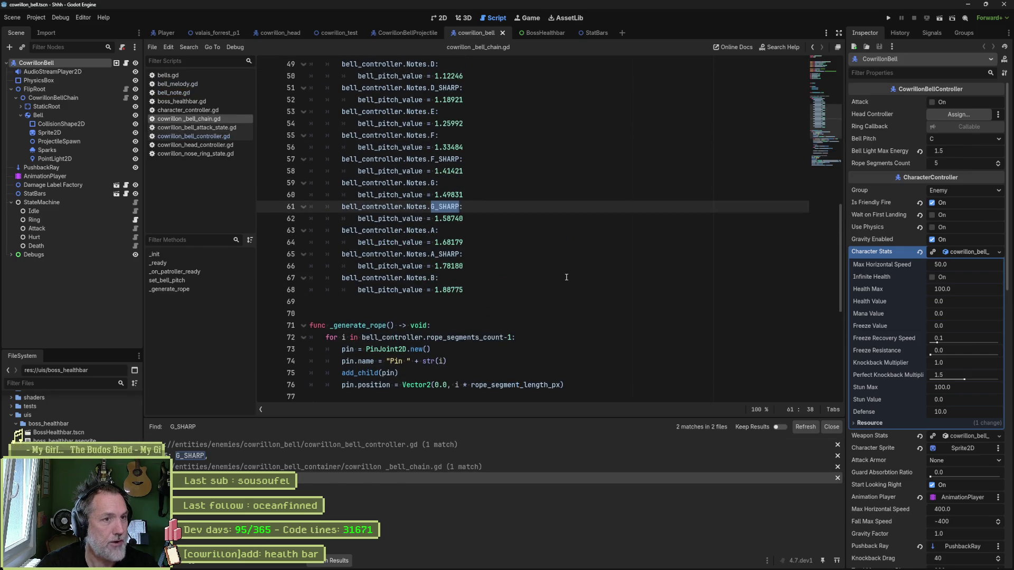
scroll(538, 272, "up", 1)
scroll(544, 274, "up", 2)
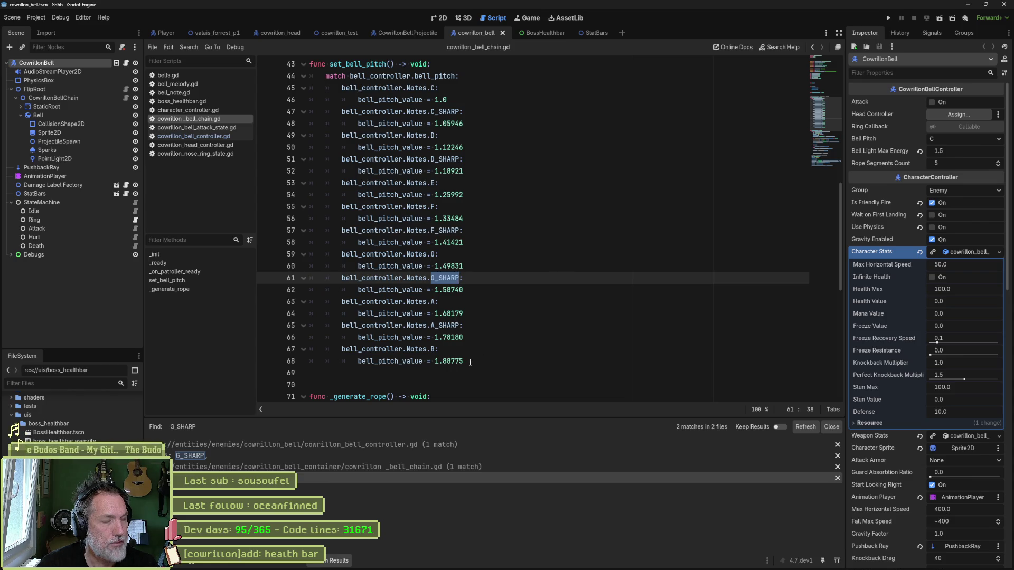
Search for set_bell_pitch and review its note-to-pitch table, including the G_SHARP case.
double_click(358, 64)
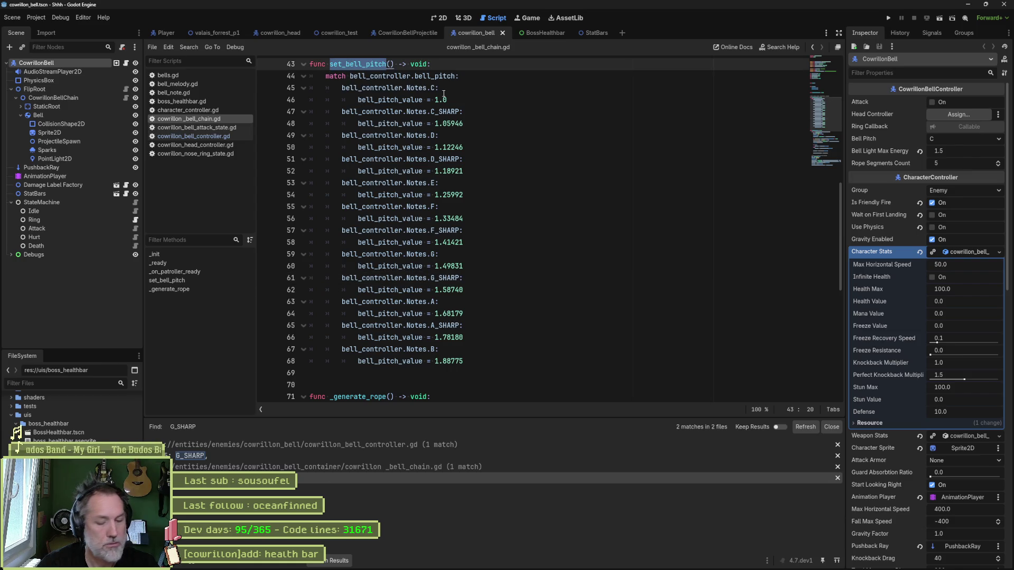
key("ctrl+shift+f")
left_click(508, 324)
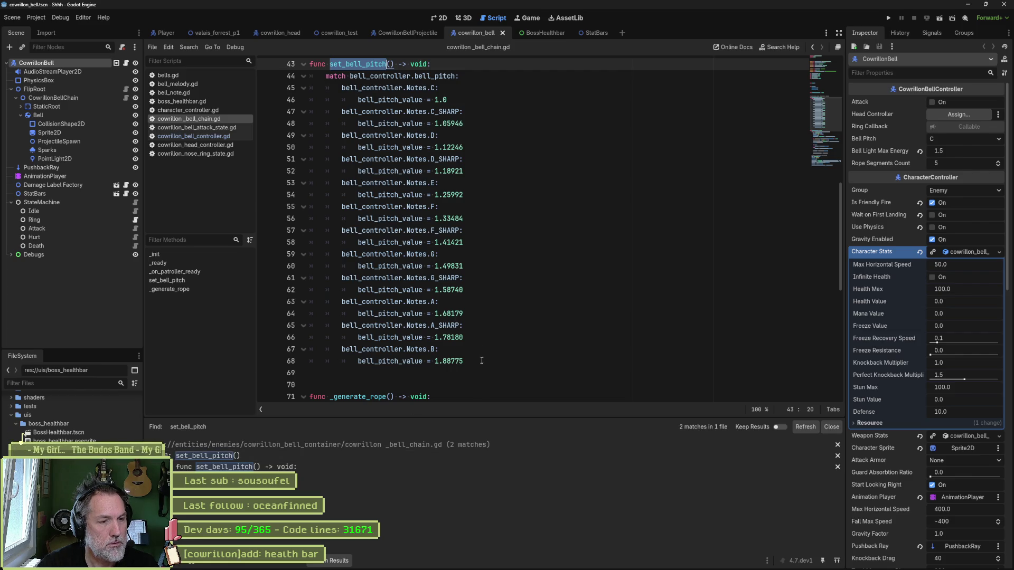
scroll(479, 359, "up", 2)
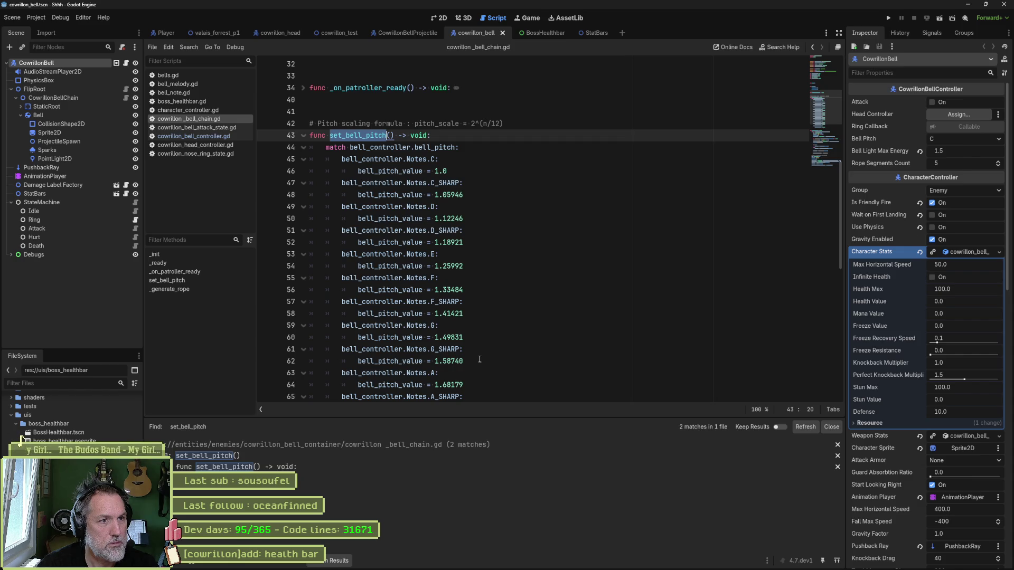
mouse_move(463, 349)
left_mouse_down()
mouse_move(384, 361)
mouse_move(325, 349)
left_mouse_up()
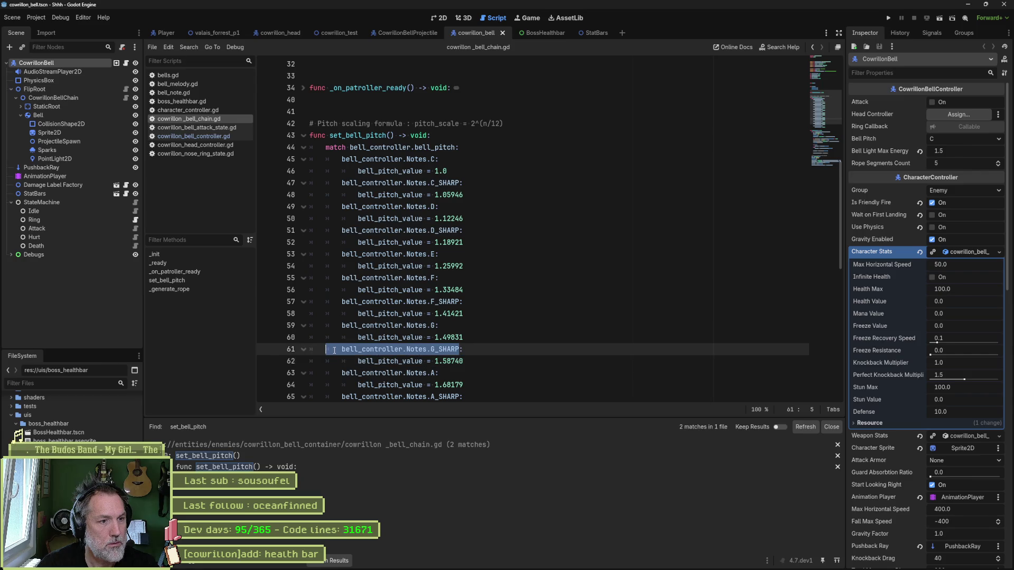
left_click(377, 314)
scroll(490, 339, "down", 2)
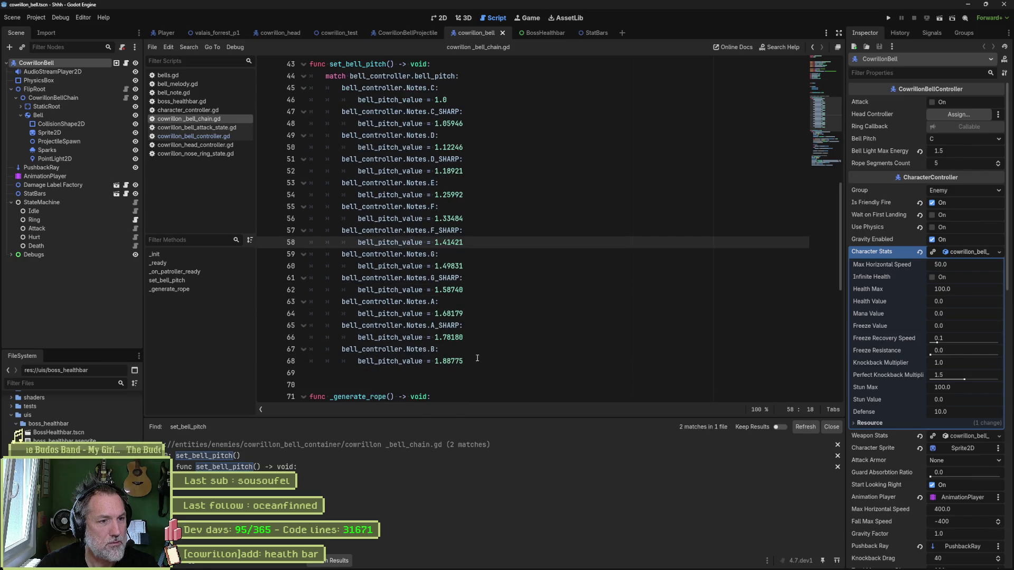
left_click(478, 359)
scroll(338, 138, "up", 2)
Select the set_bell_pitch code from line 42 down and switch to ChatGPT's question box.
left_click_drag(312, 123, 465, 397)
key("ctrl+c")
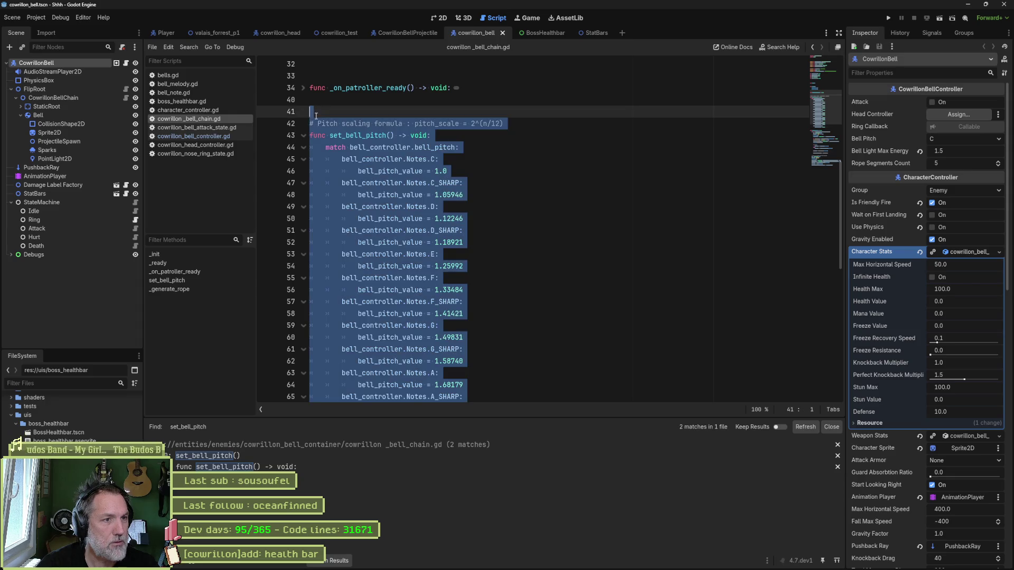
left_click(437, 561)
left_click(404, 544)
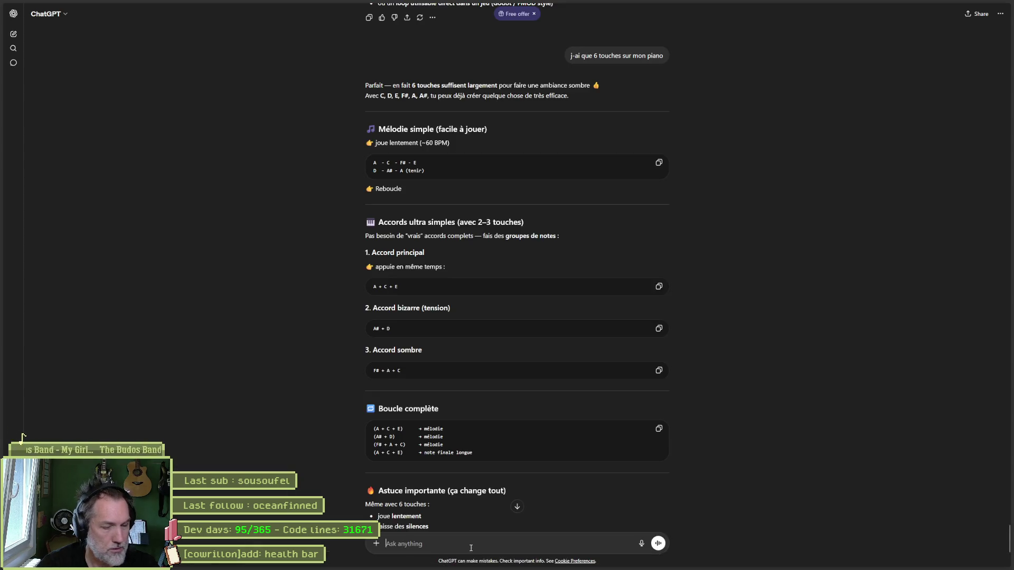
Ask ChatGPT 'de combien diminuer pour avoir l-octave inferieur:' with the pasted pitch code, then return to Godot.
type("de combien a")
type("ugmenter pour")
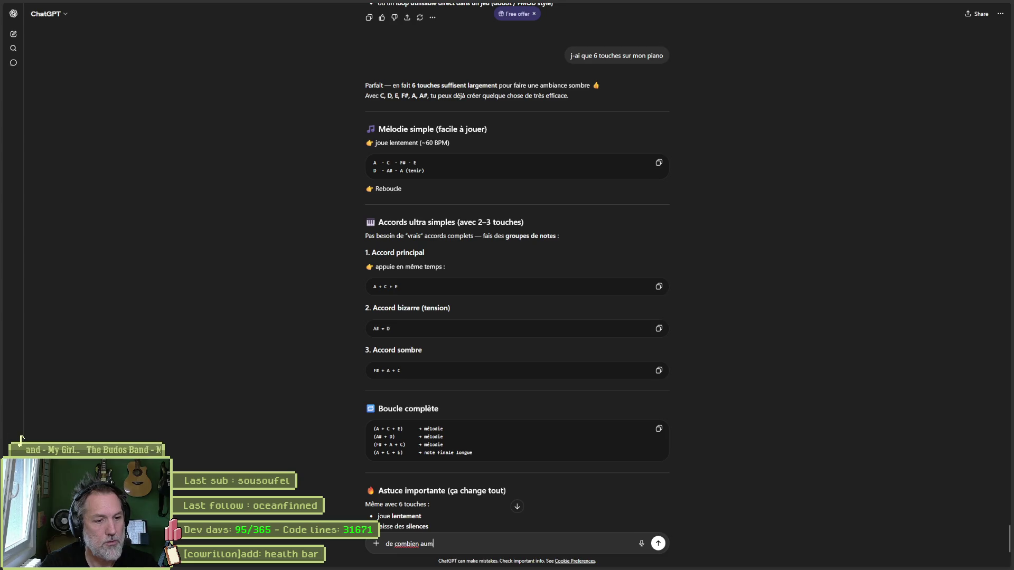
key("ctrl+BackSpace")
key("ctrl+BackSpace")
type("diminuer pour avoir l-")
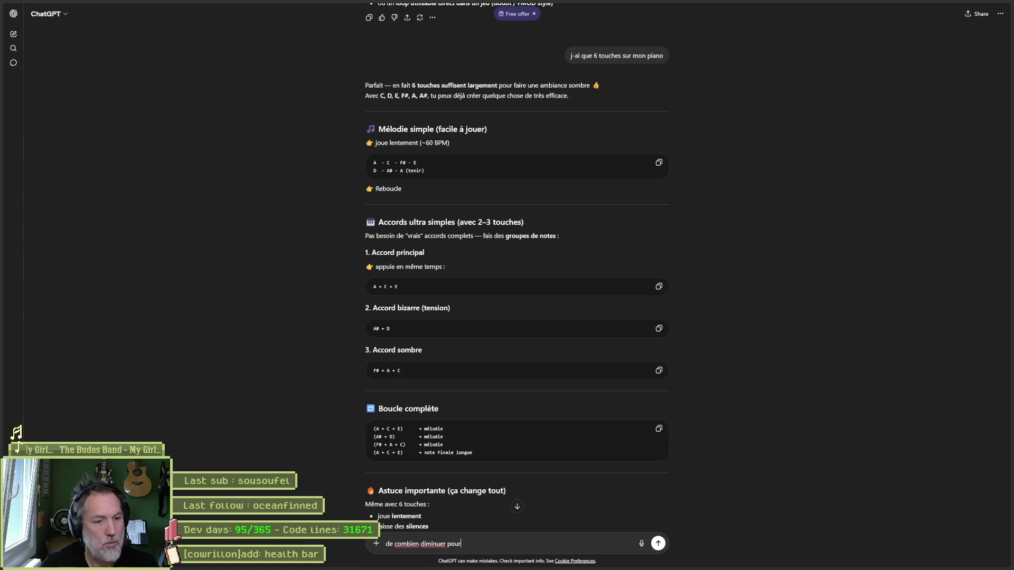
type("octa")
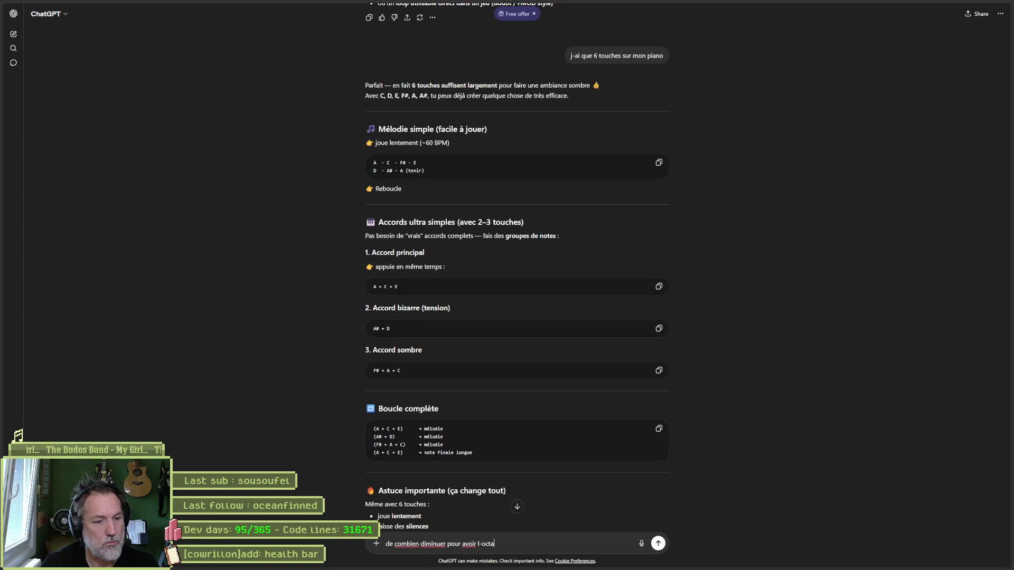
type("ve inferieur:")
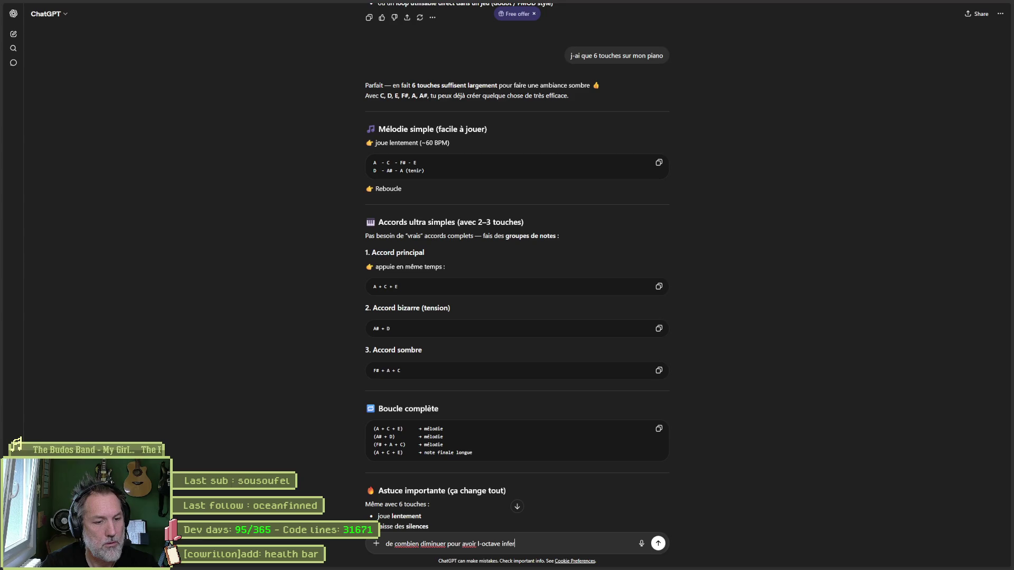
key("shift+Return")
key("ctrl+v")
key("Return")
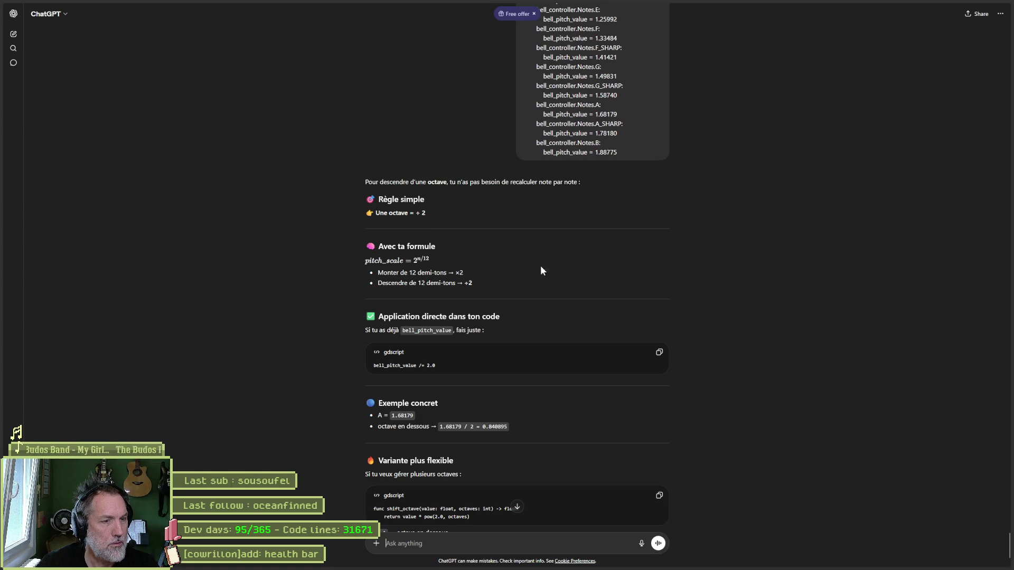
key("alt+Tab")
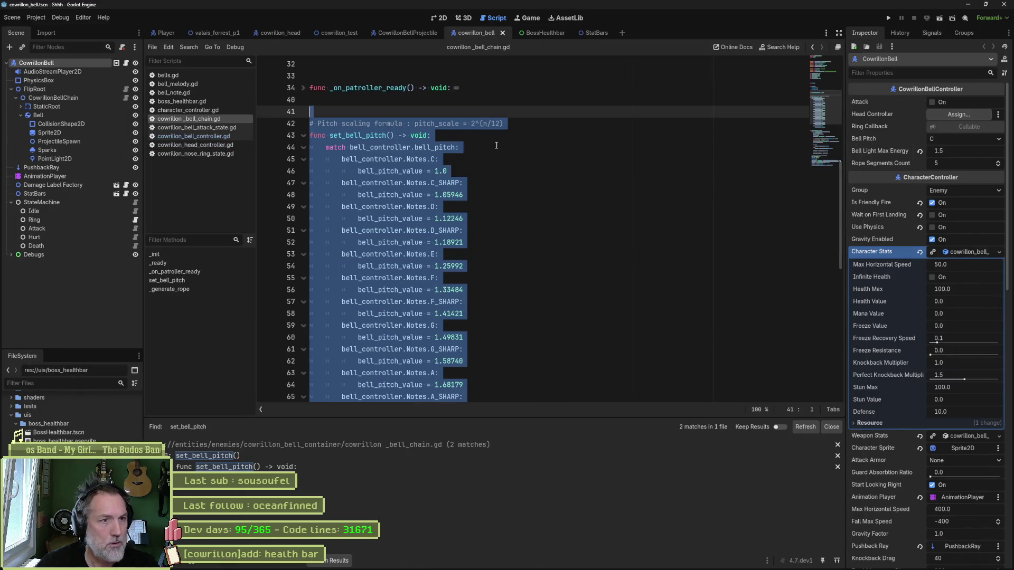
Search the project for the bell controller's audio_player and open its use in the attack state.
left_click(495, 141)
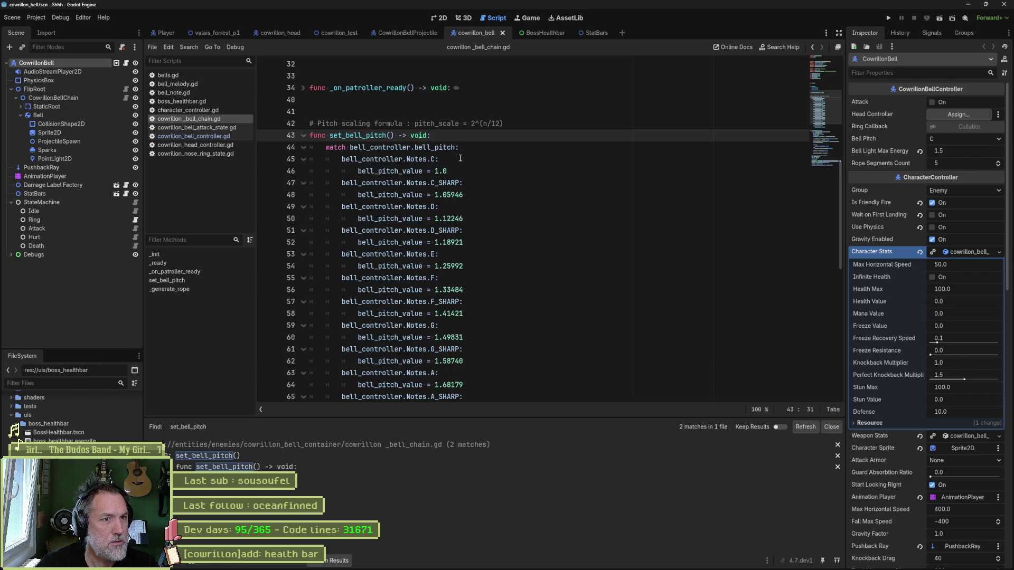
scroll(471, 161, "down", 1)
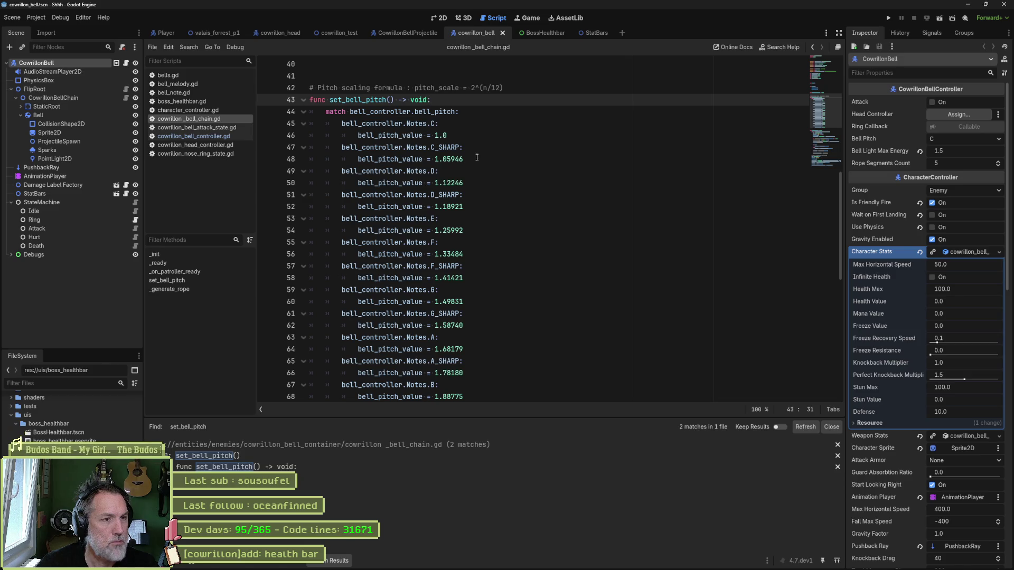
scroll(463, 159, "down", 1)
scroll(462, 160, "up", 1)
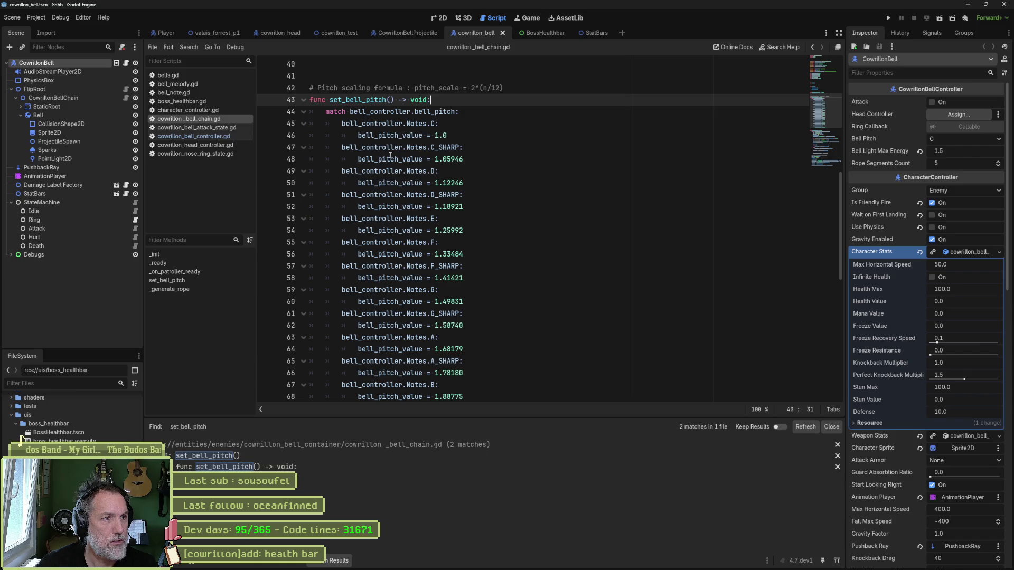
left_click(217, 135)
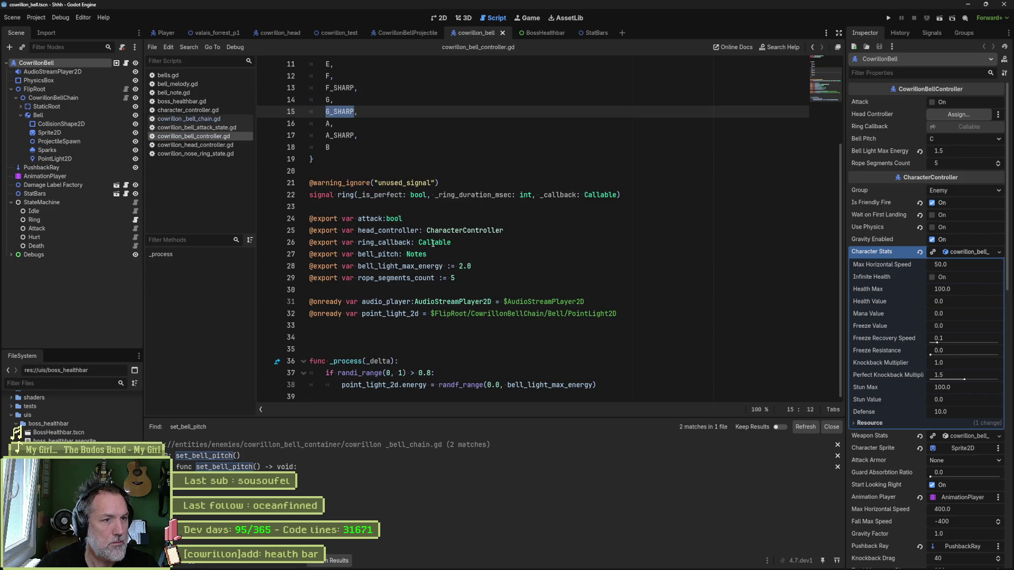
double_click(385, 302)
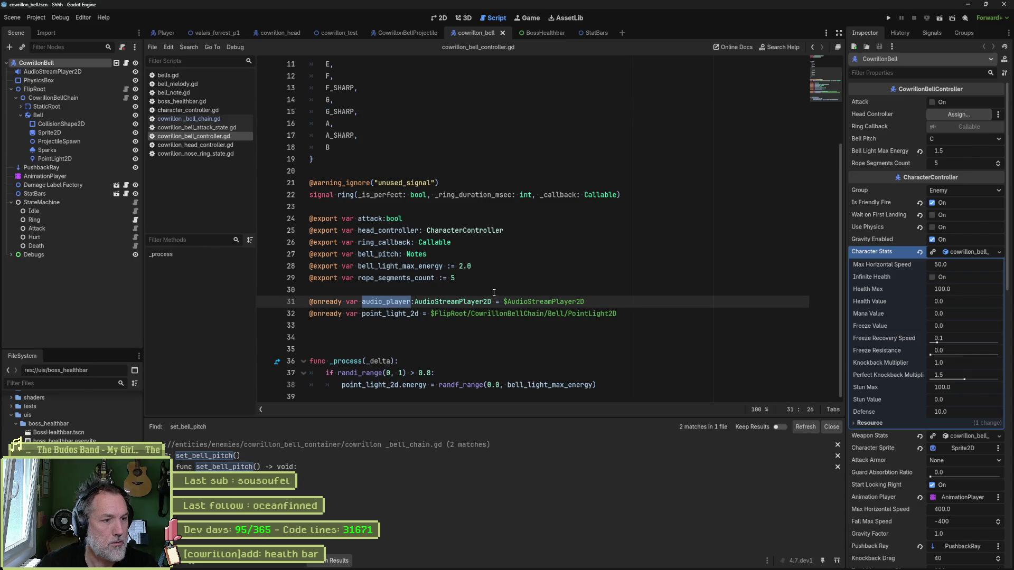
key("ctrl+shift+f")
left_click(501, 326)
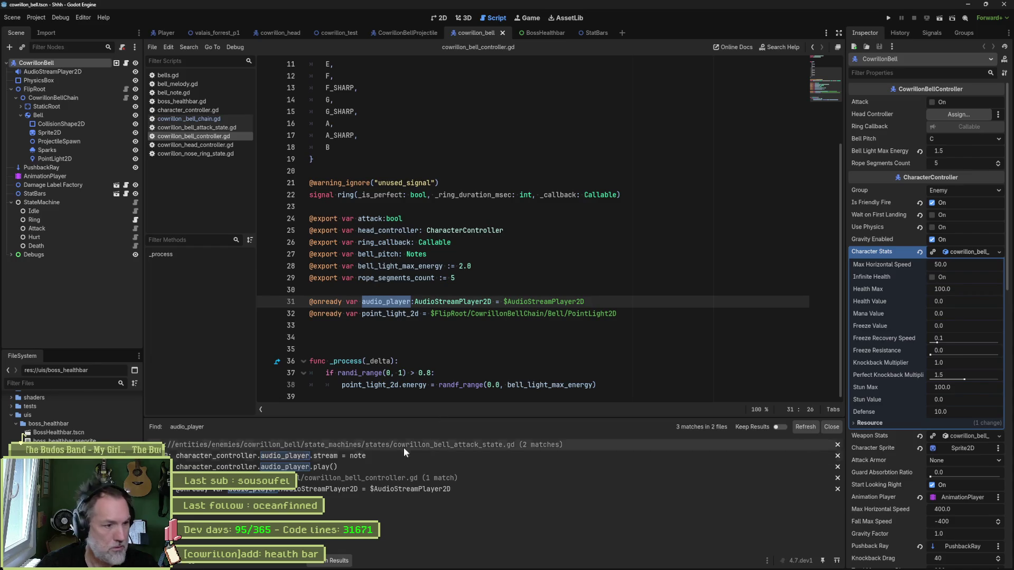
left_click(386, 457)
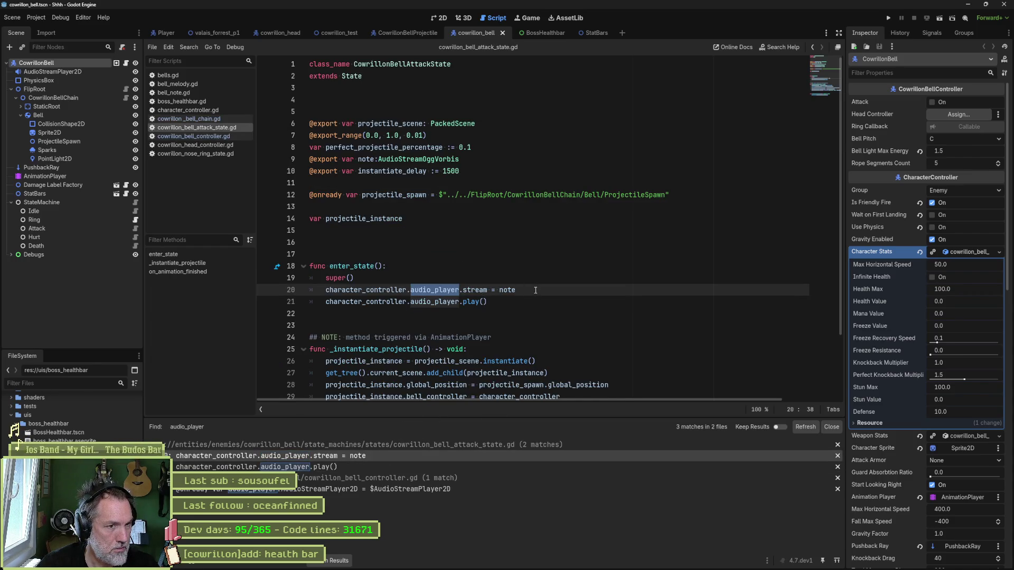
Check the stream = note assignment on line 20 and start a new line after it.
double_click(484, 289)
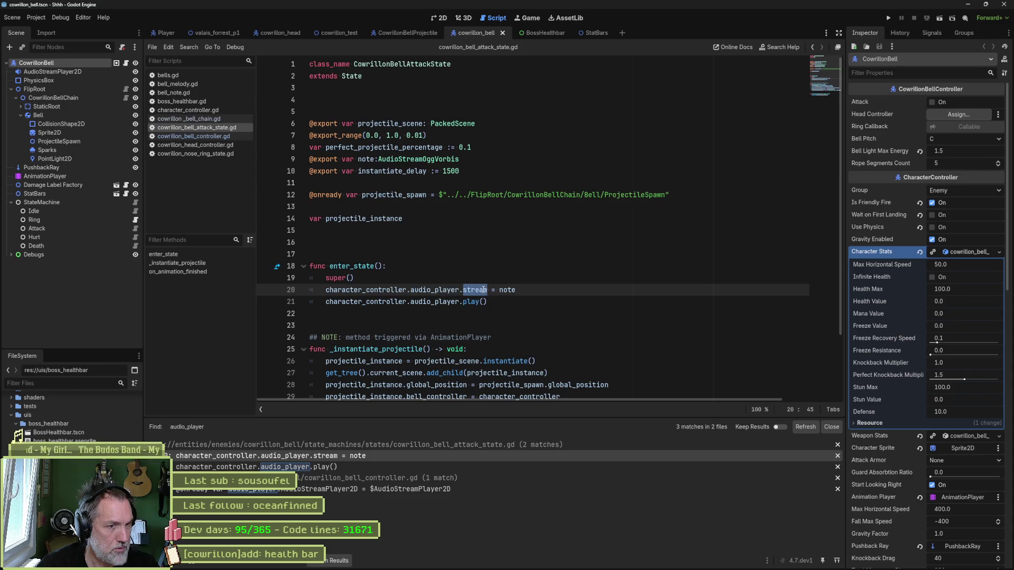
double_click(506, 291)
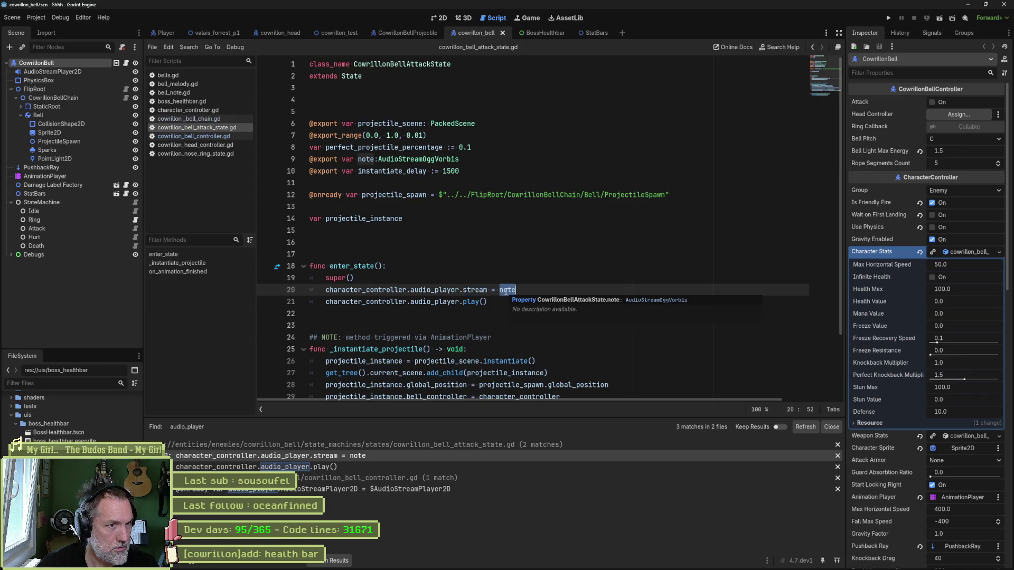
left_click(531, 292)
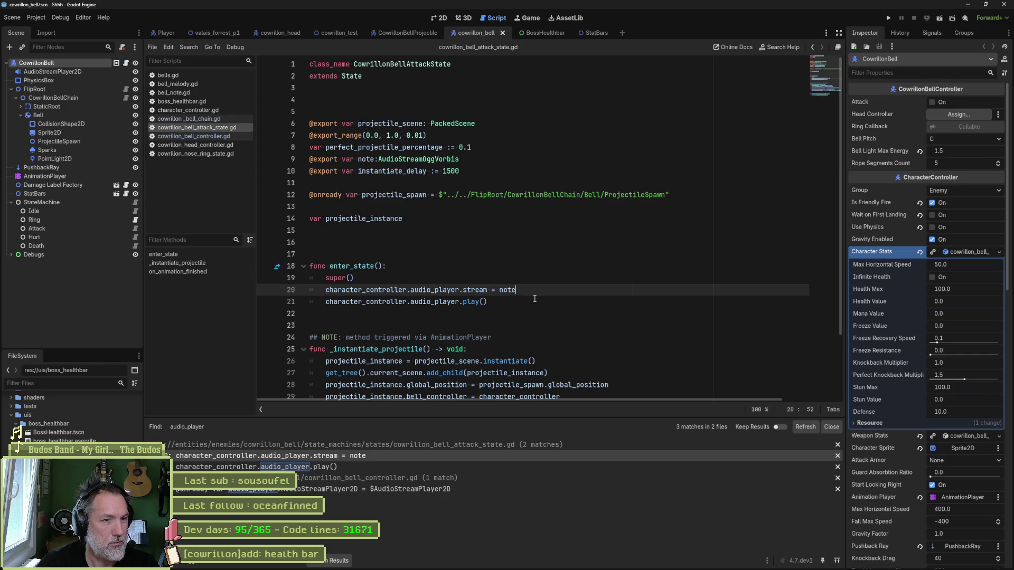
key("Return")
Write 'character_controller.audio_player.pitch *= .5' and check the AudioStreamPlayer2D's Pitch Scale in the Inspector.
type("cha")
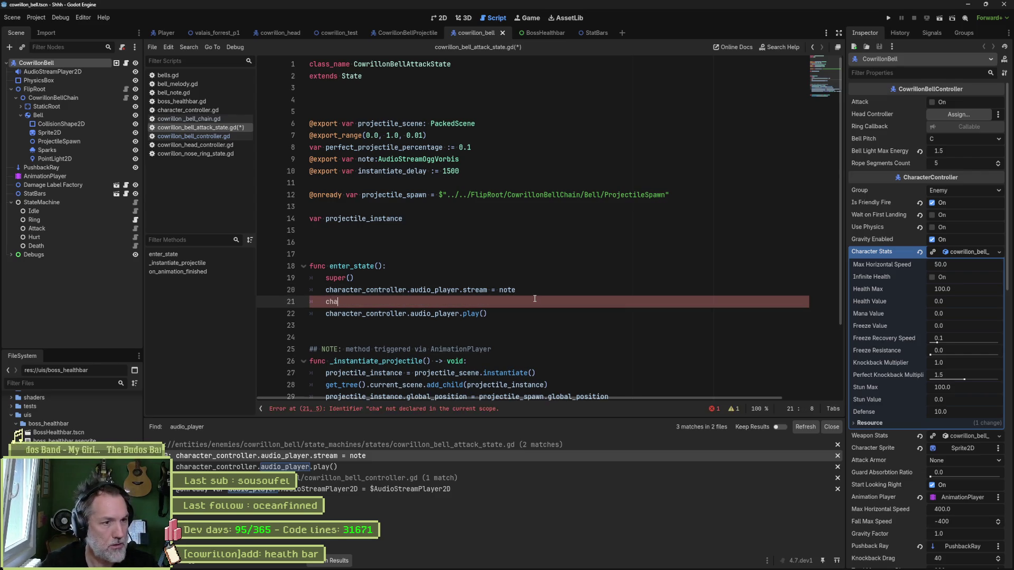
key("Return")
type(".audio")
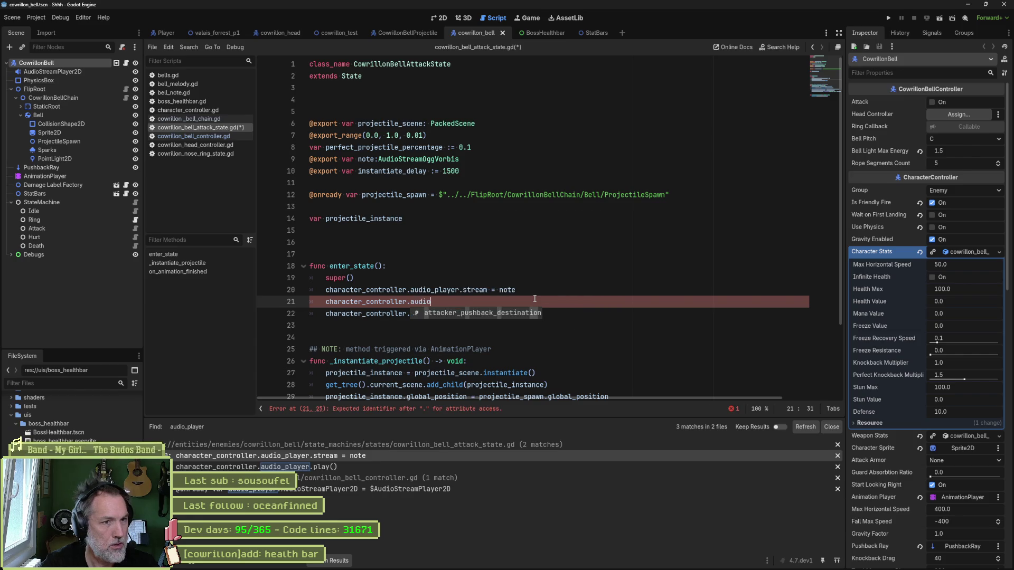
type("_pl")
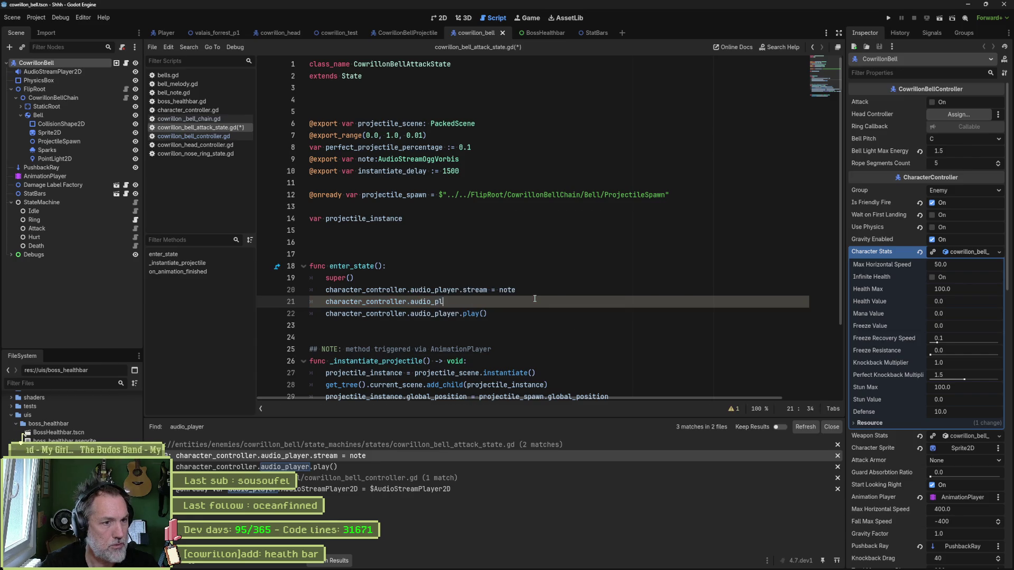
type("ayer.pit")
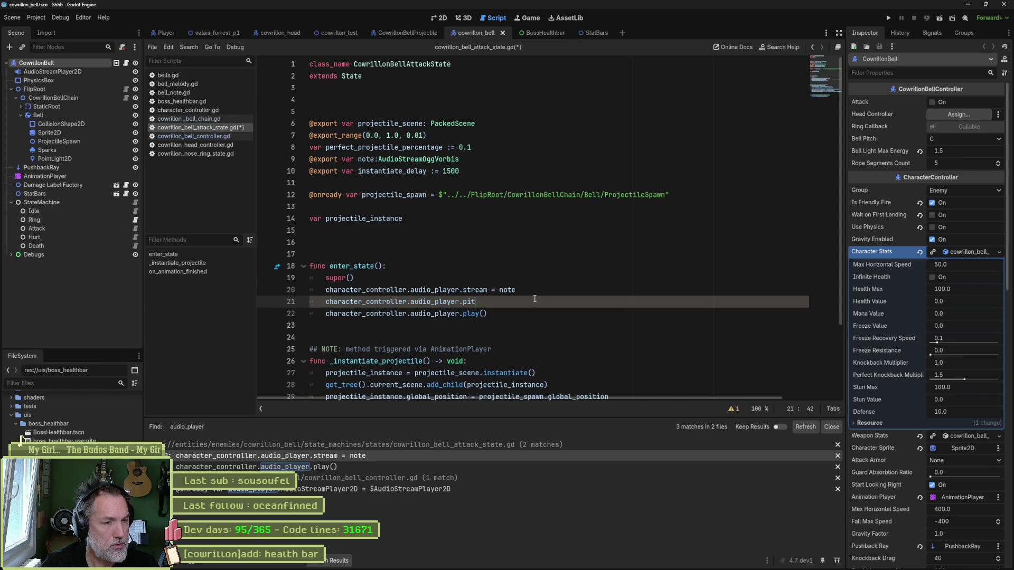
type("ch *=")
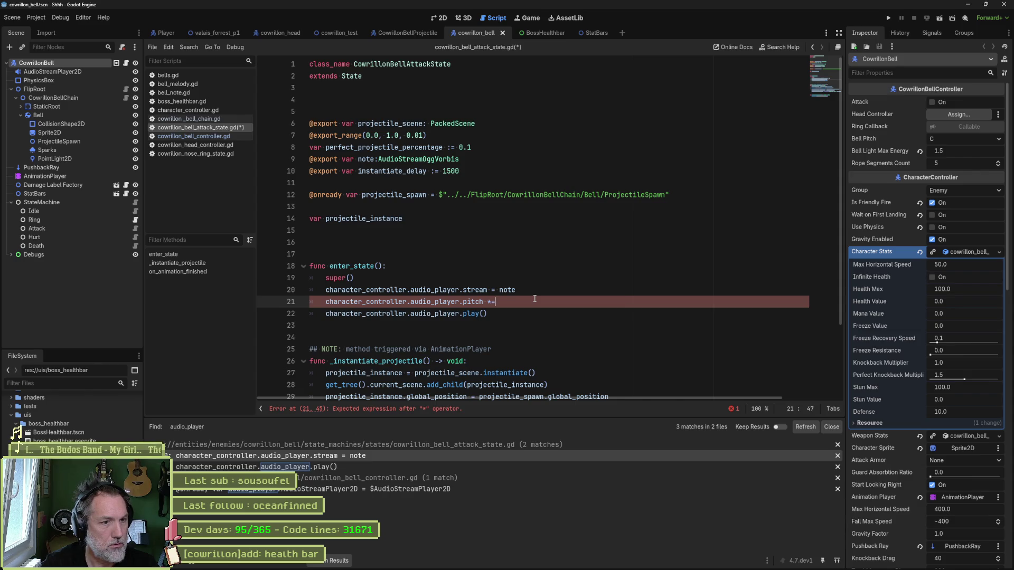
type(" .5")
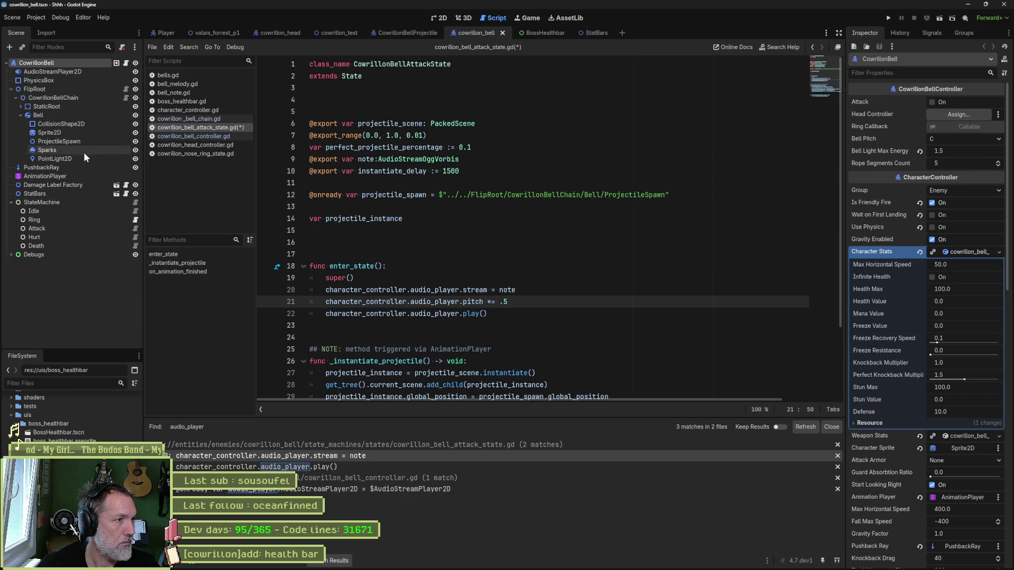
left_click(72, 73)
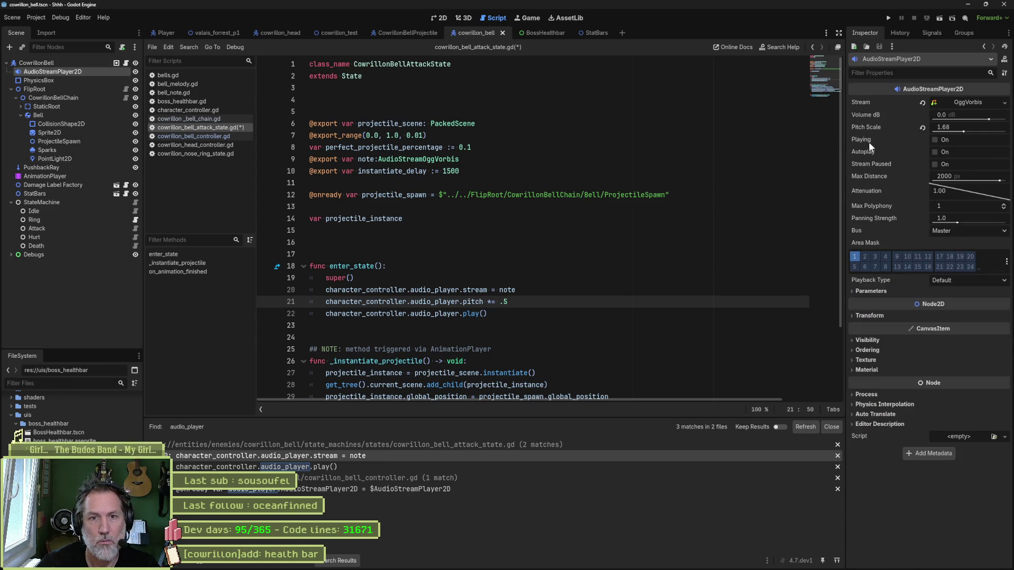
mouse_move(870, 129)
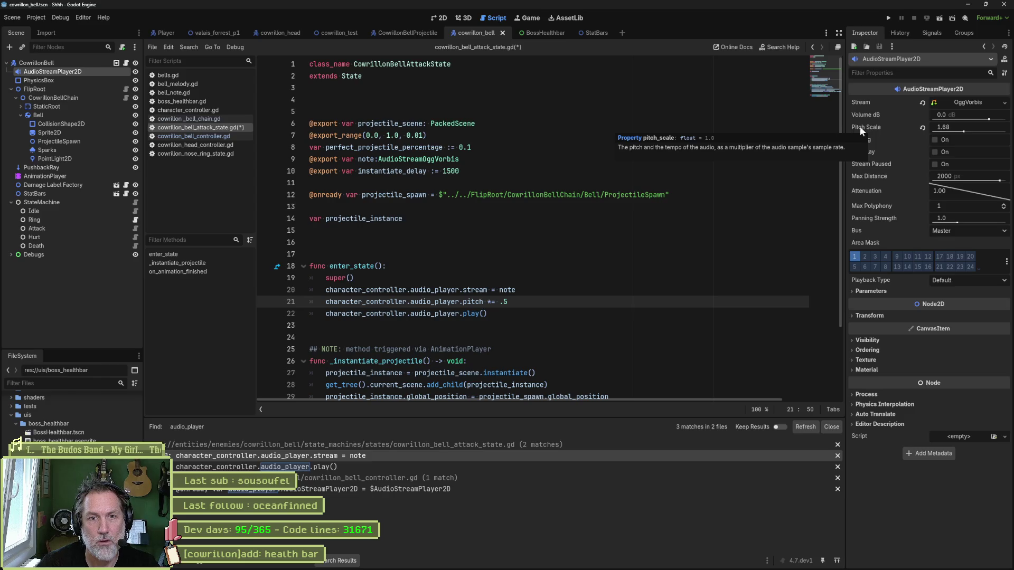
right_click(861, 127)
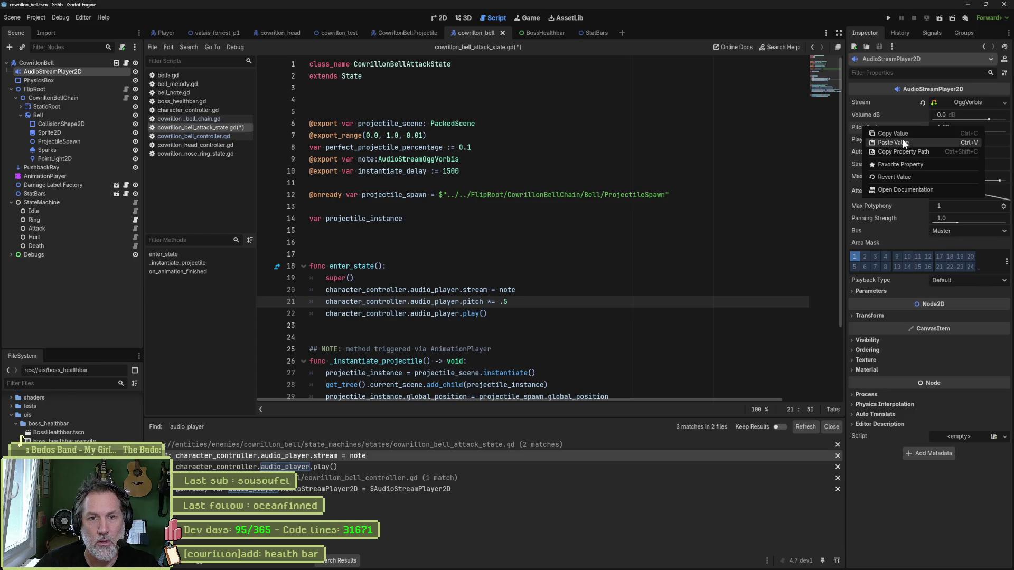
left_click(922, 143)
Correct 'pitch' to 'pitch_scale', save the script, and run the cowrillon_head boss scene.
double_click(483, 303)
type("pitch_scale")
key("ctrl+s")
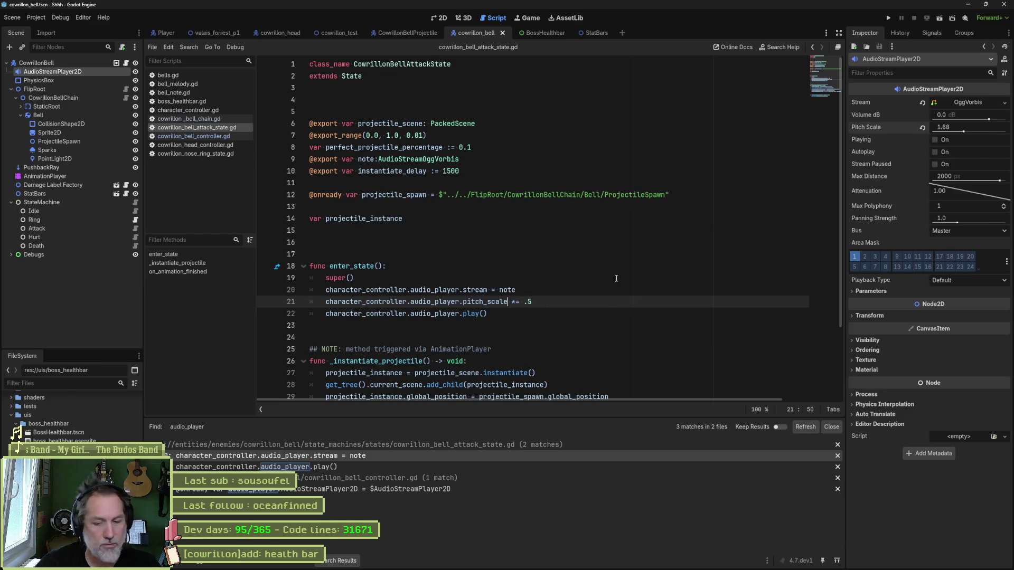
key("F6")
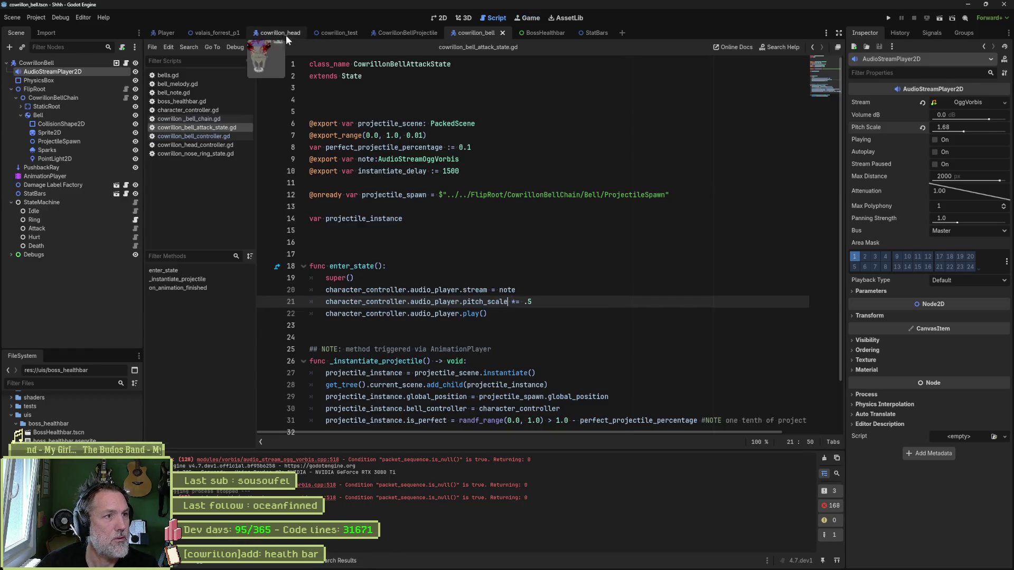
left_click(286, 35)
key("F6")
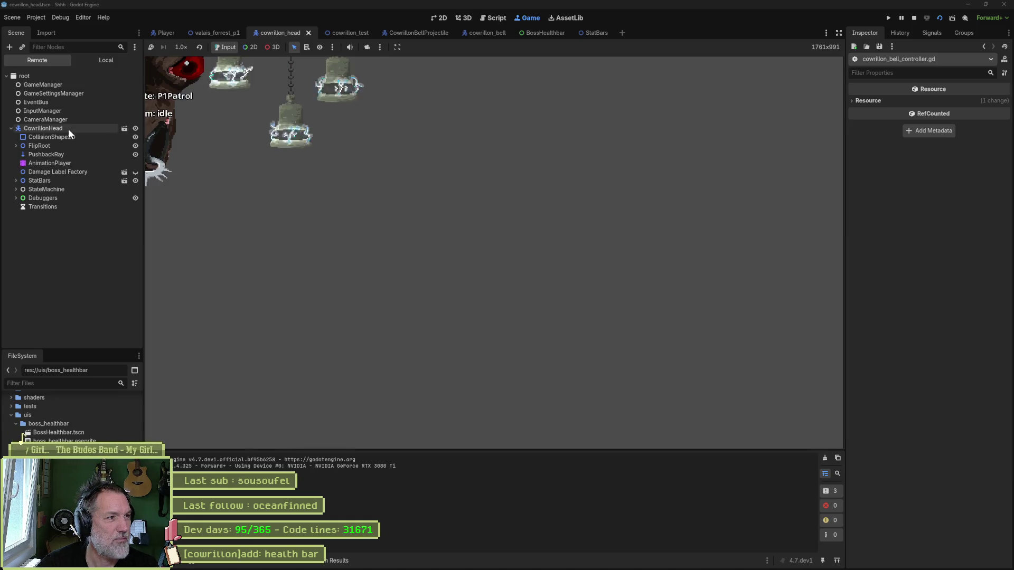
Turn on Bells Ring Attack for the running CowrillonHead, stop the game, and delete the 5 from .5.
left_click(68, 129)
scroll(942, 378, "down", 5)
left_click(935, 427)
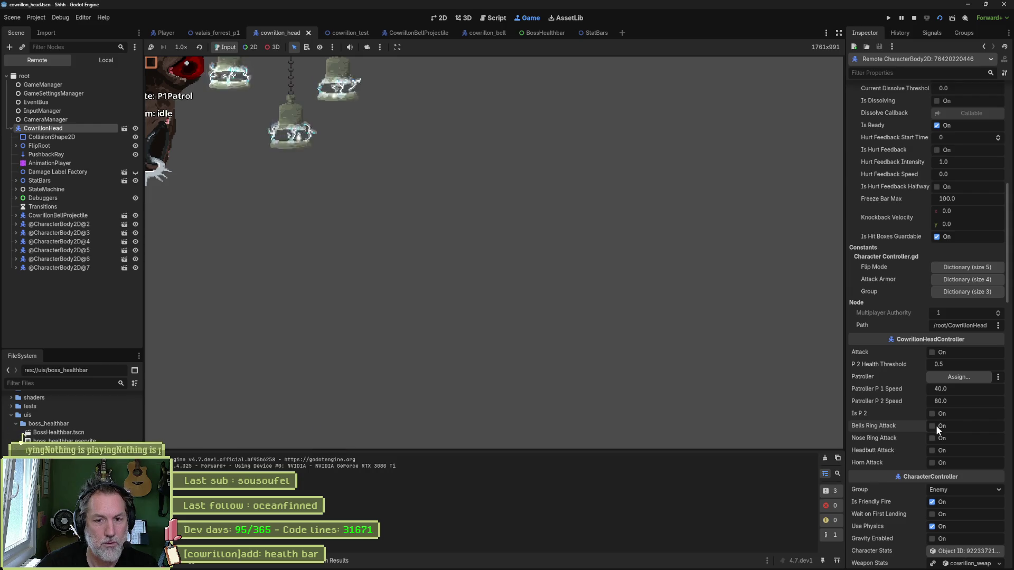
left_click(936, 426)
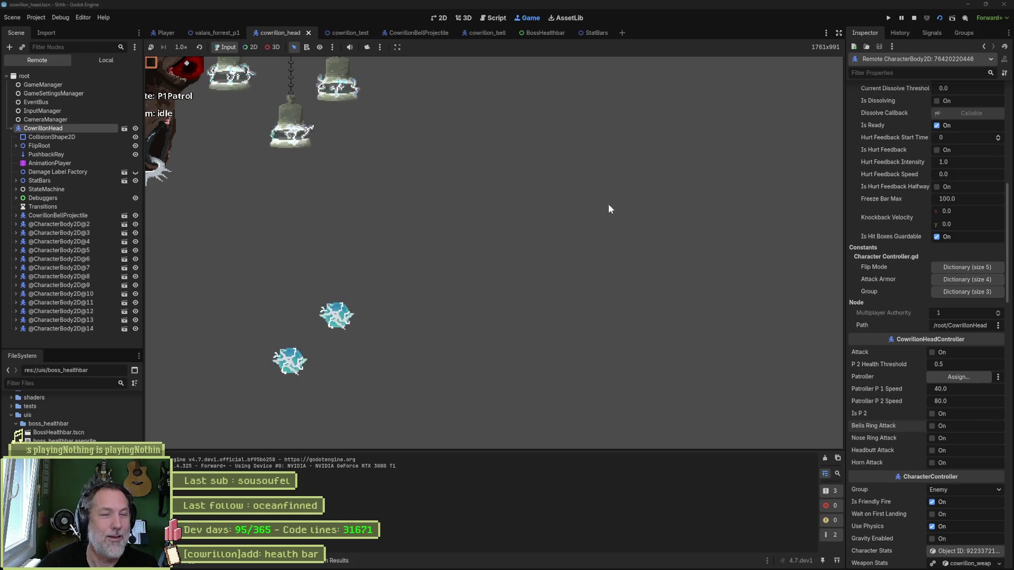
key("F8")
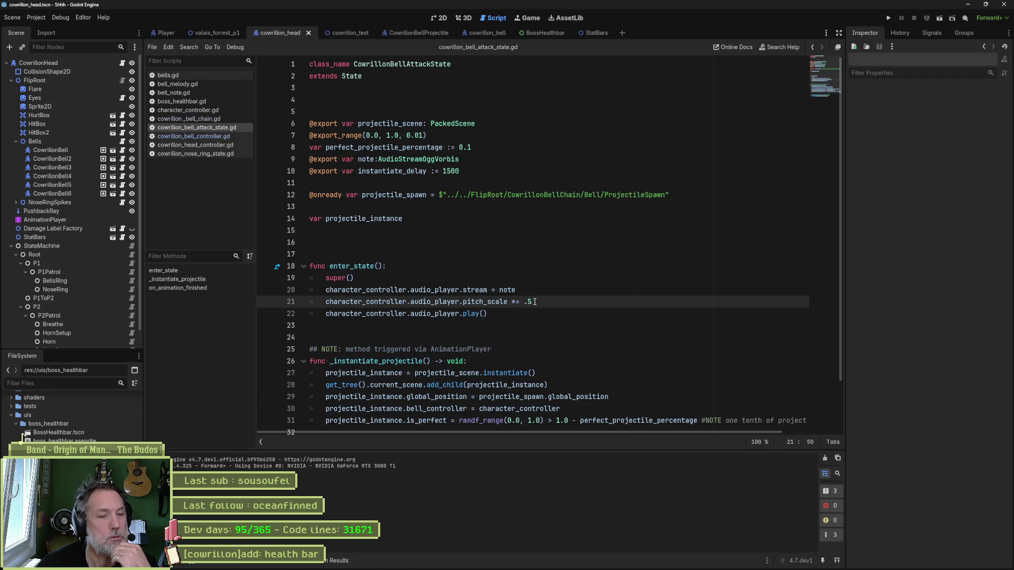
key("BackSpace")
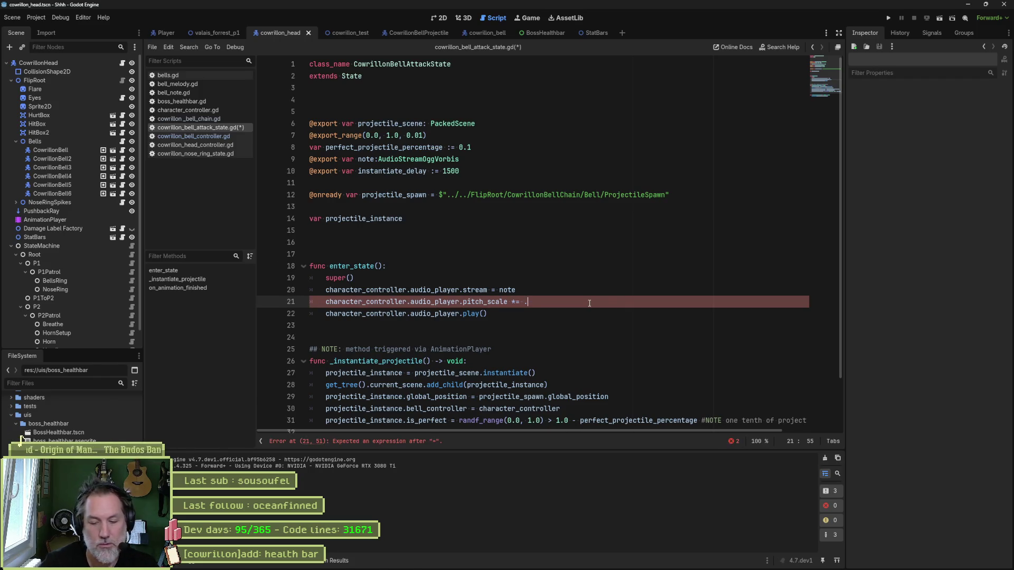